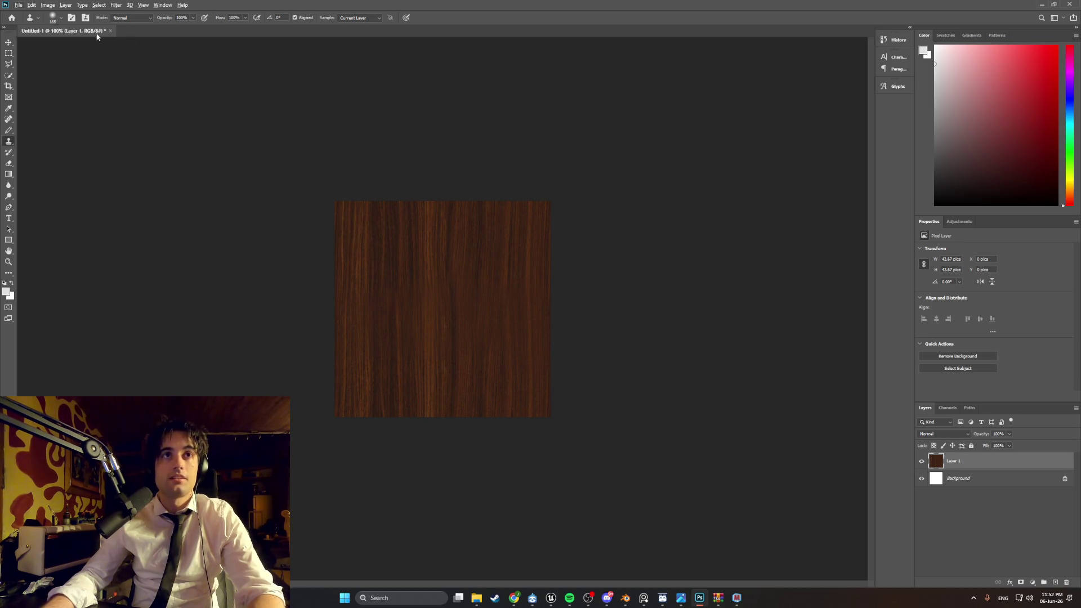
Step: Open and dismiss the brush preset picker, then open the Mosaic filter under Filter > Pixelate
{"action": "left_click", "coordinate": [57, 23]}
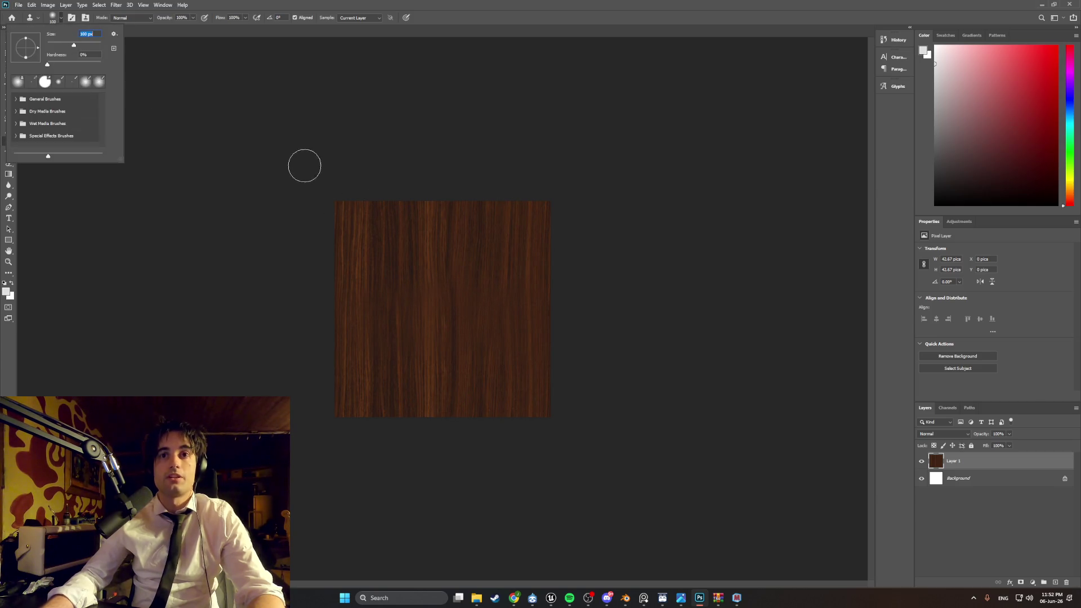
{"action": "key", "text": "Return"}
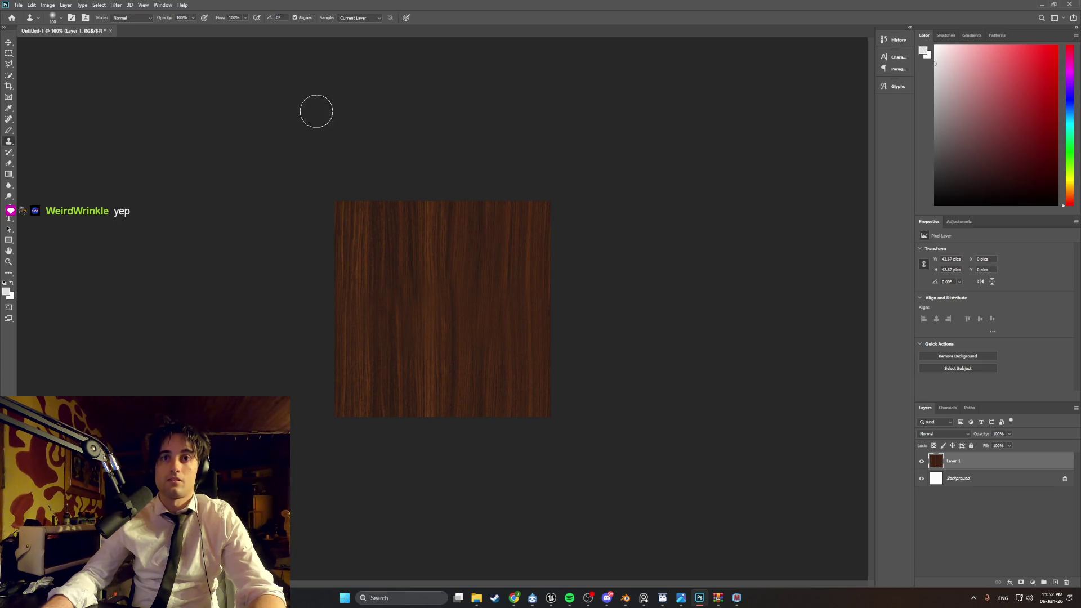
{"action": "left_click", "coordinate": [116, 5]}
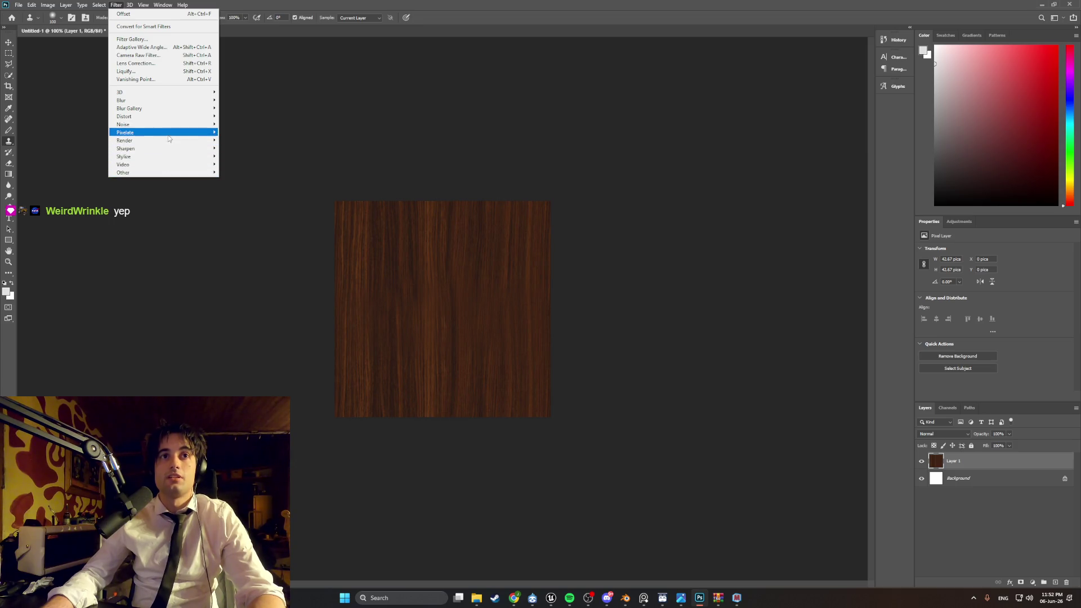
{"action": "mouse_move", "coordinate": [169, 134]}
{"action": "left_click", "coordinate": [243, 174]}
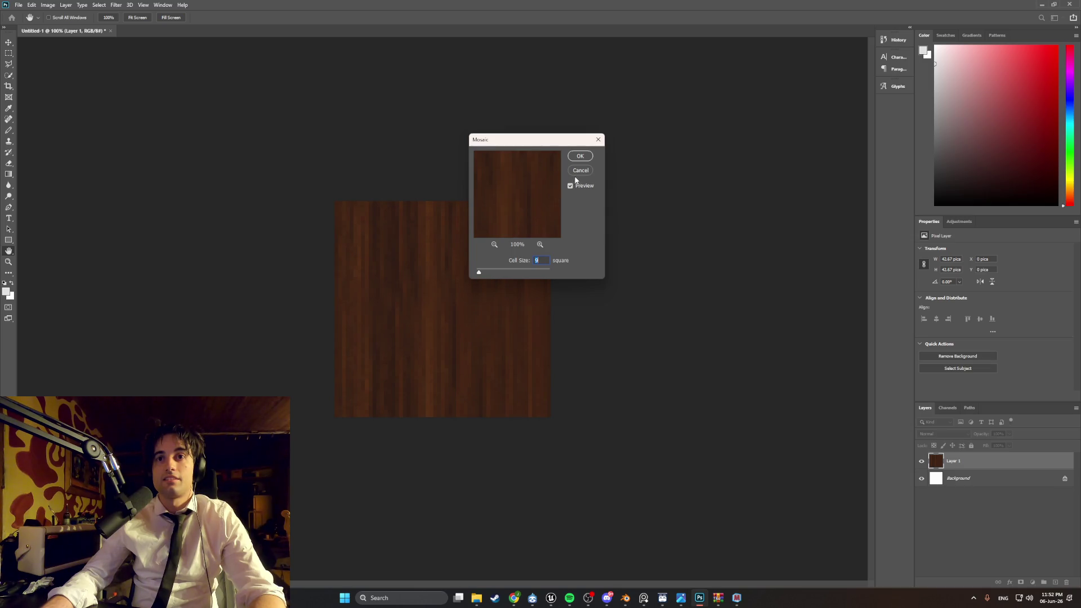
Step: Apply the Mosaic filter with a square Cell Size of 9 to the wood layer
{"action": "left_click", "coordinate": [580, 158]}
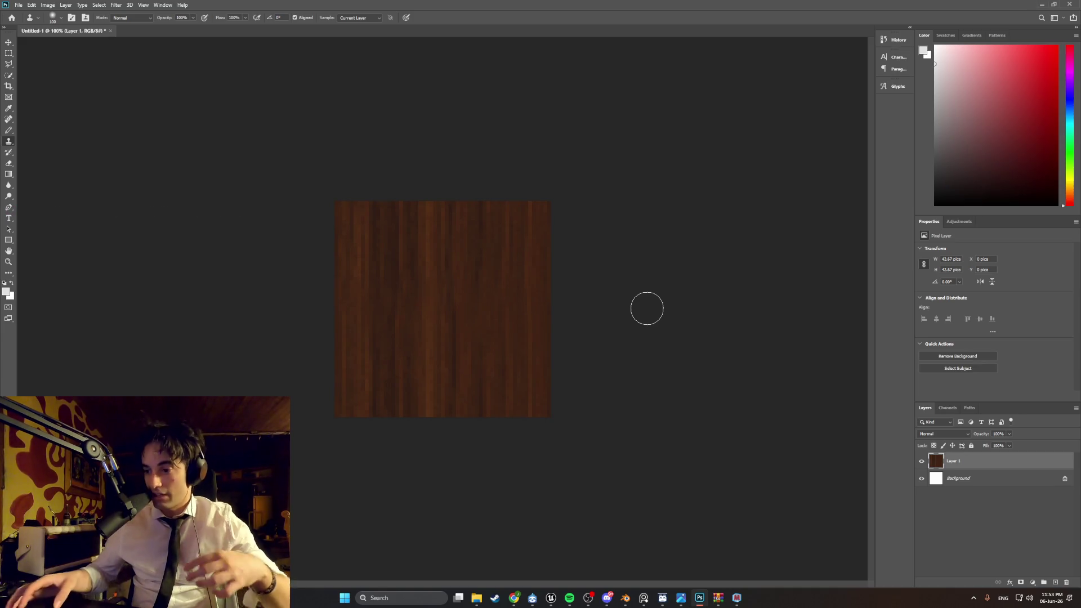
Step: Export the mosaic wood texture as WoodDarkTexture3 into the Textures folder
{"action": "left_click", "coordinate": [17, 5]}
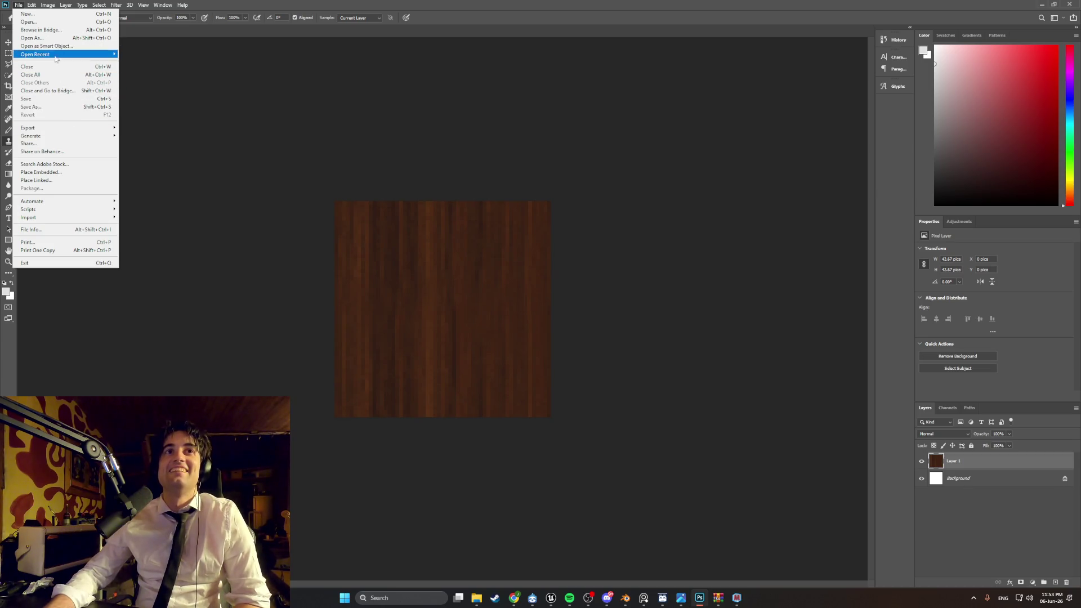
{"action": "mouse_move", "coordinate": [60, 130]}
{"action": "left_click", "coordinate": [147, 127]}
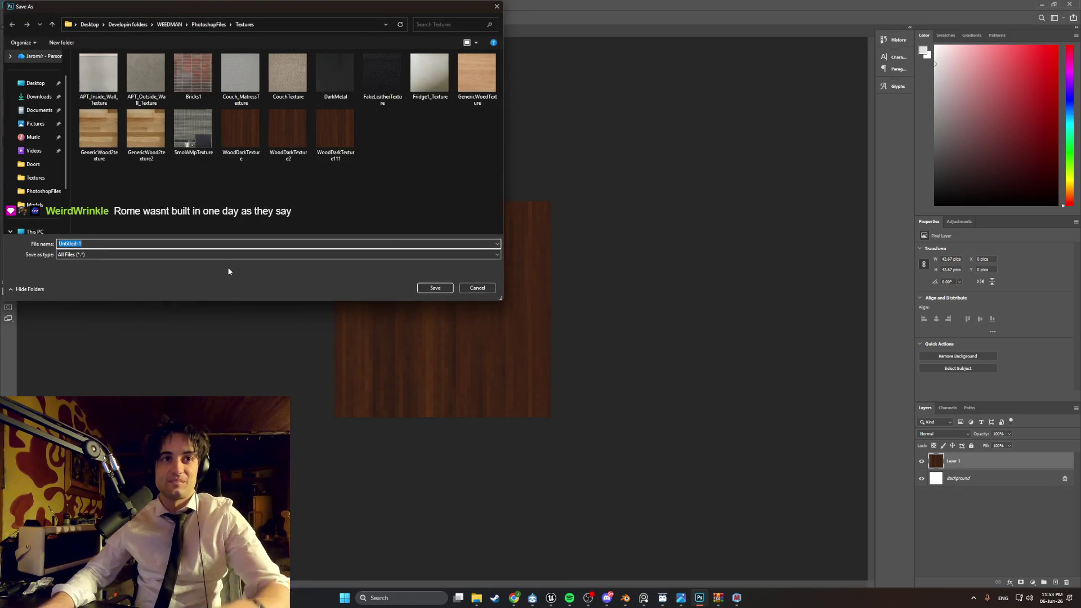
{"action": "type", "text": "W"}
{"action": "left_click", "coordinate": [280, 137]}
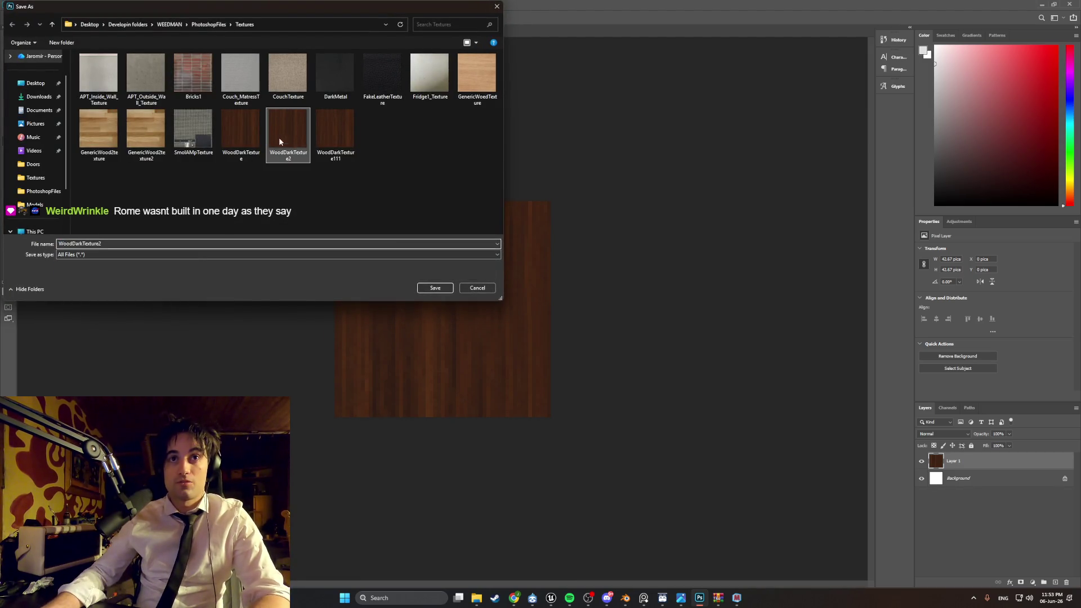
{"action": "double_click", "coordinate": [135, 244]}
{"action": "key", "text": "BackSpace"}
{"action": "type", "text": "3"}
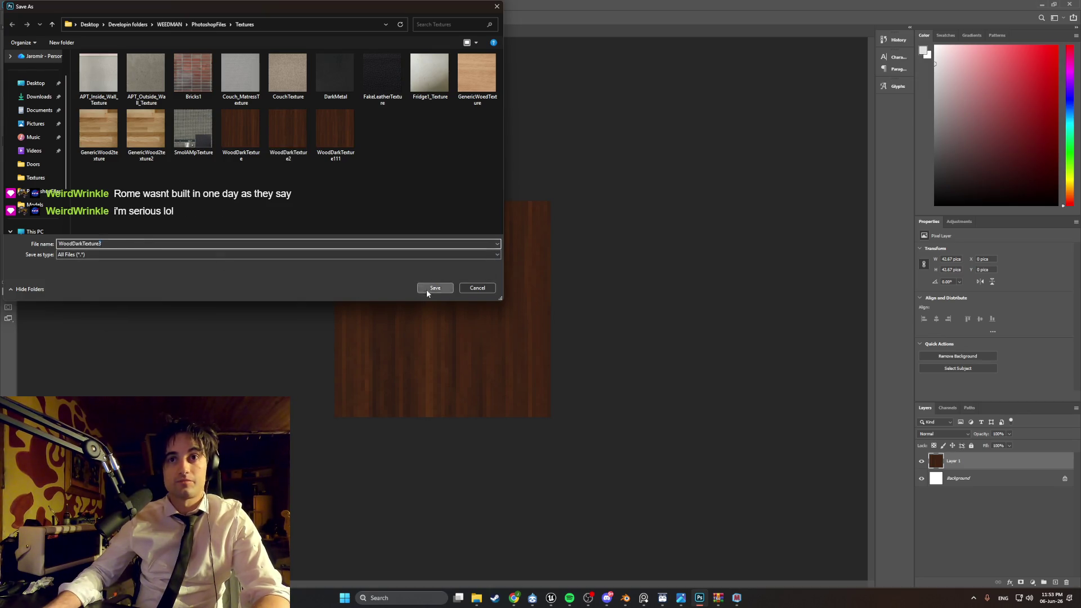
{"action": "left_click", "coordinate": [433, 288]}
{"action": "left_click", "coordinate": [737, 598]}
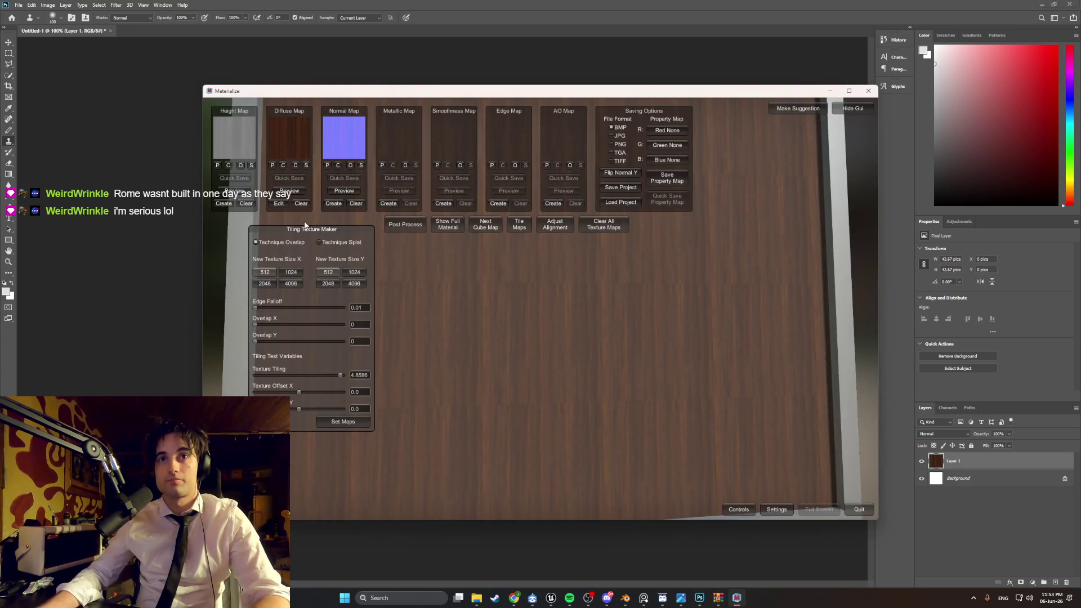
Step: Clear the diffuse, normal and height maps and load WoodDarkTexture3.png as the diffuse map
{"action": "left_click", "coordinate": [300, 204]}
{"action": "left_click", "coordinate": [356, 203]}
{"action": "left_click", "coordinate": [246, 203]}
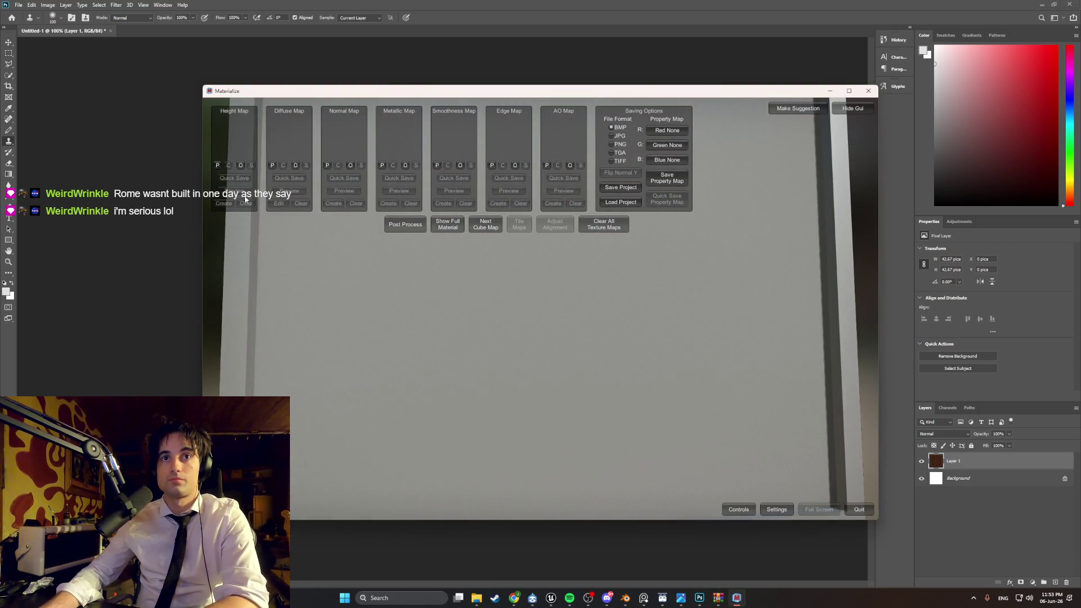
{"action": "left_click", "coordinate": [295, 165]}
{"action": "scroll", "coordinate": [484, 363], "scroll_direction": "down", "scroll_amount": 3}
{"action": "left_click", "coordinate": [488, 420]}
{"action": "double_click", "coordinate": [488, 419]}
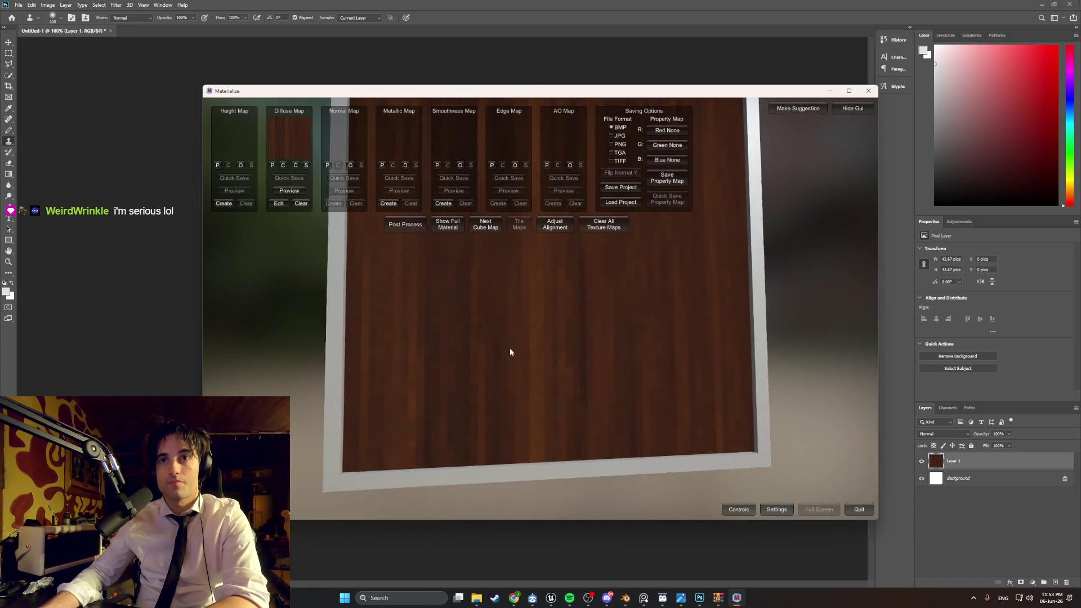
Step: Generate height and normal maps from the diffuse and open the tiling maker at 4.6596
{"action": "left_click", "coordinate": [239, 204]}
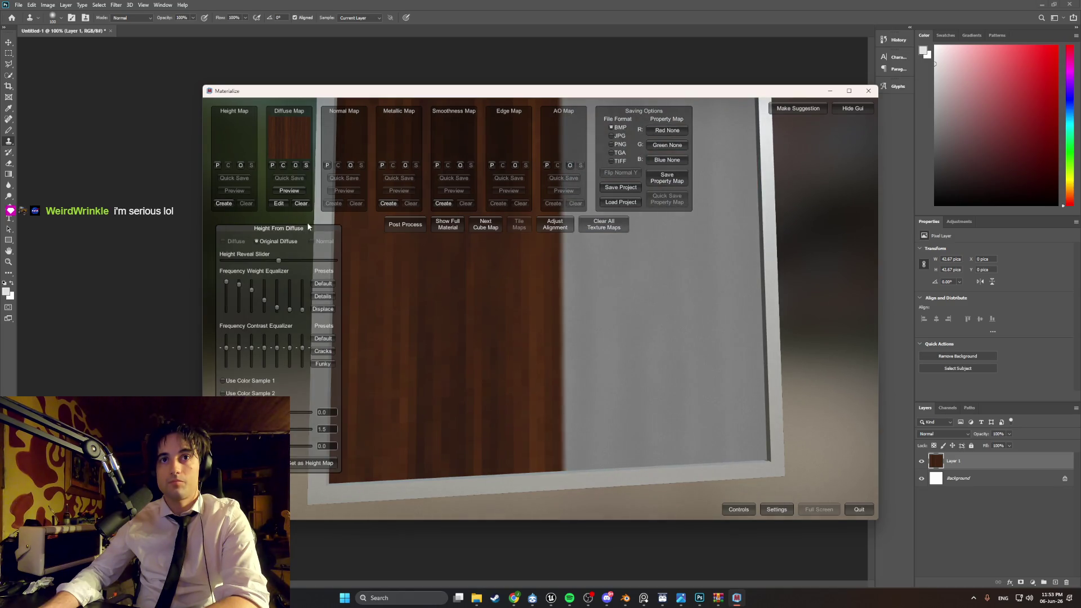
{"action": "left_click", "coordinate": [316, 463]}
{"action": "left_click", "coordinate": [333, 203]}
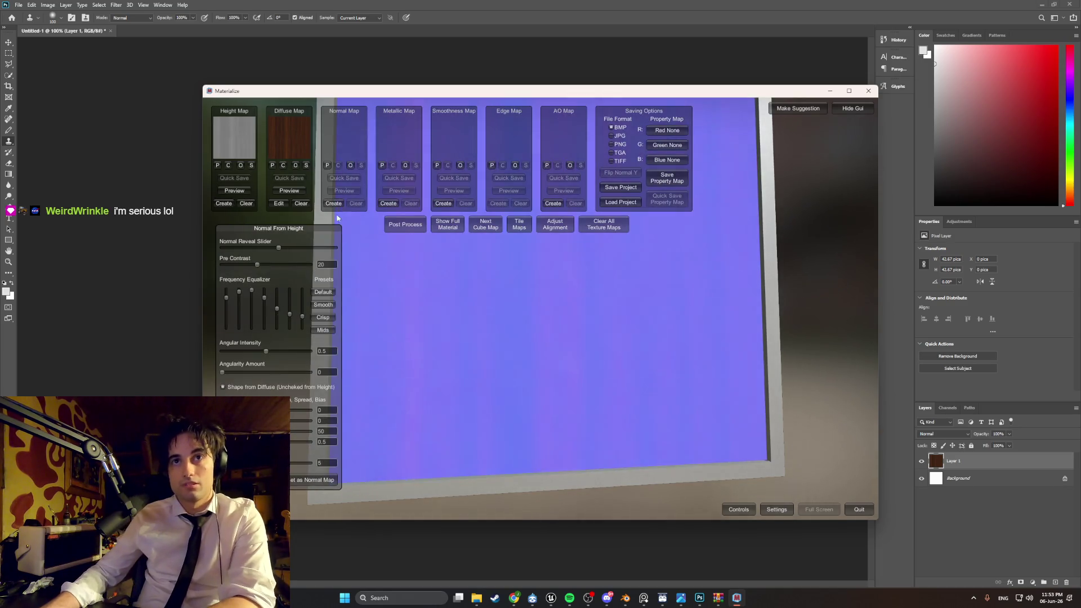
{"action": "left_click", "coordinate": [297, 481]}
{"action": "left_click", "coordinate": [517, 225]}
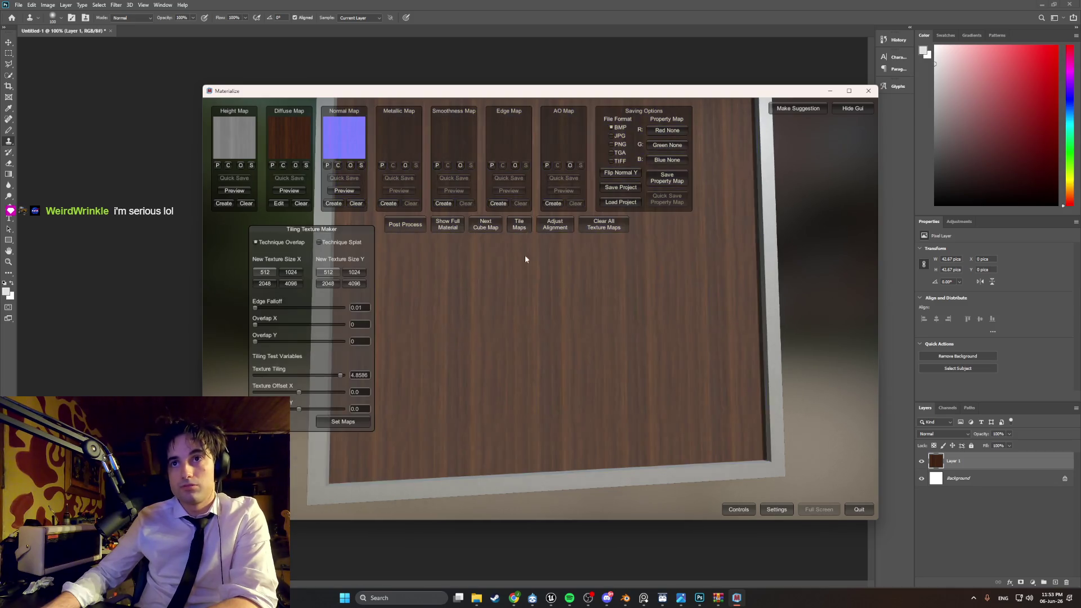
{"action": "mouse_move", "coordinate": [510, 317]}
{"action": "left_mouse_down"}
{"action": "mouse_move", "coordinate": [536, 350]}
{"action": "mouse_move", "coordinate": [519, 326]}
{"action": "mouse_move", "coordinate": [519, 355]}
{"action": "mouse_move", "coordinate": [519, 340]}
{"action": "left_mouse_up"}
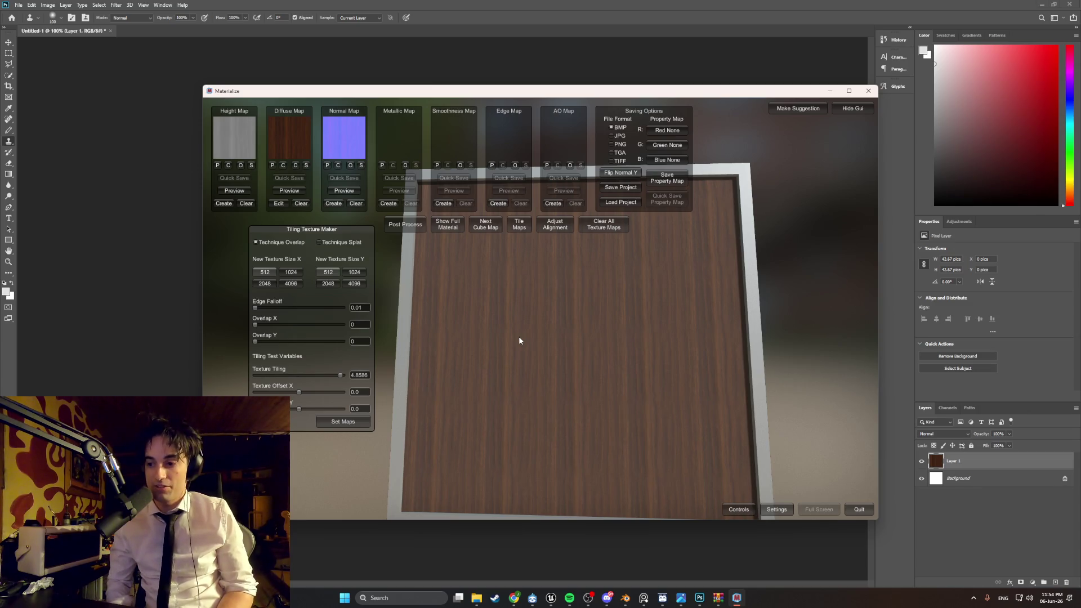
{"action": "mouse_move", "coordinate": [462, 283]}
{"action": "right_mouse_down"}
{"action": "mouse_move", "coordinate": [514, 328]}
{"action": "mouse_move", "coordinate": [457, 318]}
{"action": "mouse_move", "coordinate": [598, 331]}
{"action": "right_mouse_up"}
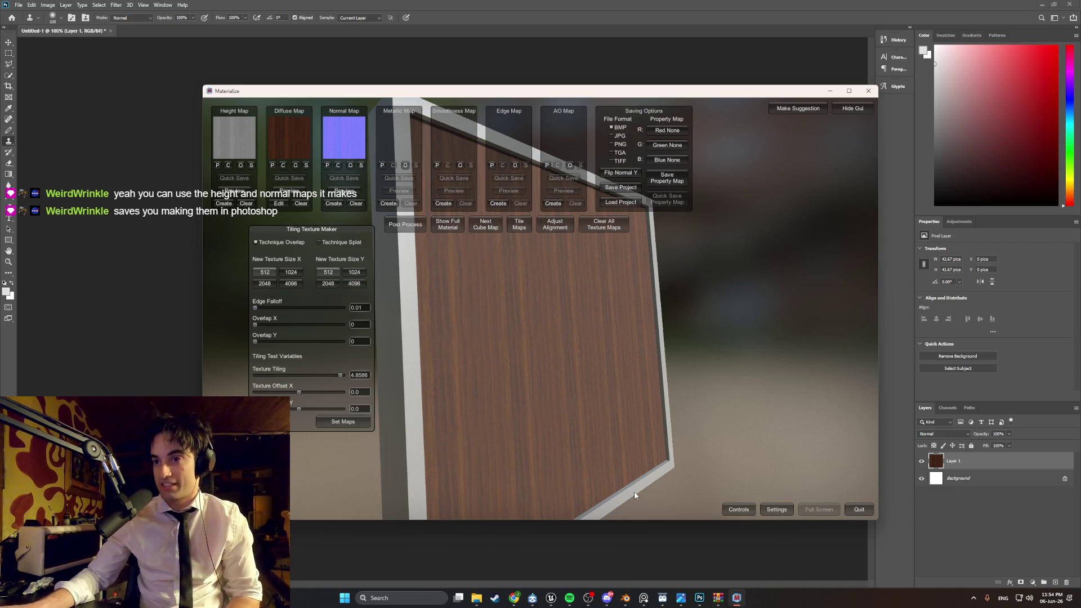
{"action": "left_click", "coordinate": [551, 598]}
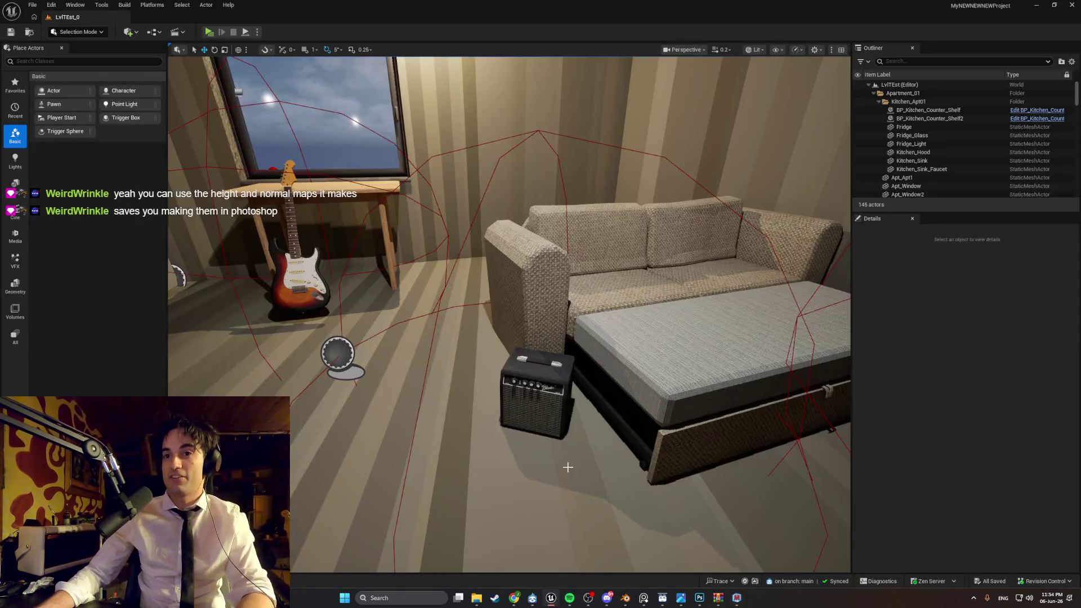
Step: Launch a standalone playtest and drop the carried amp onto the desk
{"action": "left_click", "coordinate": [209, 32]}
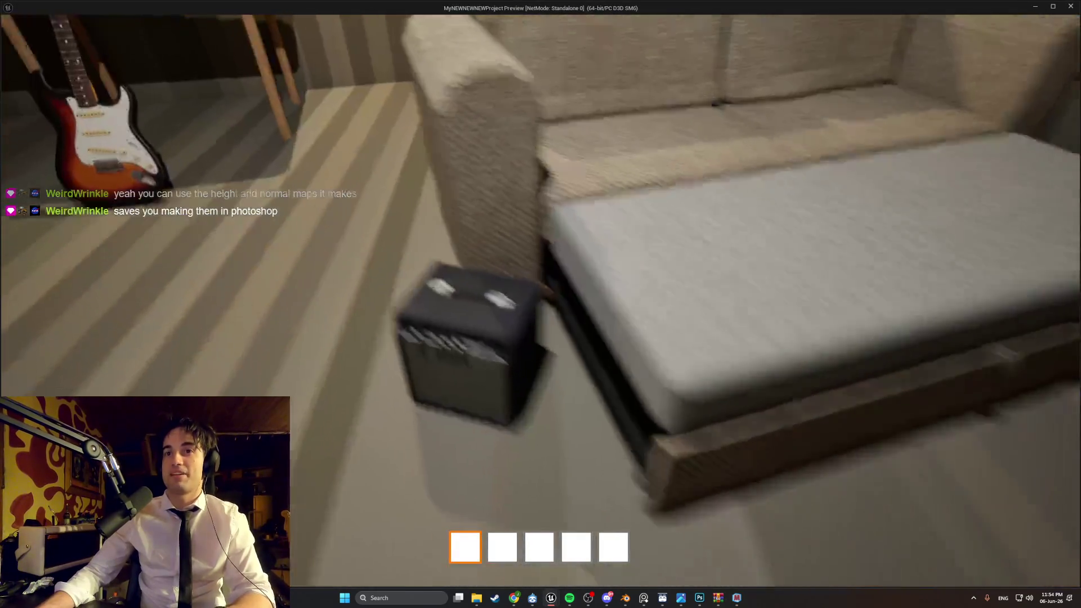
{"action": "key", "text": "s"}
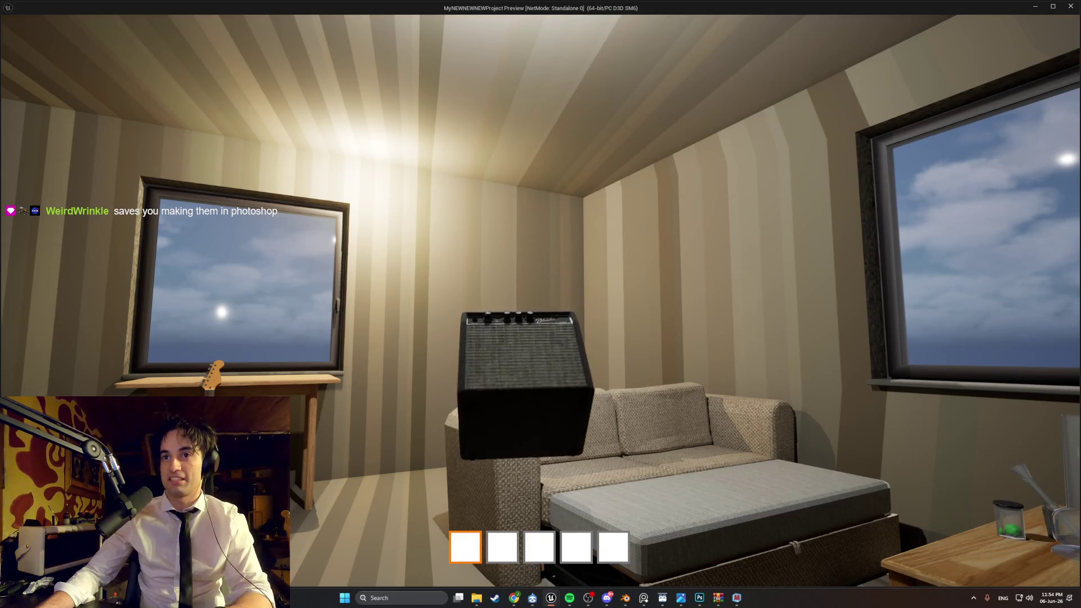
{"action": "key", "text": "w"}
{"action": "key", "text": "w"}
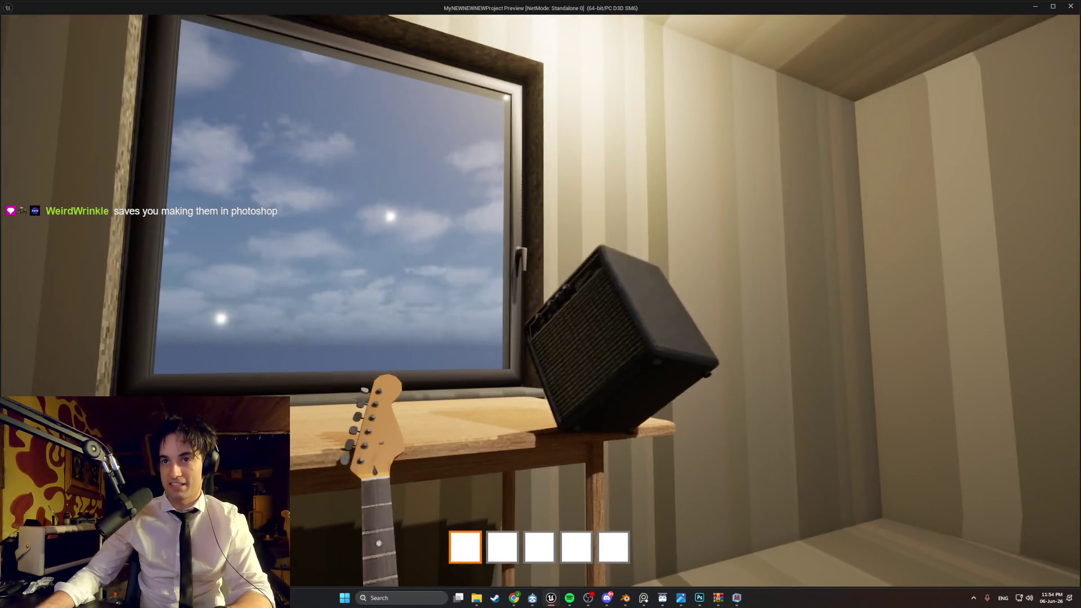
{"action": "key", "text": "e"}
{"action": "key", "text": "s"}
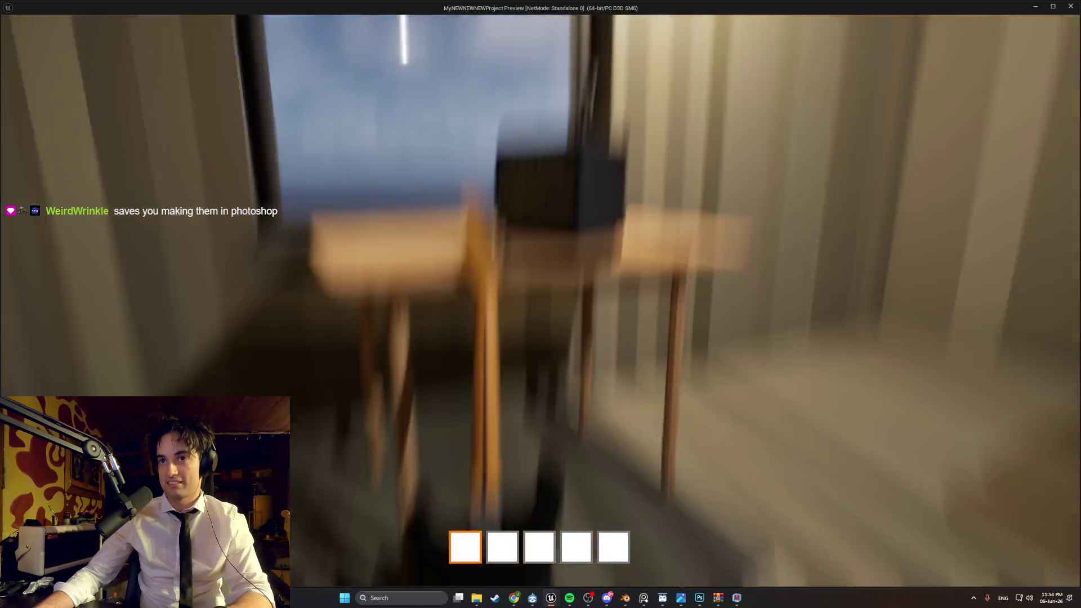
Step: Pick up the guitar, drop it onto the sofa, and end the playtest
{"action": "key", "text": "e"}
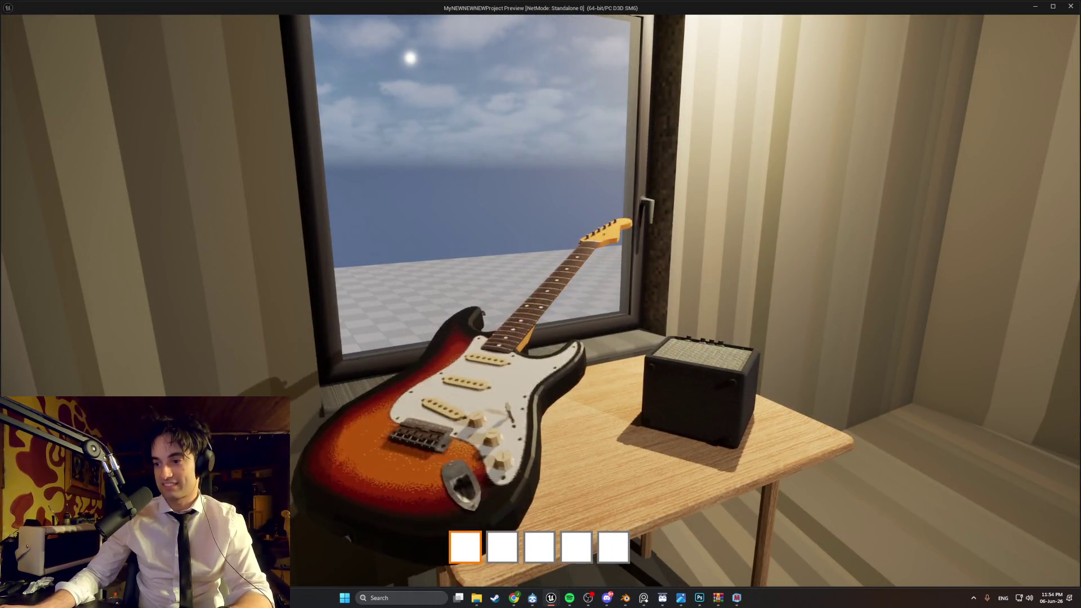
{"action": "key", "text": "e"}
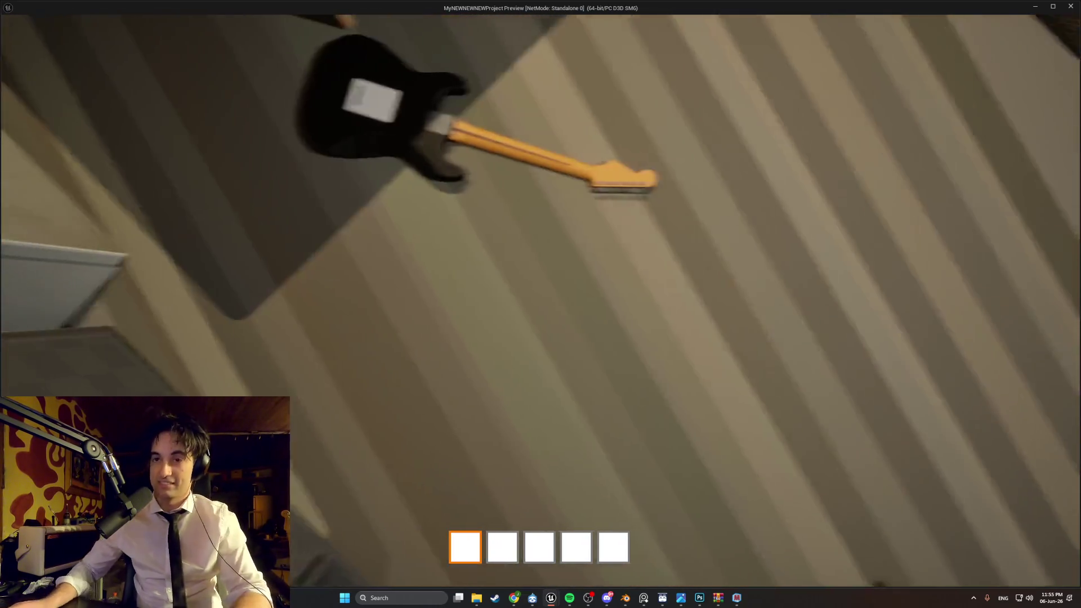
{"action": "key", "text": "e"}
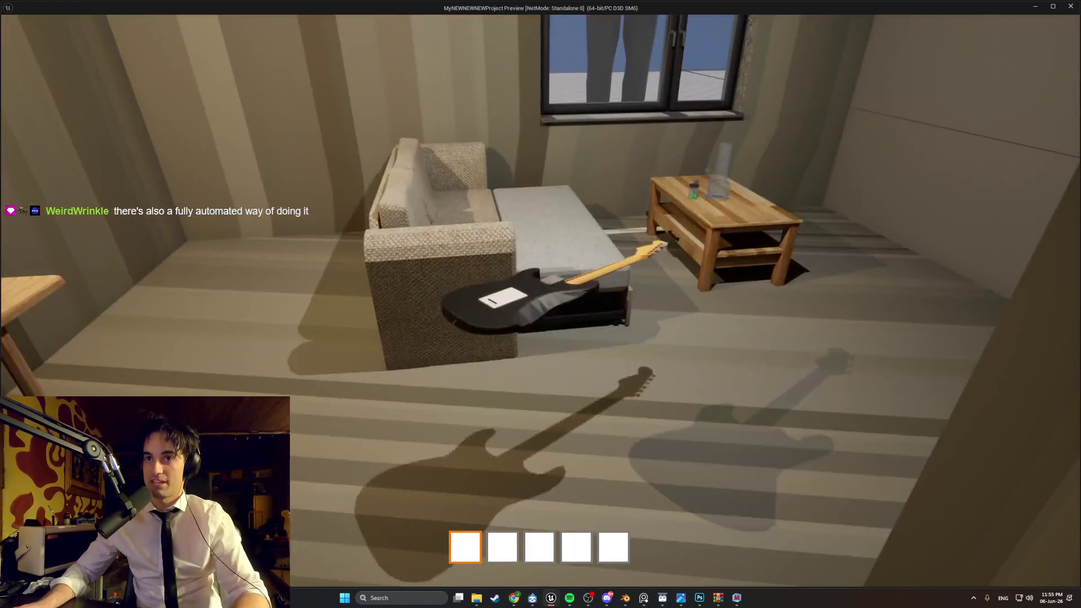
{"action": "key", "text": "w"}
{"action": "key", "text": "e"}
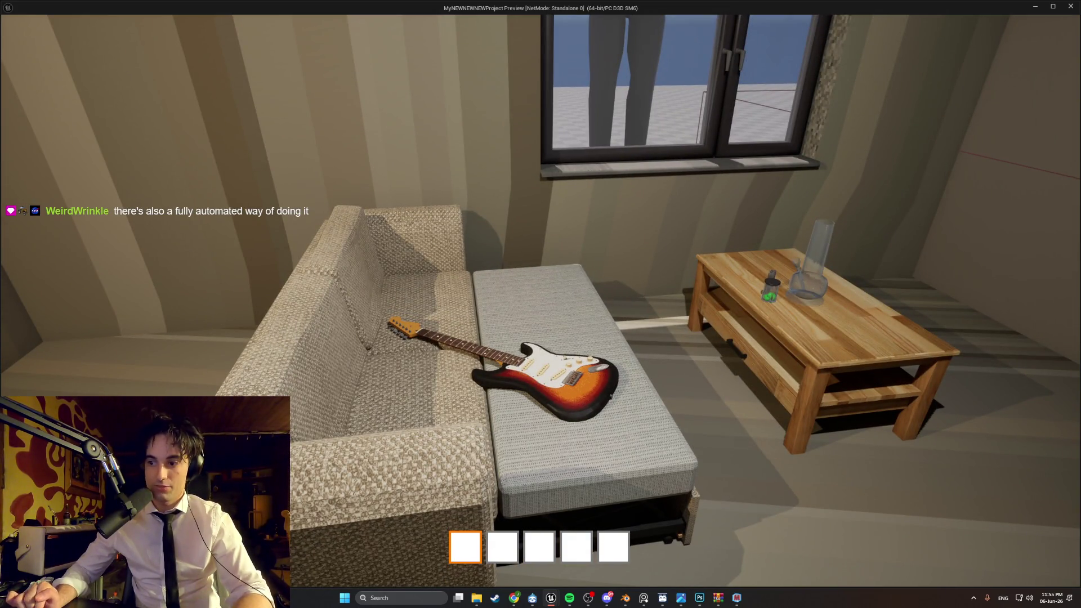
{"action": "key", "text": "w"}
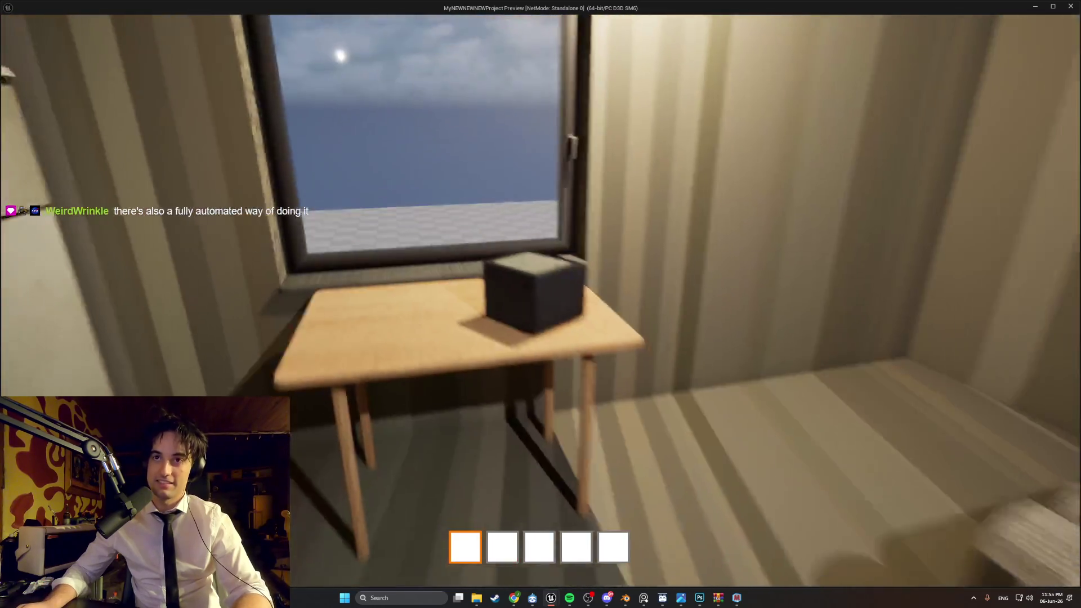
{"action": "key", "text": "Escape"}
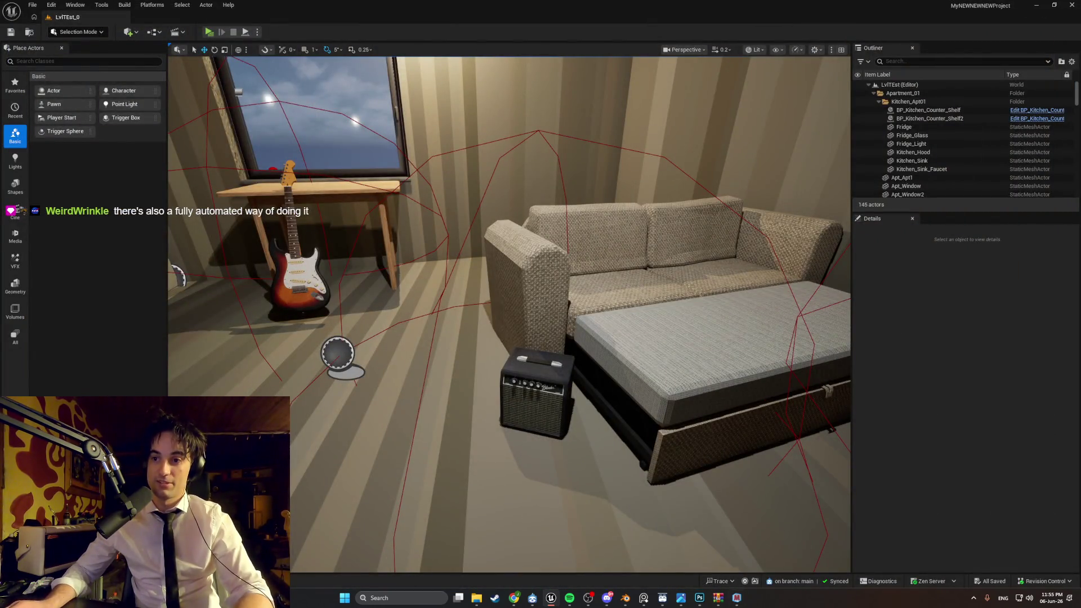
Step: Inspect the wood preview in Materialize, minimize it, and open the Downloads folder
{"action": "left_click", "coordinate": [736, 598]}
{"action": "mouse_move", "coordinate": [479, 395]}
{"action": "right_mouse_down"}
{"action": "mouse_move", "coordinate": [541, 385]}
{"action": "mouse_move", "coordinate": [481, 379]}
{"action": "mouse_move", "coordinate": [502, 320]}
{"action": "mouse_move", "coordinate": [463, 334]}
{"action": "mouse_move", "coordinate": [465, 345]}
{"action": "right_mouse_up"}
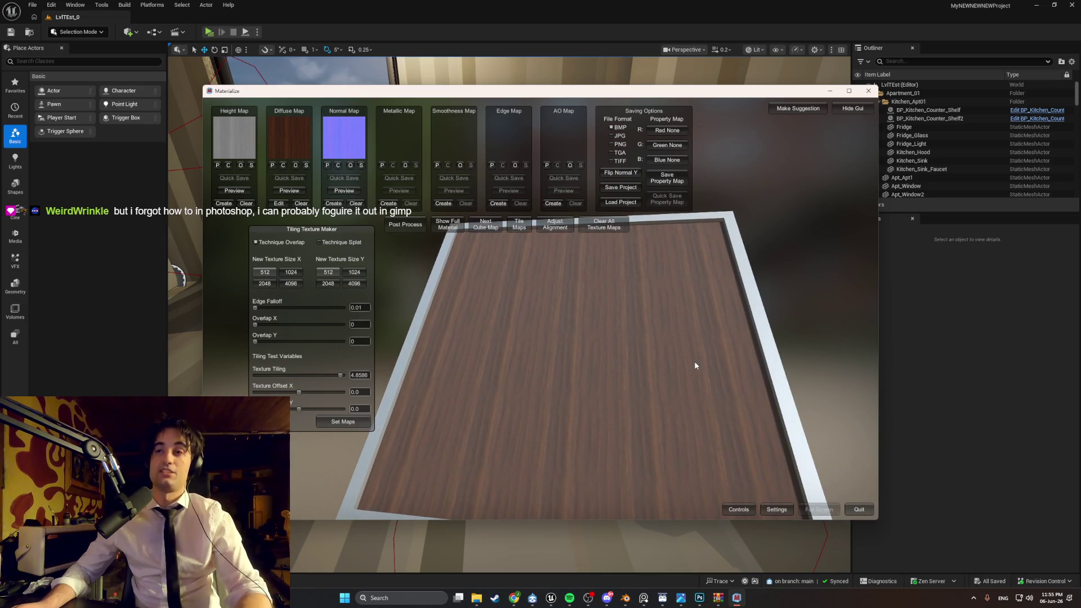
{"action": "left_click", "coordinate": [831, 92]}
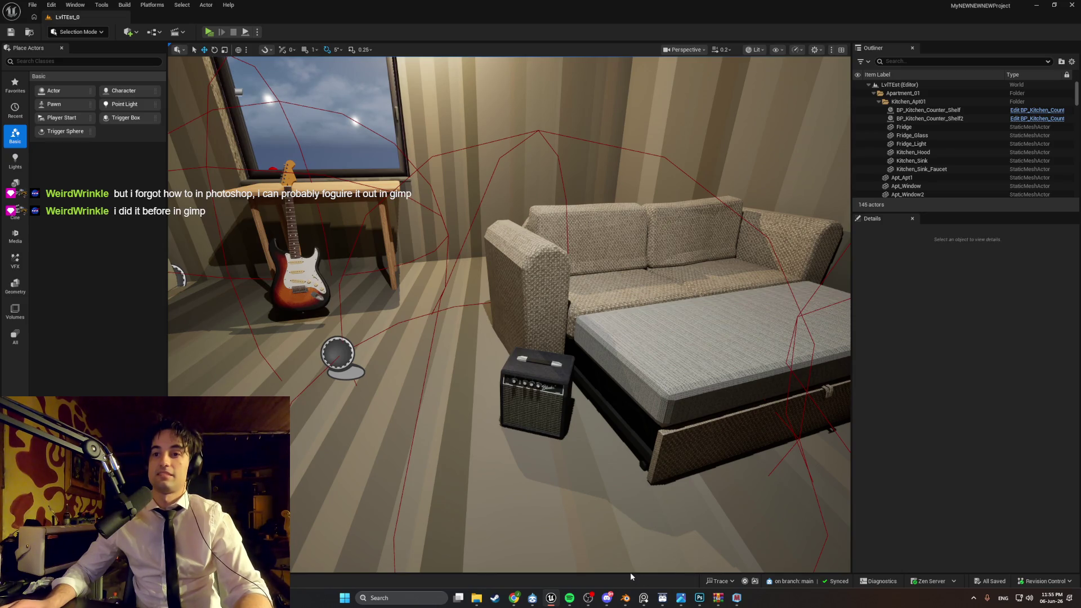
{"action": "left_click", "coordinate": [477, 600]}
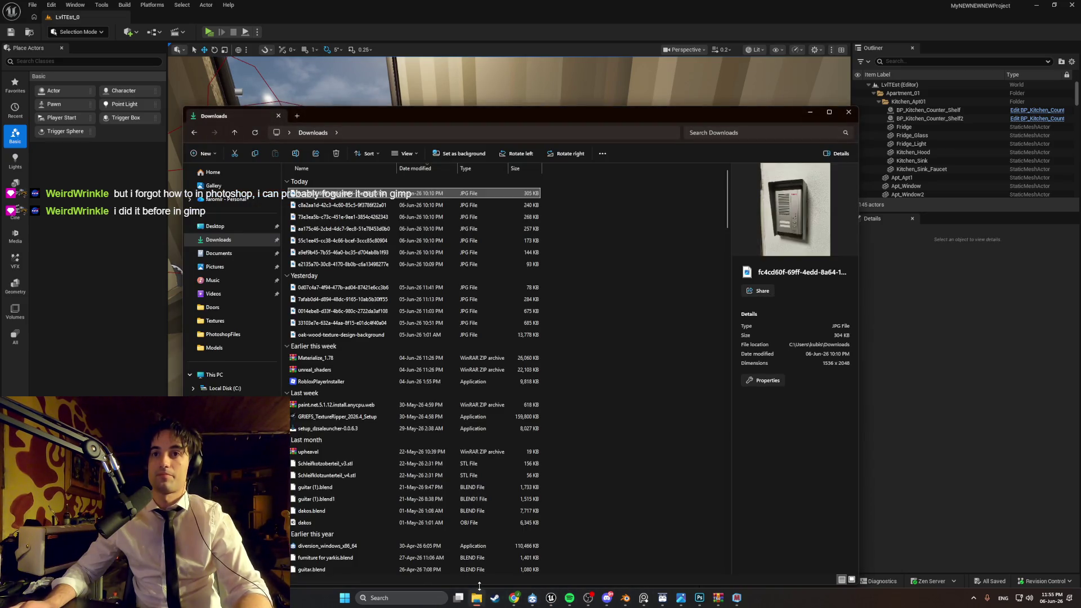
Step: Close the Downloads window and switch over to Blender
{"action": "left_click", "coordinate": [848, 112]}
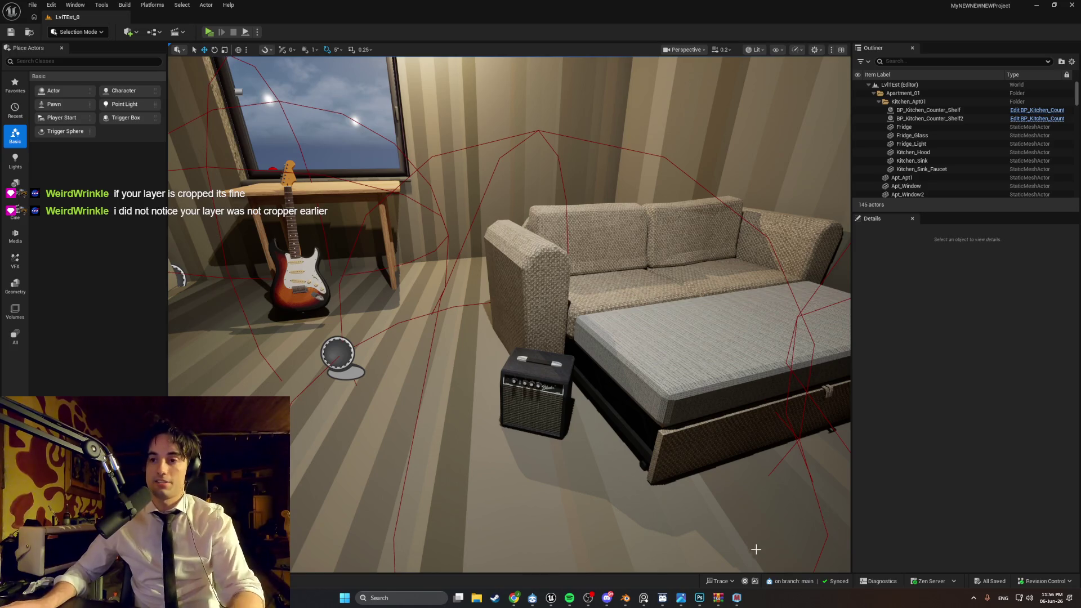
{"action": "mouse_move", "coordinate": [718, 598]}
{"action": "left_click", "coordinate": [624, 599]}
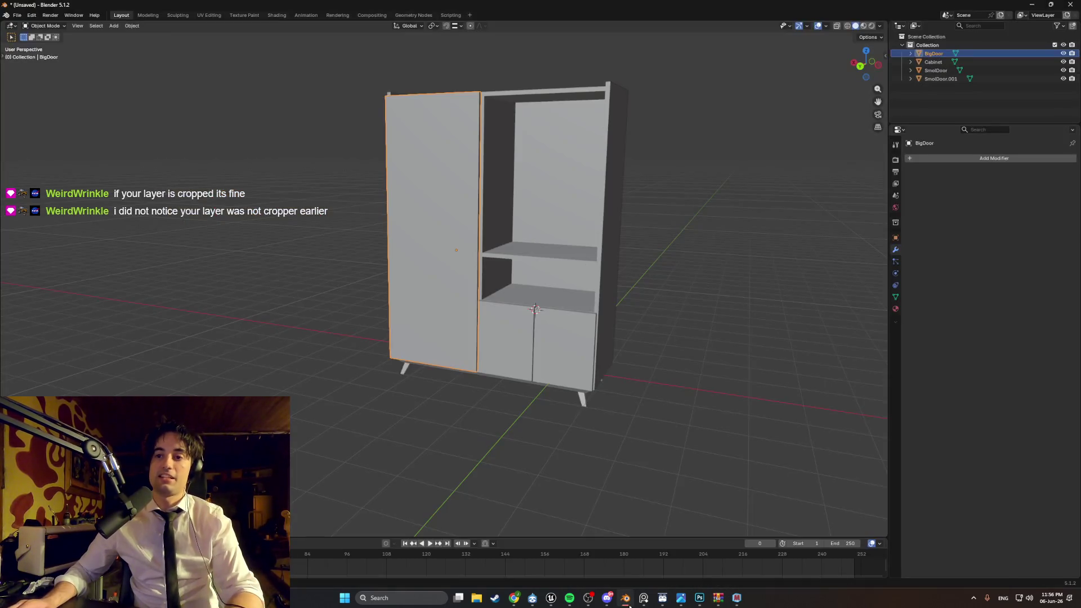
Step: Switch to the UV Editing workspace, select Cabinet, and try Edit Mode on its faces
{"action": "left_click", "coordinate": [209, 15]}
{"action": "mouse_move", "coordinate": [554, 203]}
{"action": "middle_mouse_down"}
{"action": "mouse_move", "coordinate": [517, 201]}
{"action": "mouse_move", "coordinate": [306, 268]}
{"action": "middle_mouse_up"}
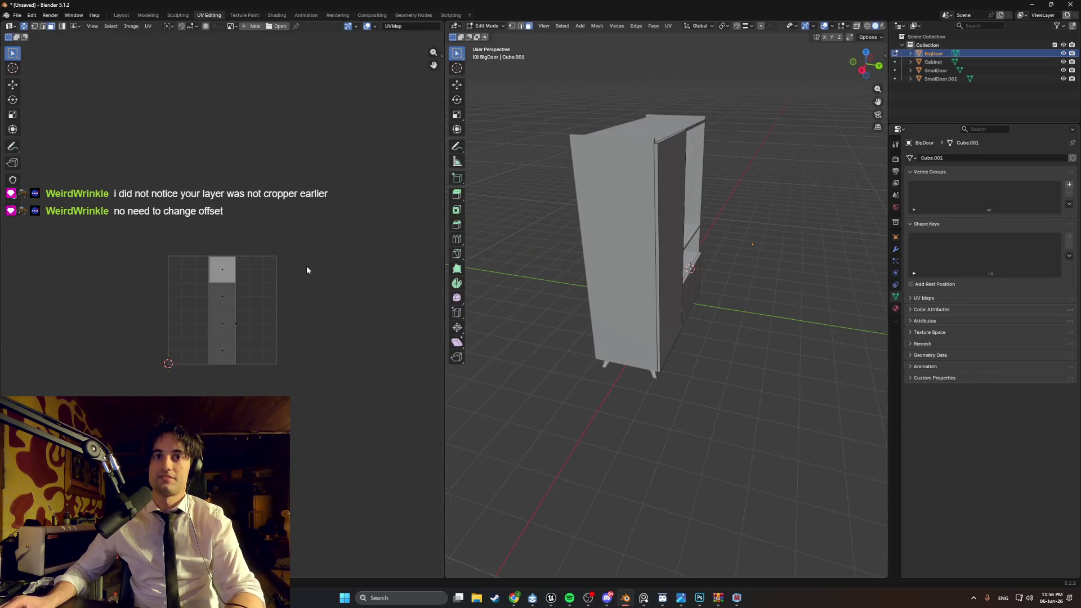
{"action": "mouse_move", "coordinate": [540, 216]}
{"action": "middle_mouse_down"}
{"action": "mouse_move", "coordinate": [550, 200]}
{"action": "mouse_move", "coordinate": [619, 186]}
{"action": "middle_mouse_up"}
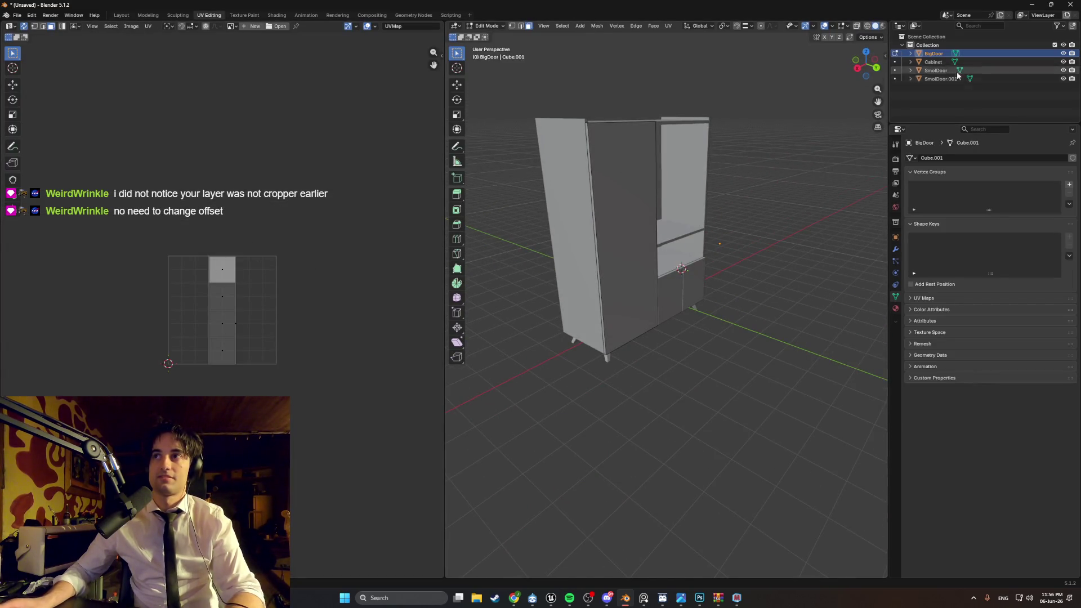
{"action": "left_click", "coordinate": [985, 62]}
{"action": "scroll", "coordinate": [233, 291], "scroll_direction": "up", "scroll_amount": 2}
{"action": "key", "text": "Tab"}
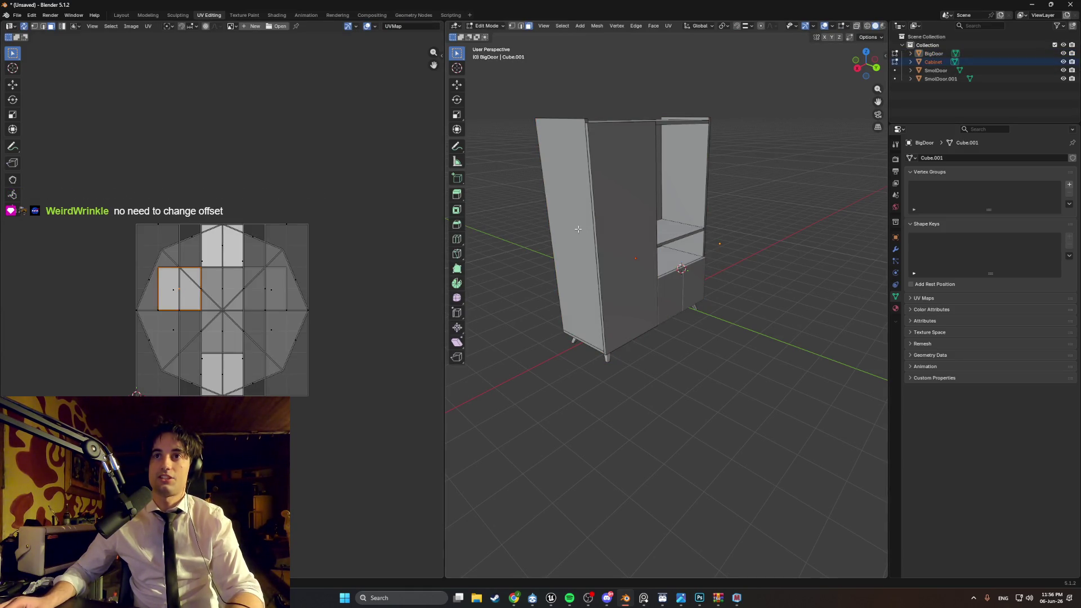
{"action": "key", "text": "a"}
{"action": "mouse_move", "coordinate": [566, 230]}
{"action": "middle_mouse_down"}
{"action": "mouse_move", "coordinate": [592, 209]}
{"action": "mouse_move", "coordinate": [623, 210]}
{"action": "mouse_move", "coordinate": [593, 224]}
{"action": "mouse_move", "coordinate": [566, 215]}
{"action": "middle_mouse_up"}
{"action": "left_click", "coordinate": [587, 211]}
{"action": "scroll", "coordinate": [604, 219], "scroll_direction": "up", "scroll_amount": 4}
{"action": "scroll", "coordinate": [604, 218], "scroll_direction": "down", "scroll_amount": 3}
{"action": "key", "text": "Tab"}
Step: Select all of Cabinet's faces in Edit Mode and unwrap them with Smart UV Project
{"action": "left_click", "coordinate": [593, 223]}
{"action": "scroll", "coordinate": [593, 220], "scroll_direction": "down", "scroll_amount": 5}
{"action": "key", "text": "Tab"}
{"action": "key", "text": "a"}
{"action": "key", "text": "u"}
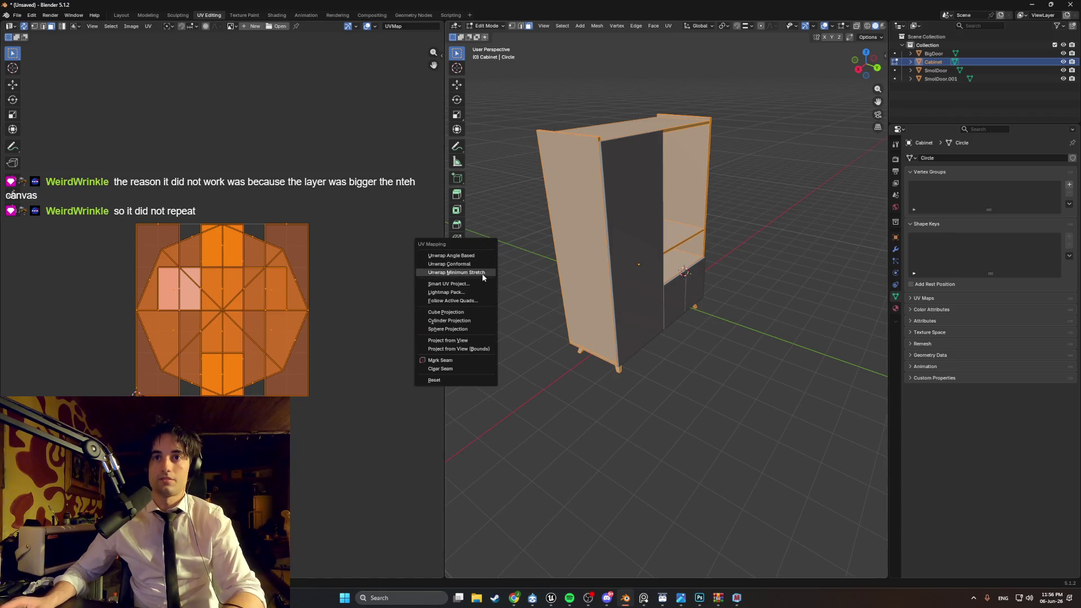
{"action": "left_click", "coordinate": [467, 289]}
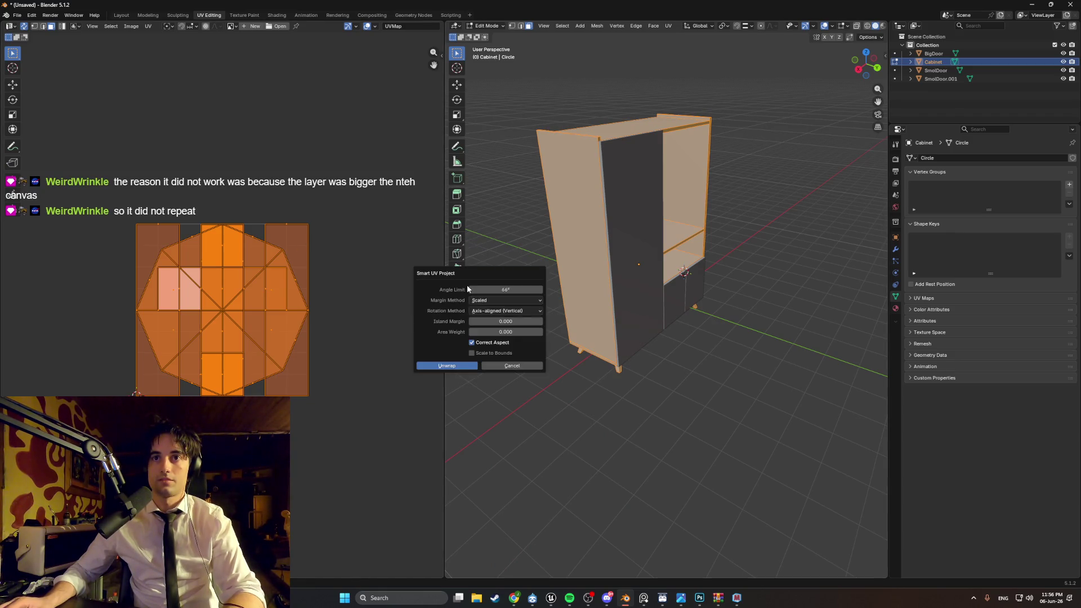
{"action": "left_click", "coordinate": [463, 366]}
Step: Clear the selection and view the cabinet from a near-frontal angle
{"action": "scroll", "coordinate": [291, 284], "scroll_direction": "up", "scroll_amount": 3}
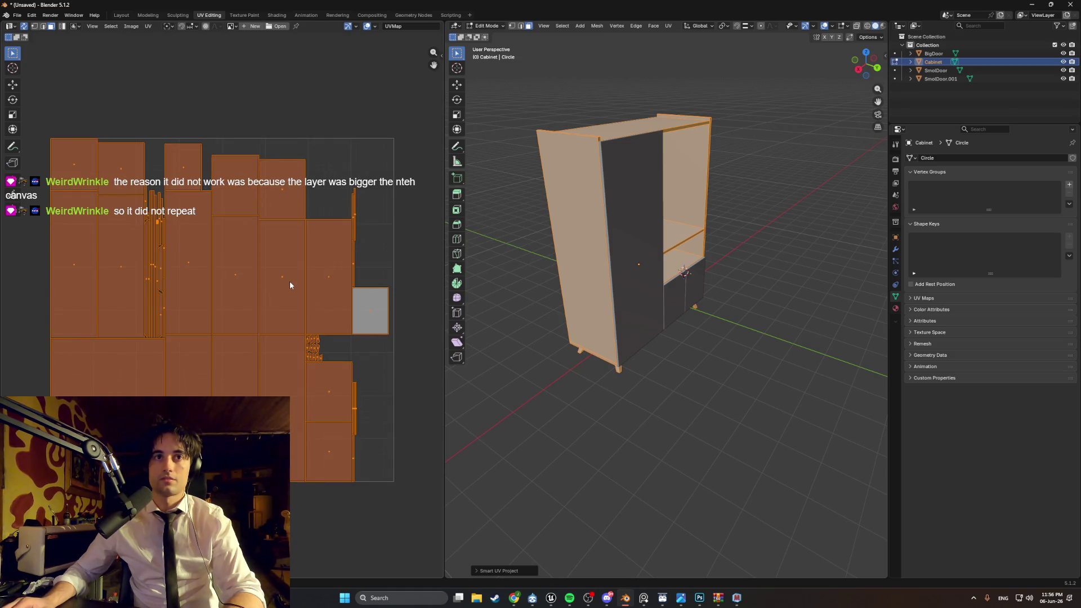
{"action": "left_click", "coordinate": [403, 236]}
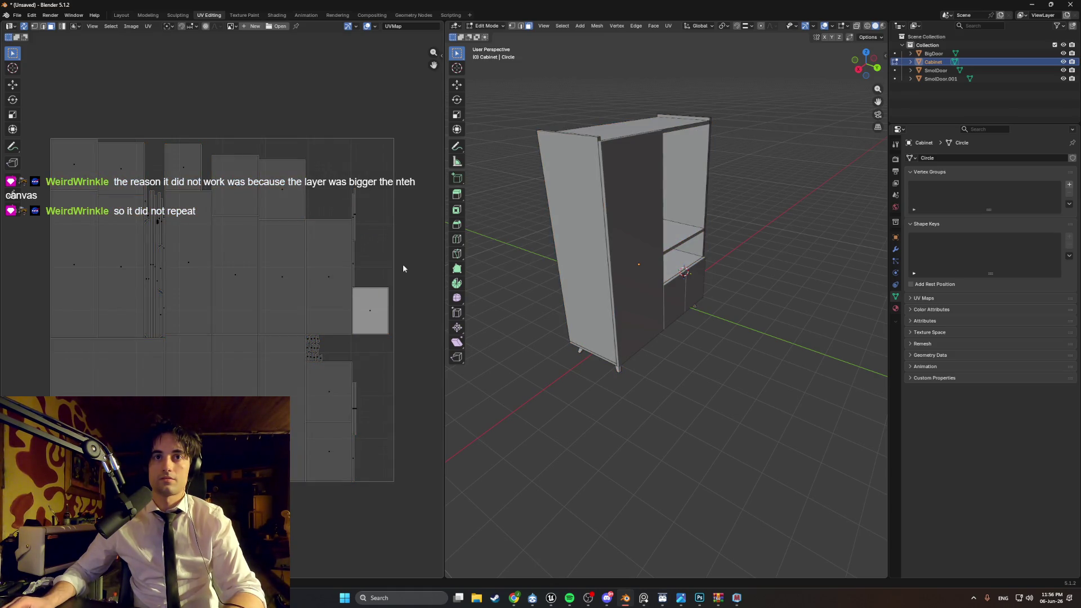
{"action": "middle_click_drag", "start_coordinate": [548, 280], "coordinate": [495, 243]}
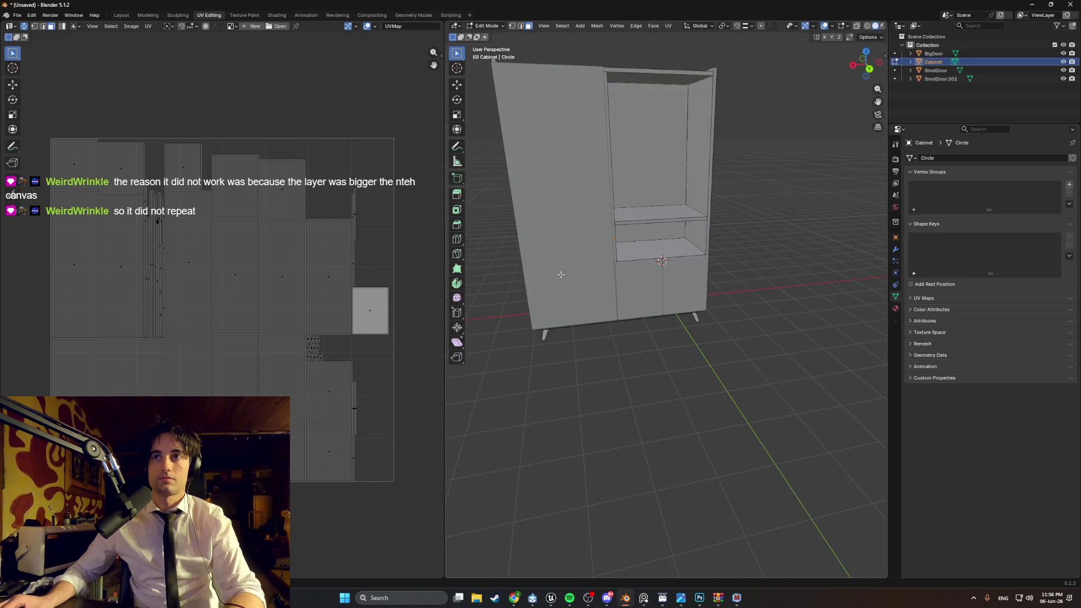
{"action": "left_click", "coordinate": [277, 26]}
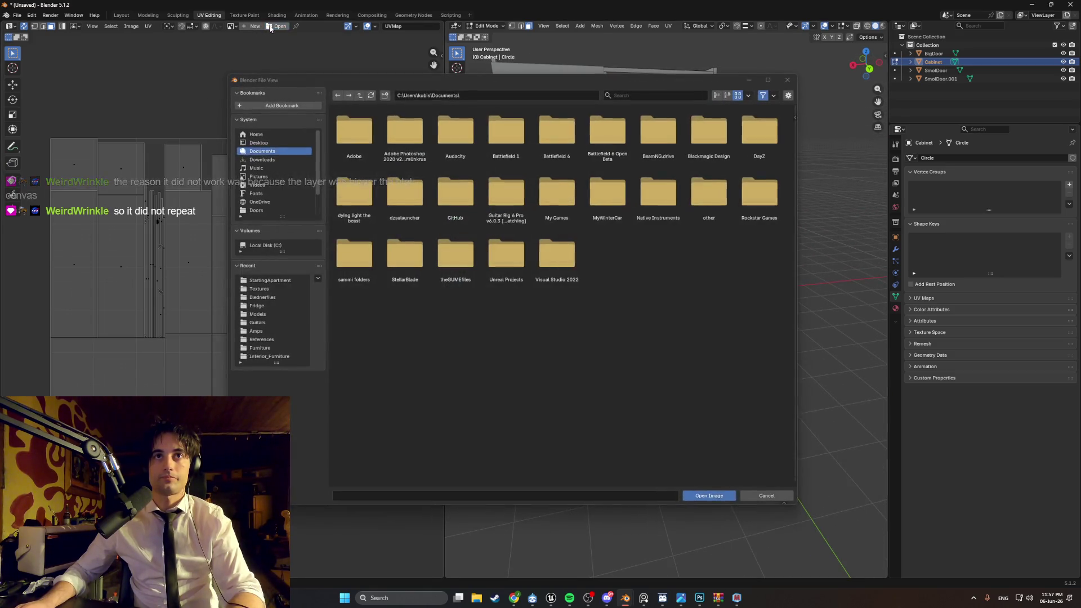
Step: Load WoodDarkTexture3.png from the Textures folder into the UV editor
{"action": "left_click", "coordinate": [283, 288]}
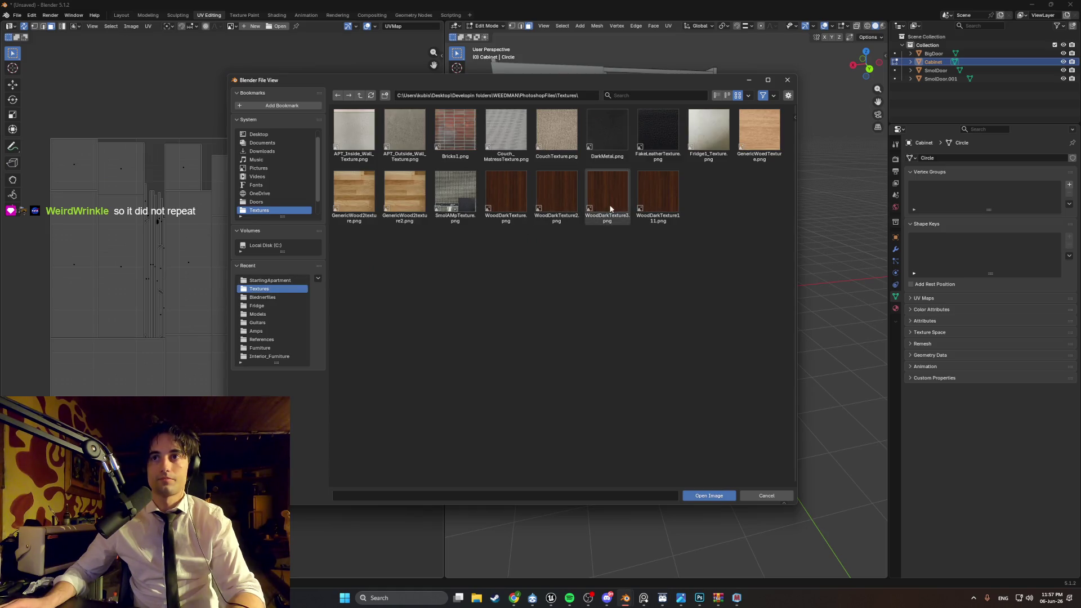
{"action": "left_click", "coordinate": [595, 195]}
{"action": "double_click", "coordinate": [595, 195]}
{"action": "scroll", "coordinate": [279, 297], "scroll_direction": "down", "scroll_amount": 3}
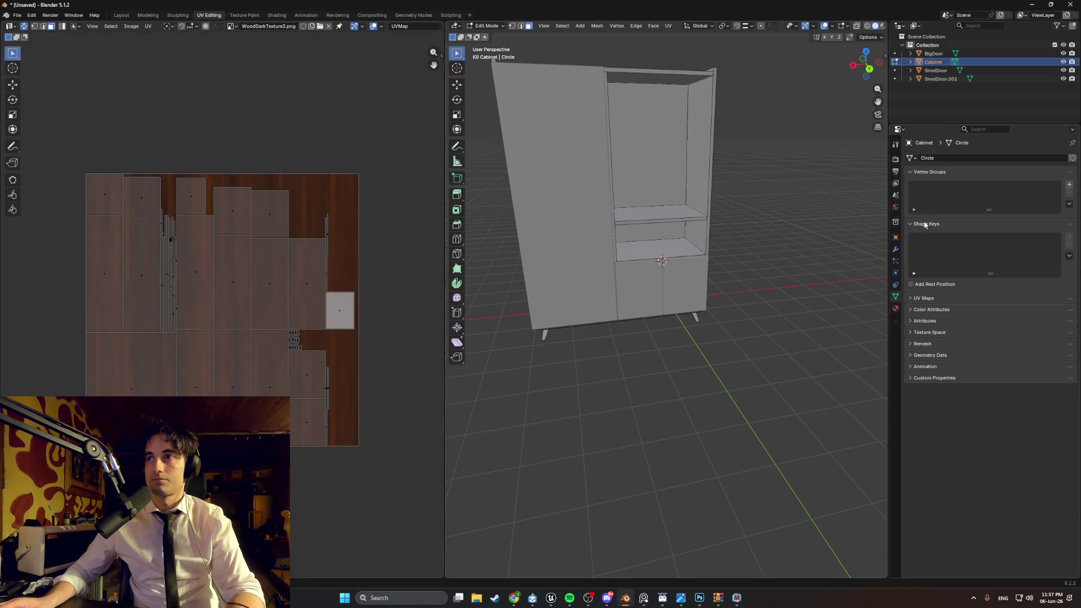
Step: Create a new material for the cabinet and name it Cabinet_mat
{"action": "left_click", "coordinate": [895, 308]}
{"action": "left_click", "coordinate": [954, 195]}
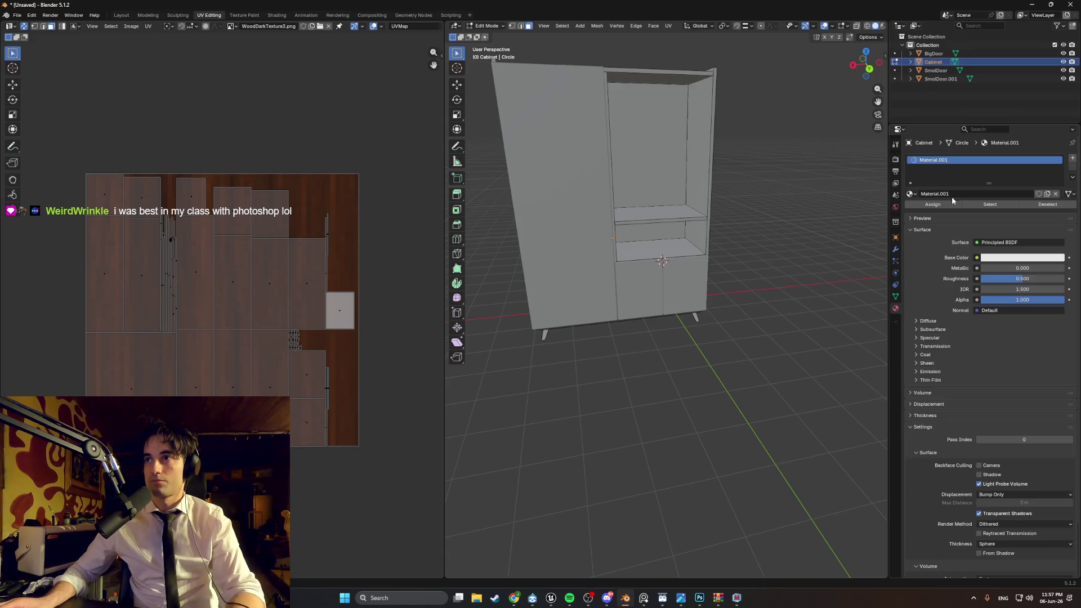
{"action": "left_click", "coordinate": [948, 194]}
{"action": "type", "text": "Cabinet_Mat"}
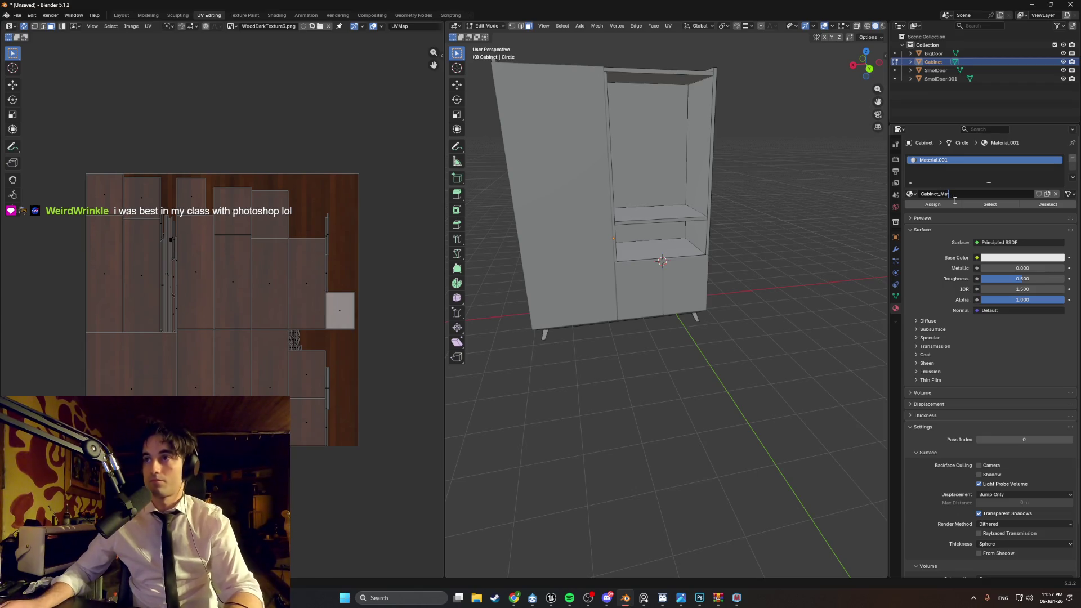
{"action": "key", "text": "BackSpace"}
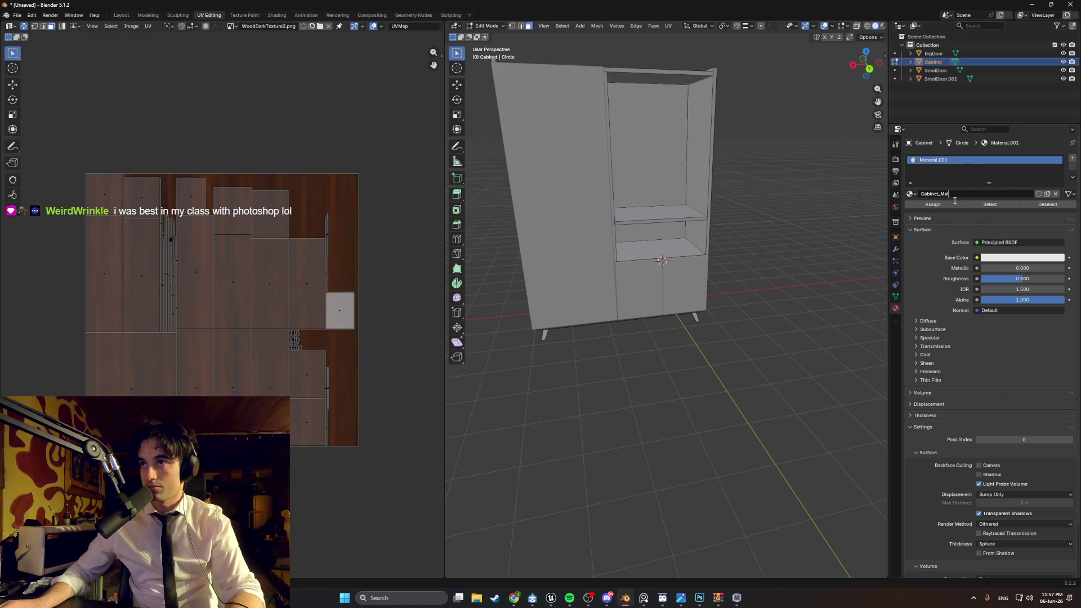
{"action": "key", "text": "BackSpace"}
{"action": "key", "text": "BackSpace"}
{"action": "key", "text": "BackSpace"}
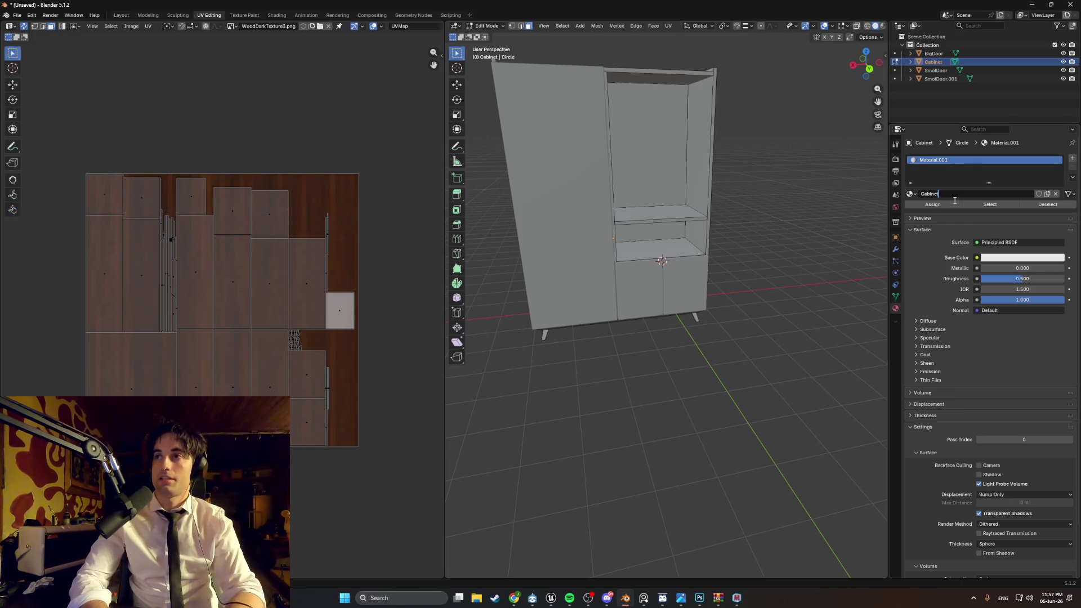
{"action": "type", "text": "_M"}
{"action": "key", "text": "BackSpace"}
{"action": "type", "text": "mat"}
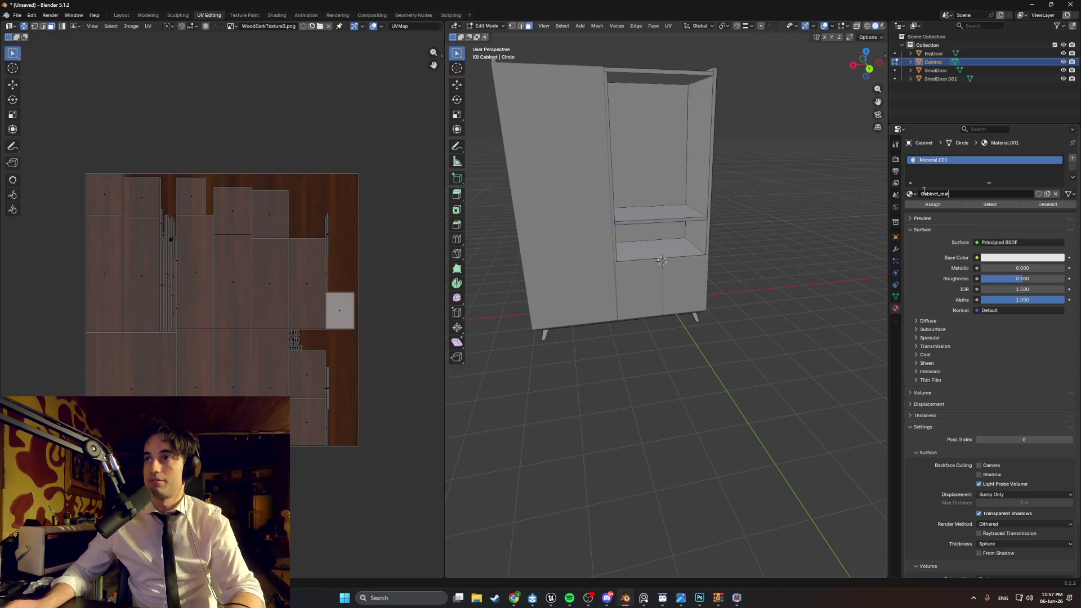
{"action": "key", "text": "Return"}
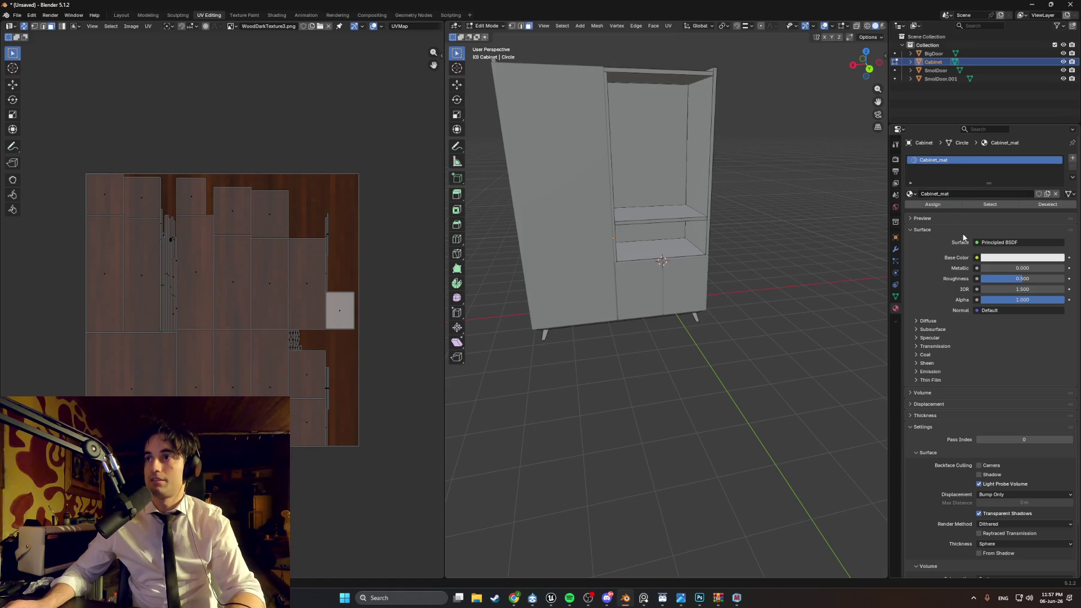
{"action": "left_click", "coordinate": [977, 258]}
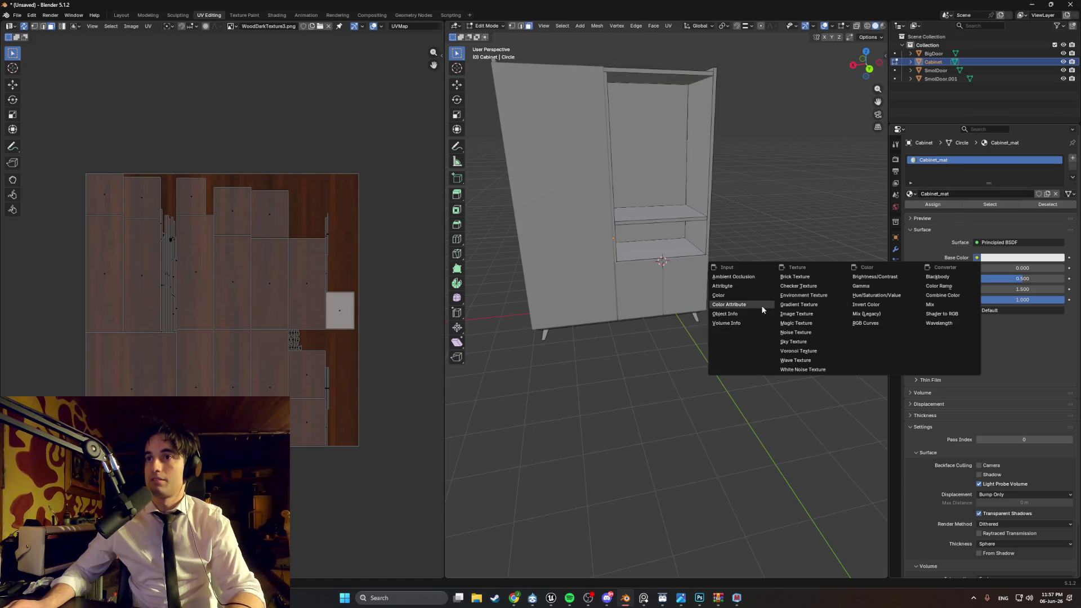
{"action": "left_click", "coordinate": [796, 314]}
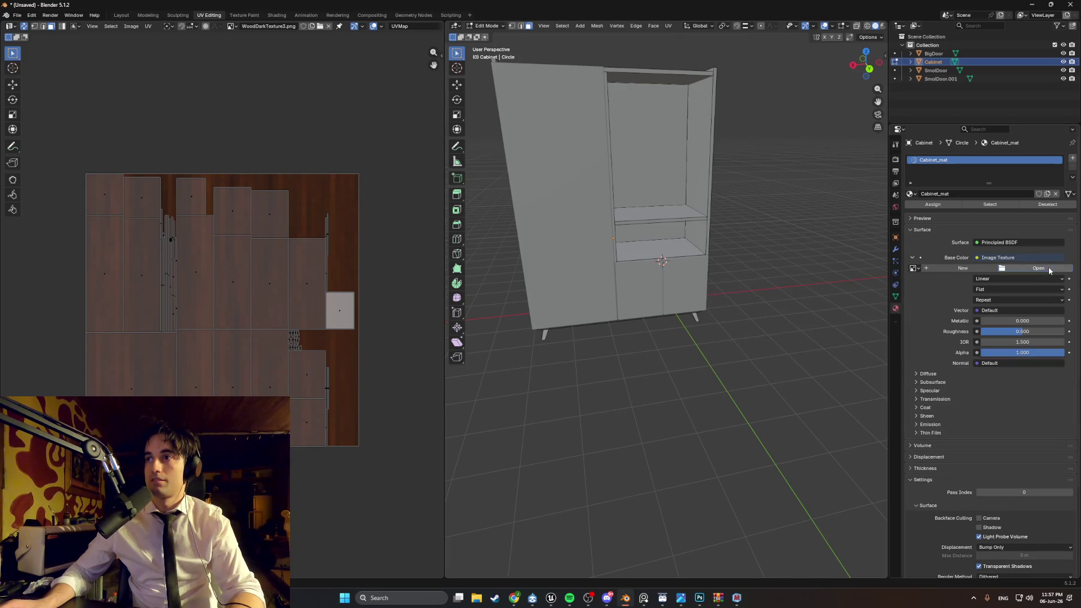
{"action": "left_click", "coordinate": [1044, 268]}
{"action": "left_click", "coordinate": [259, 280]}
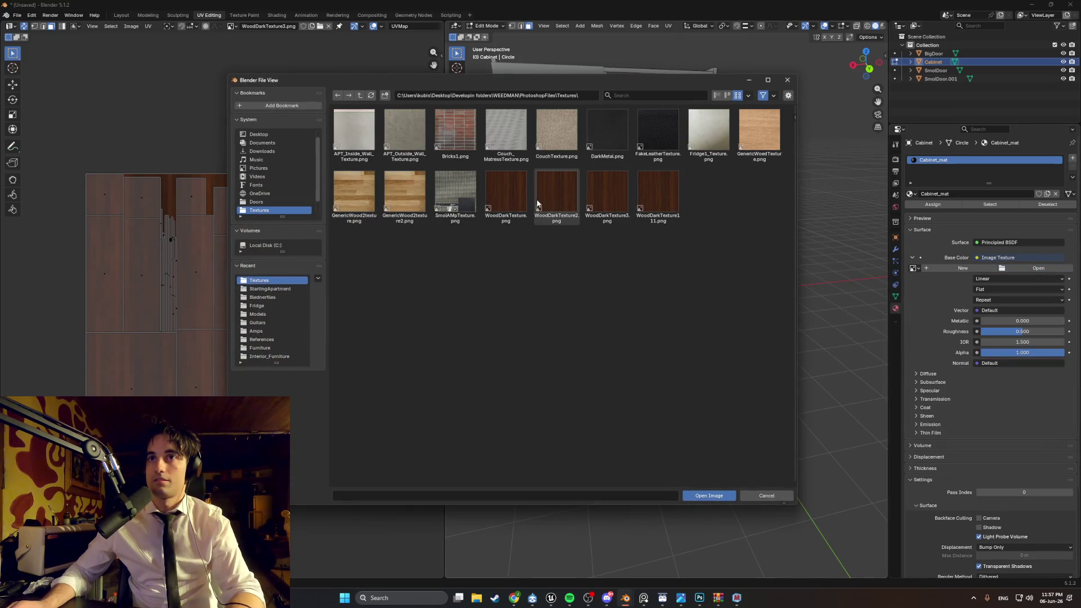
{"action": "double_click", "coordinate": [612, 186]}
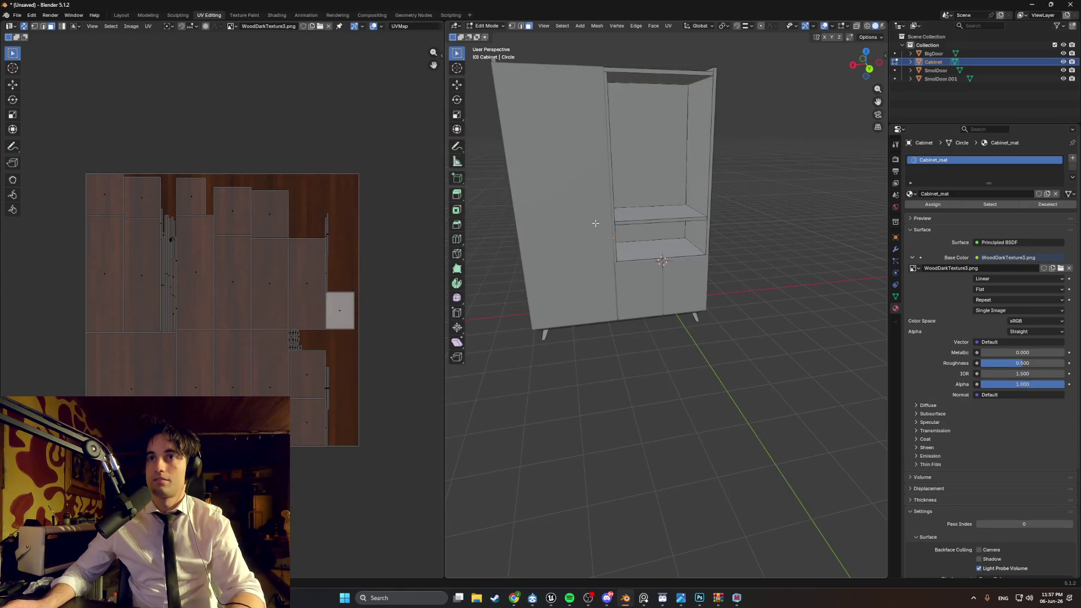
{"action": "middle_click_drag", "start_coordinate": [644, 220], "coordinate": [552, 226]}
{"action": "left_click_drag", "start_coordinate": [1016, 363], "coordinate": [1067, 363]}
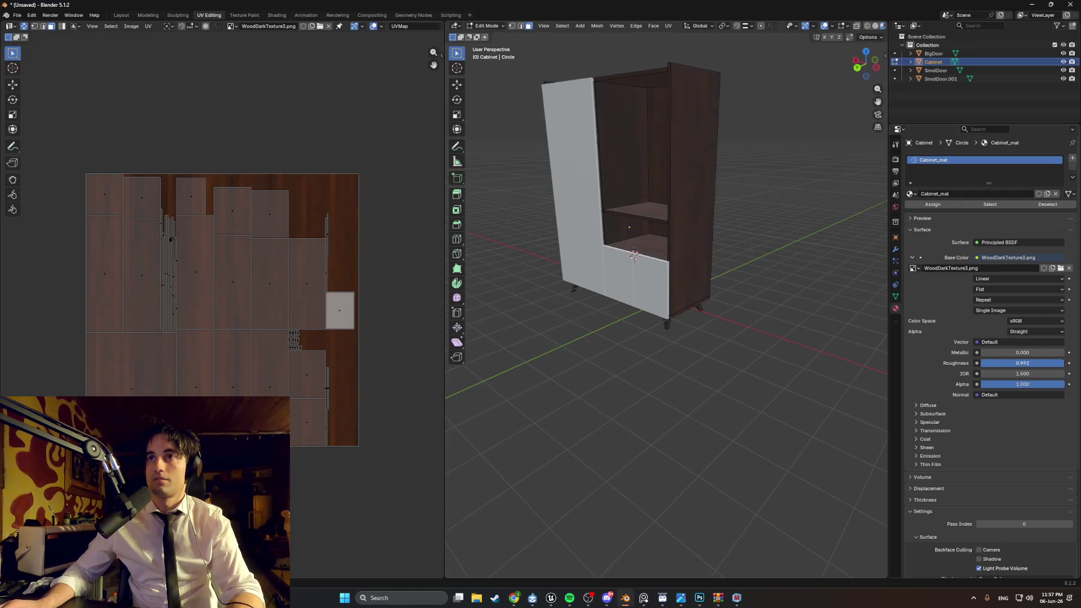
{"action": "mouse_move", "coordinate": [759, 267]}
{"action": "middle_mouse_down"}
{"action": "mouse_move", "coordinate": [767, 292]}
{"action": "mouse_move", "coordinate": [707, 299]}
{"action": "mouse_move", "coordinate": [603, 244]}
{"action": "mouse_move", "coordinate": [678, 244]}
{"action": "mouse_move", "coordinate": [666, 244]}
{"action": "middle_mouse_up"}
{"action": "scroll", "coordinate": [724, 221], "scroll_direction": "up", "scroll_amount": 3}
{"action": "scroll", "coordinate": [725, 221], "scroll_direction": "up", "scroll_amount": 2}
{"action": "mouse_move", "coordinate": [725, 222]}
{"action": "middle_mouse_down", "text": "shift"}
{"action": "mouse_move", "coordinate": [671, 297]}
{"action": "mouse_move", "coordinate": [637, 321]}
{"action": "middle_mouse_up", "text": "shift"}
{"action": "scroll", "coordinate": [441, 304], "scroll_direction": "down", "scroll_amount": 1}
{"action": "middle_click_drag", "start_coordinate": [524, 299], "coordinate": [590, 290]}
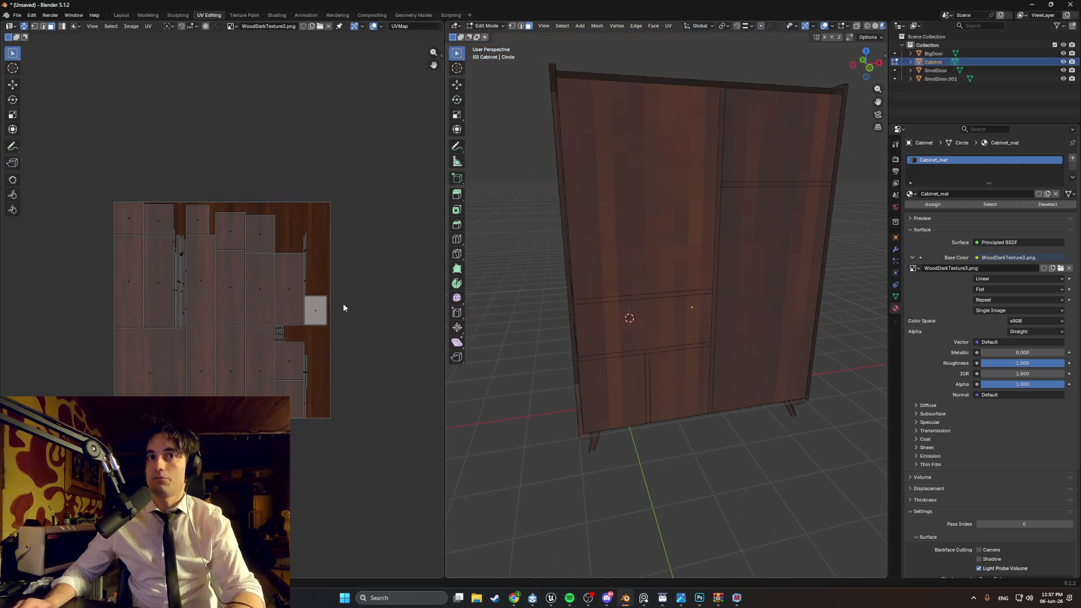
{"action": "scroll", "coordinate": [283, 293], "scroll_direction": "down", "scroll_amount": 3}
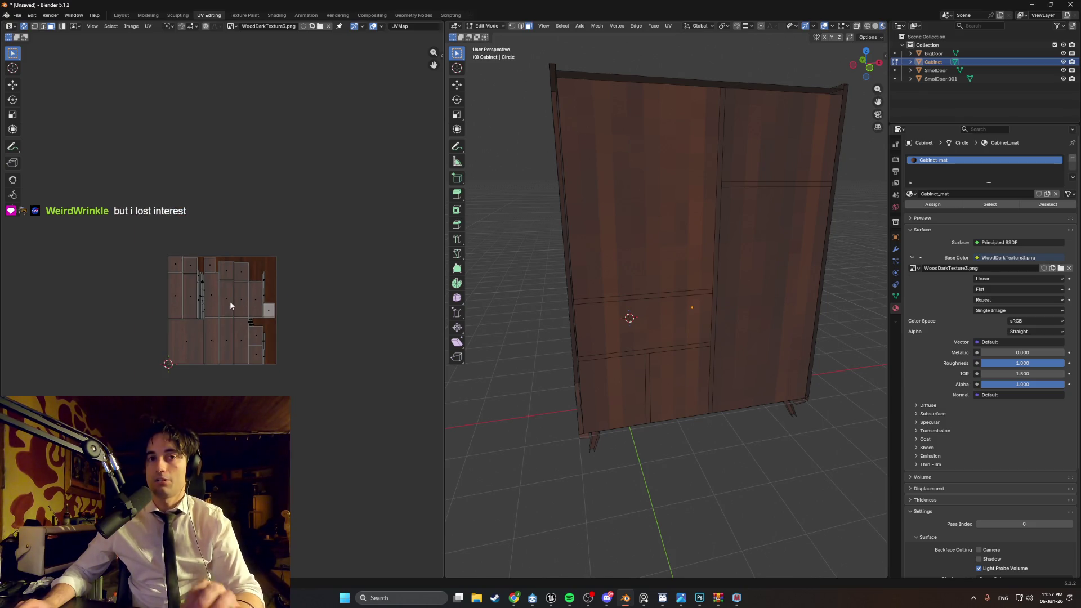
{"action": "middle_click_drag", "start_coordinate": [574, 331], "coordinate": [591, 321]}
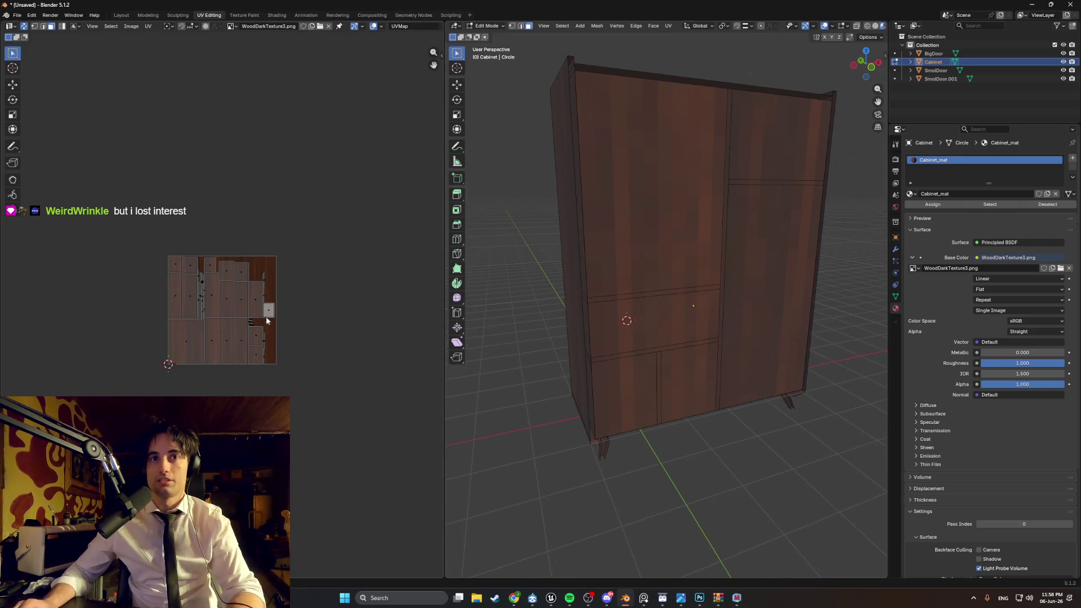
Step: Scale all cabinet UVs by about 3.36, deselect, and check the wood texture from several angles
{"action": "key", "text": "a"}
{"action": "key", "text": "s"}
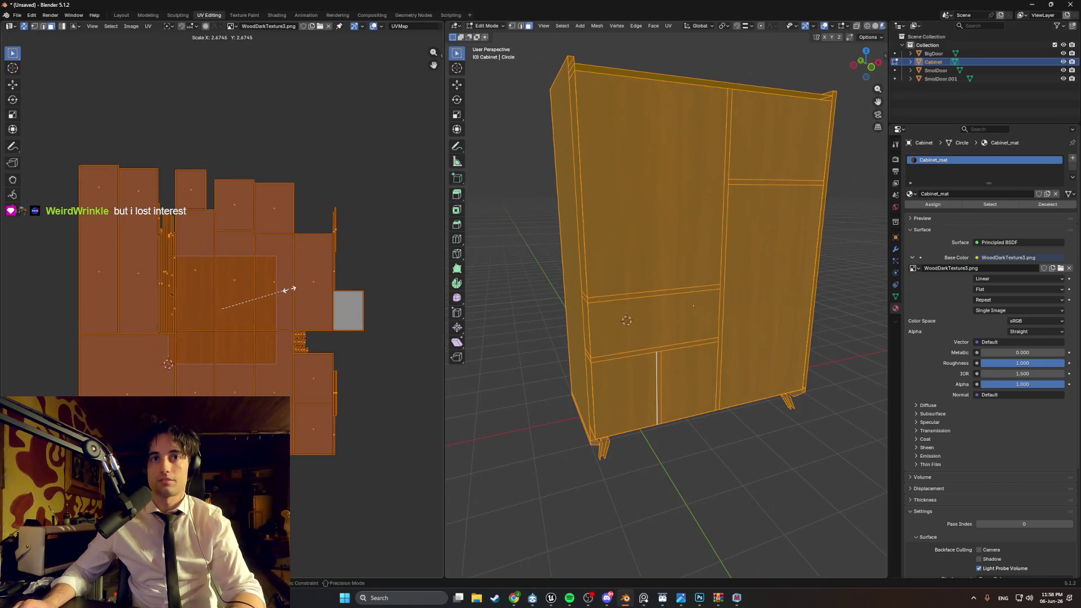
{"action": "left_click", "coordinate": [308, 285]}
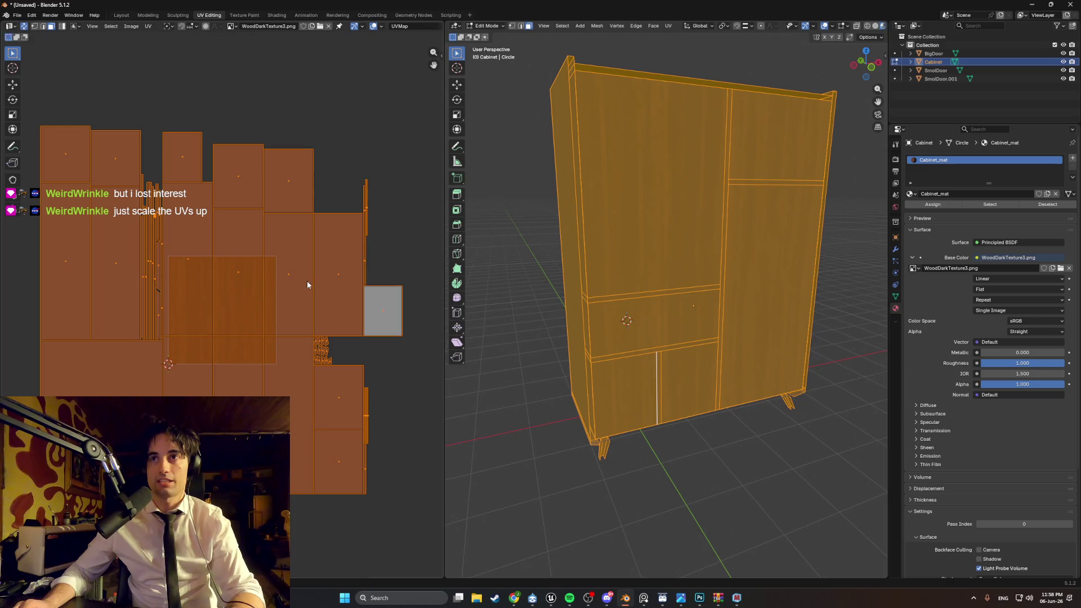
{"action": "key", "text": "alt+a"}
{"action": "mouse_move", "coordinate": [528, 295]}
{"action": "middle_mouse_down"}
{"action": "mouse_move", "coordinate": [496, 293]}
{"action": "mouse_move", "coordinate": [878, 289]}
{"action": "middle_mouse_up"}
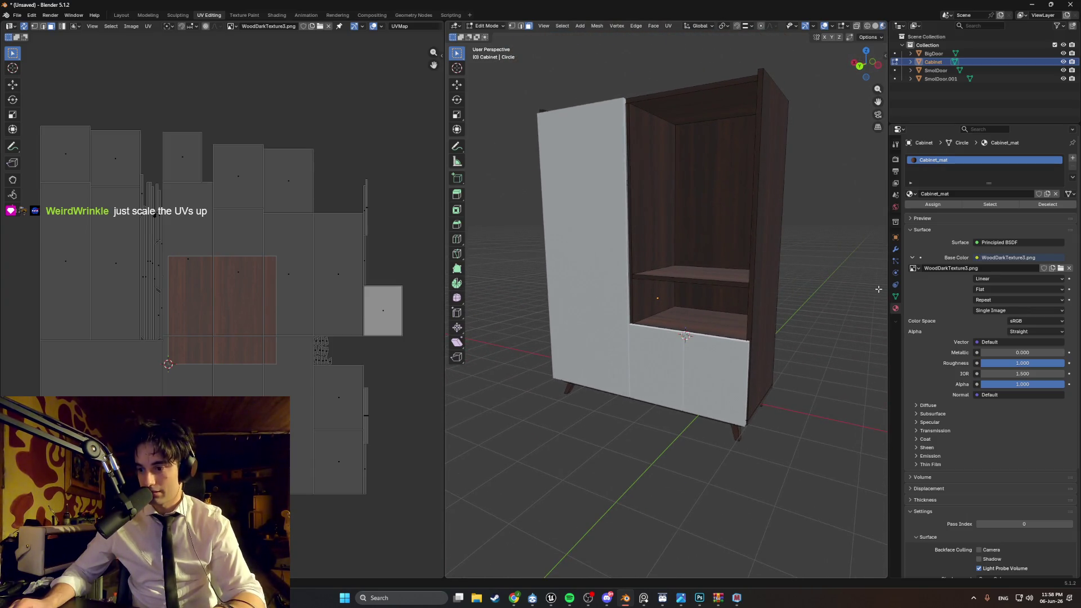
{"action": "middle_click_drag", "start_coordinate": [843, 278], "coordinate": [653, 507]}
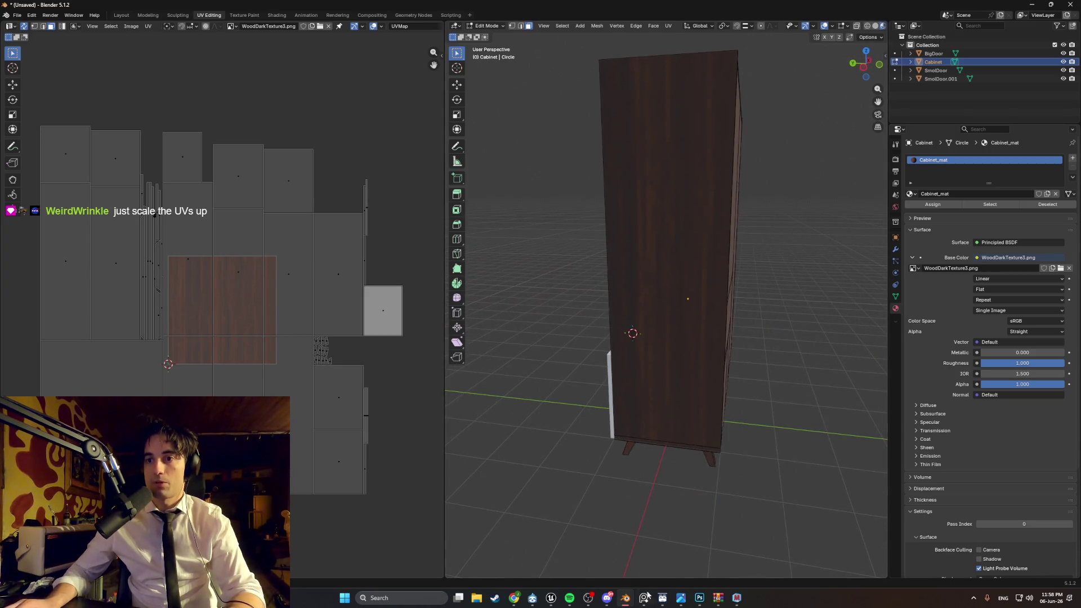
{"action": "mouse_move", "coordinate": [699, 594]}
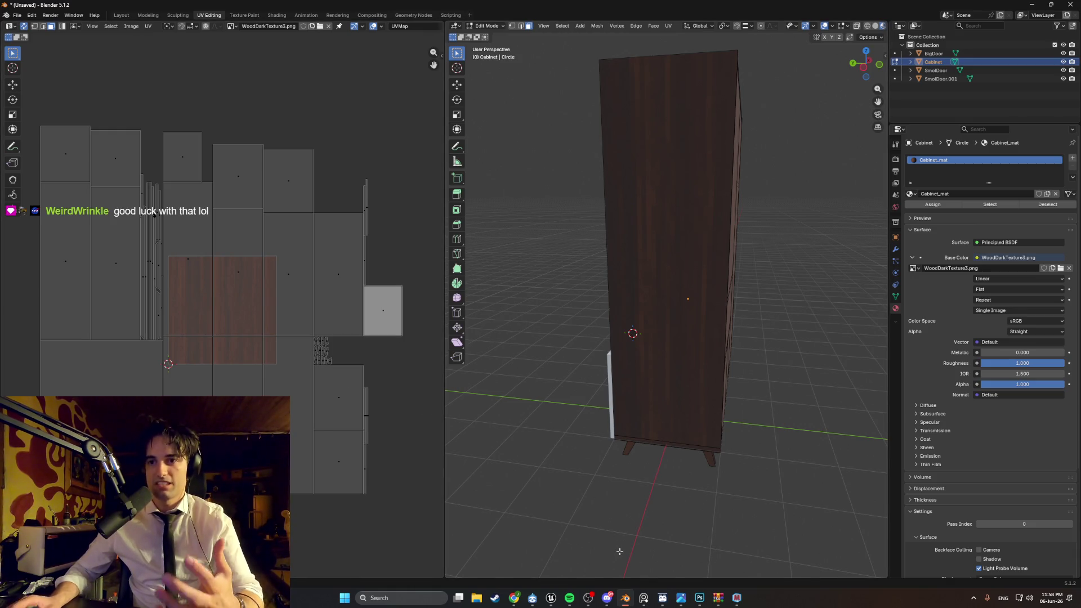
{"action": "left_click", "coordinate": [551, 598]}
Step: Play the level as a standalone game and walk from the window ledge, upstairs, into the guitar room
{"action": "left_click", "coordinate": [209, 32]}
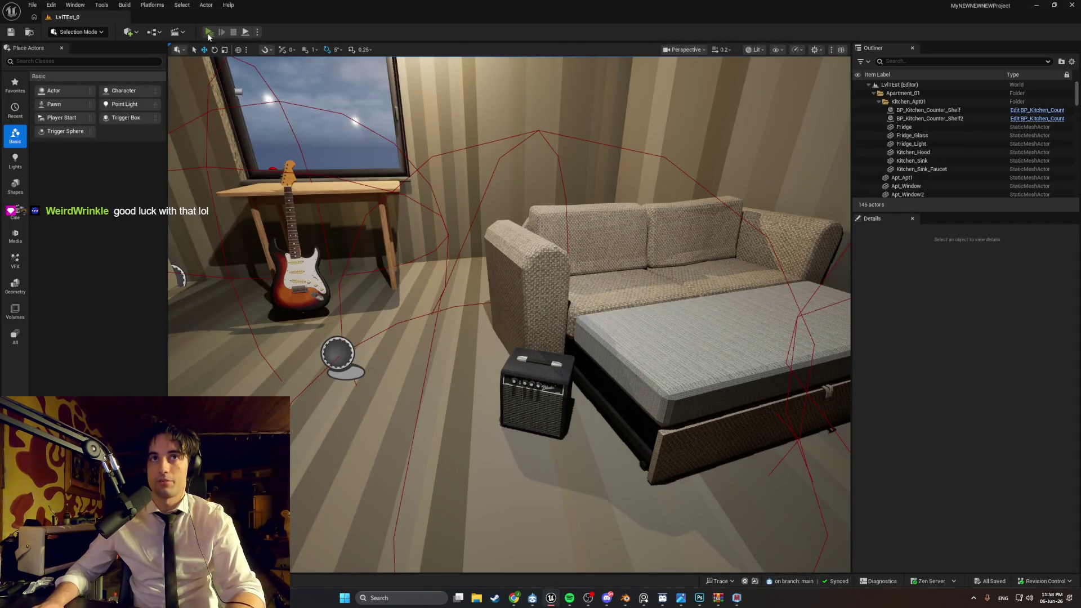
{"action": "key", "text": "w"}
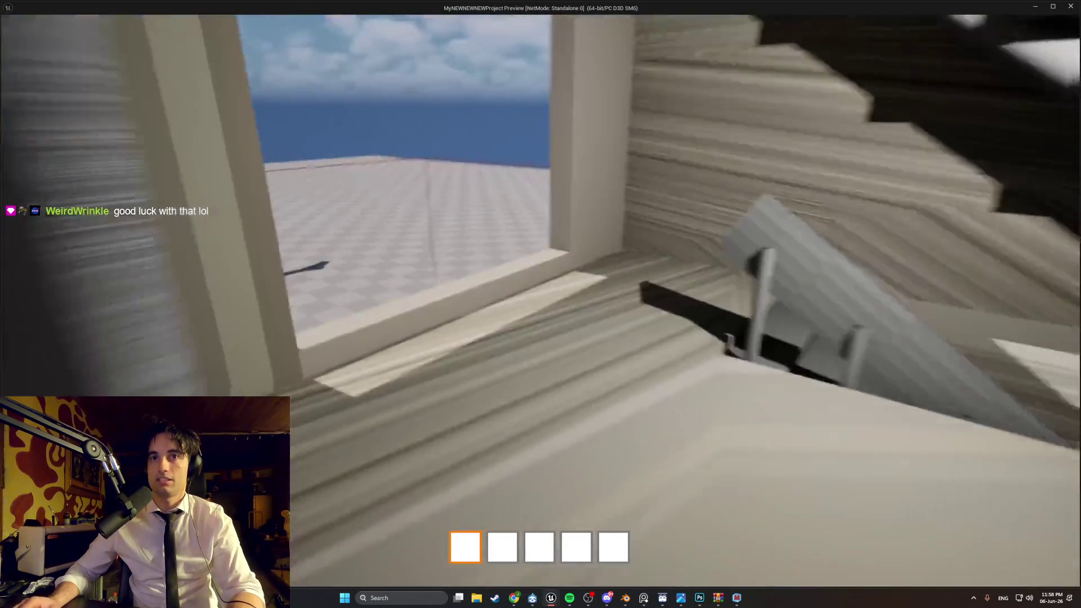
{"action": "key", "text": "w"}
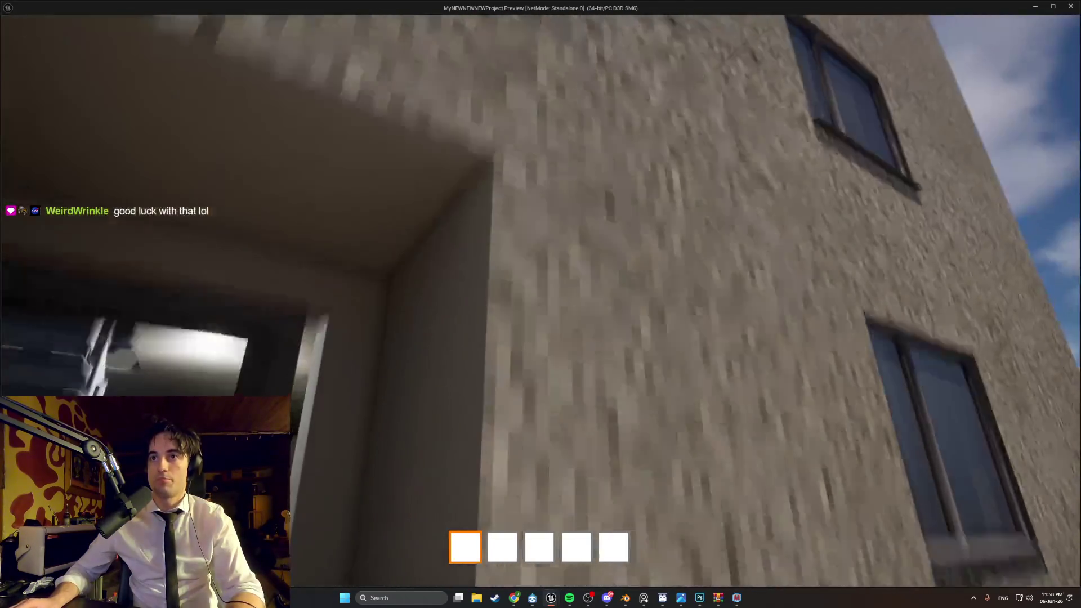
{"action": "key", "text": "w"}
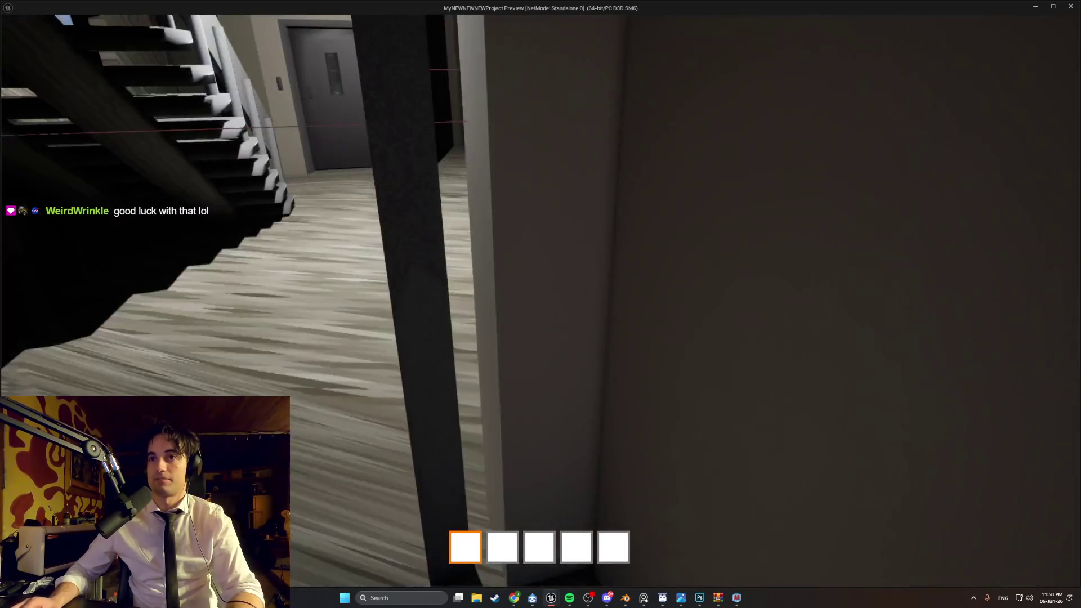
{"action": "key", "text": "w"}
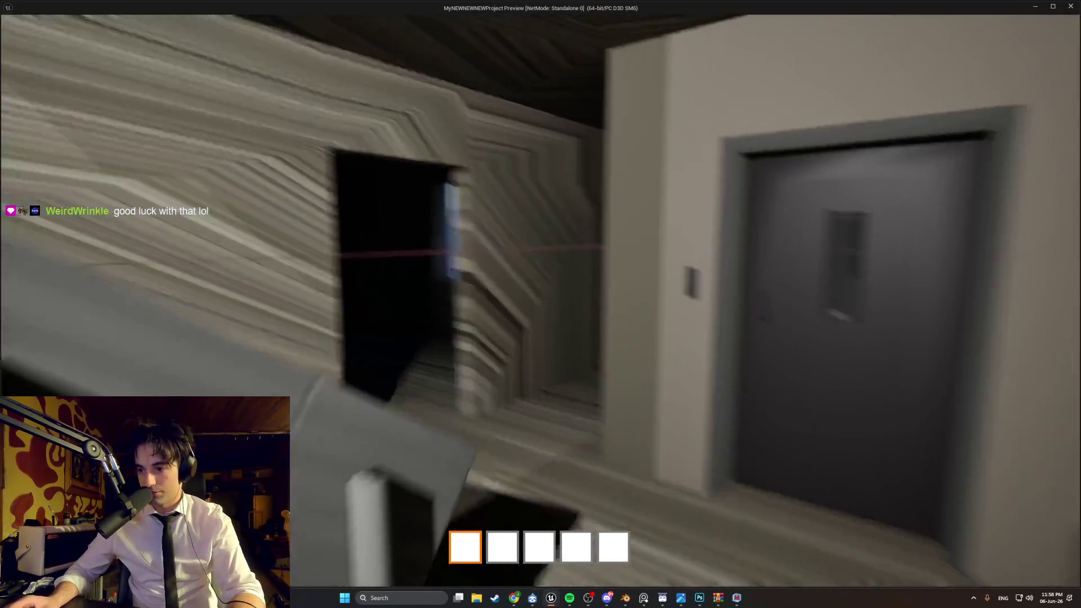
{"action": "key", "text": "w"}
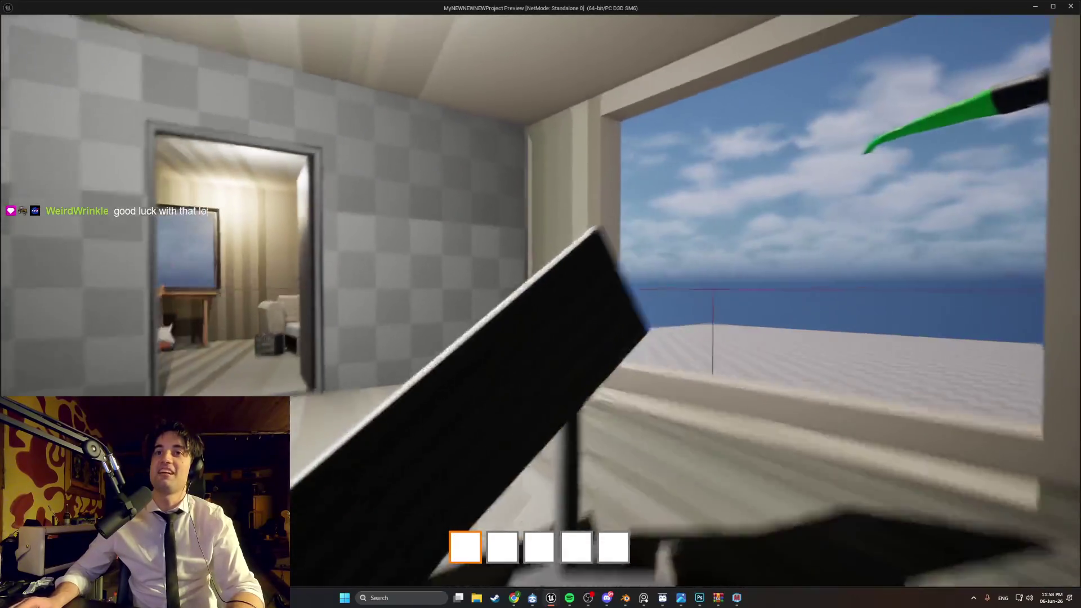
{"action": "key", "text": "w"}
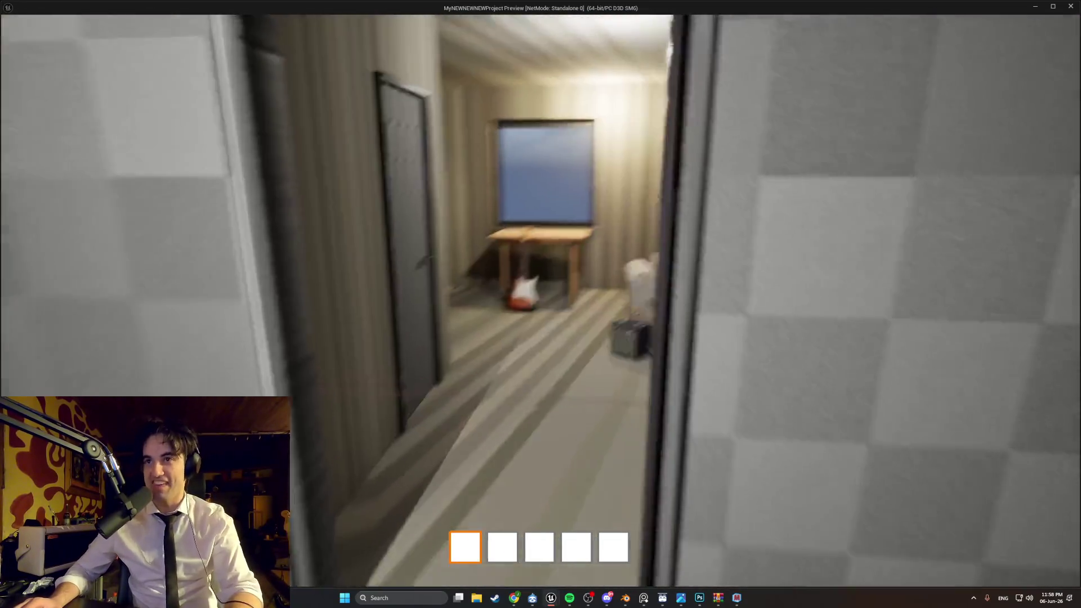
{"action": "key", "text": "w"}
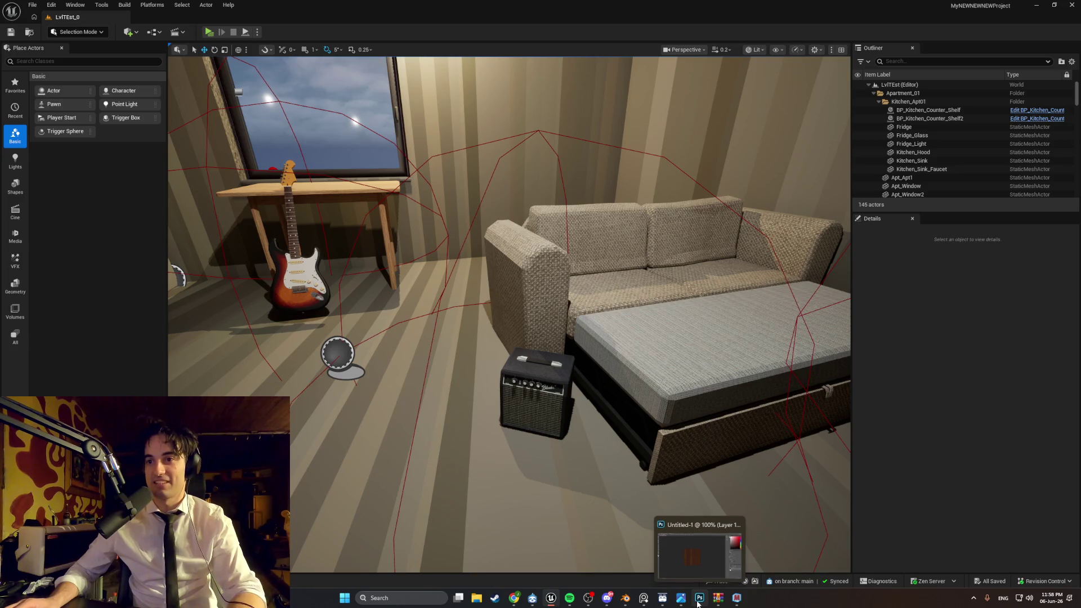
{"action": "left_click", "coordinate": [698, 599]}
{"action": "left_click", "coordinate": [698, 599]}
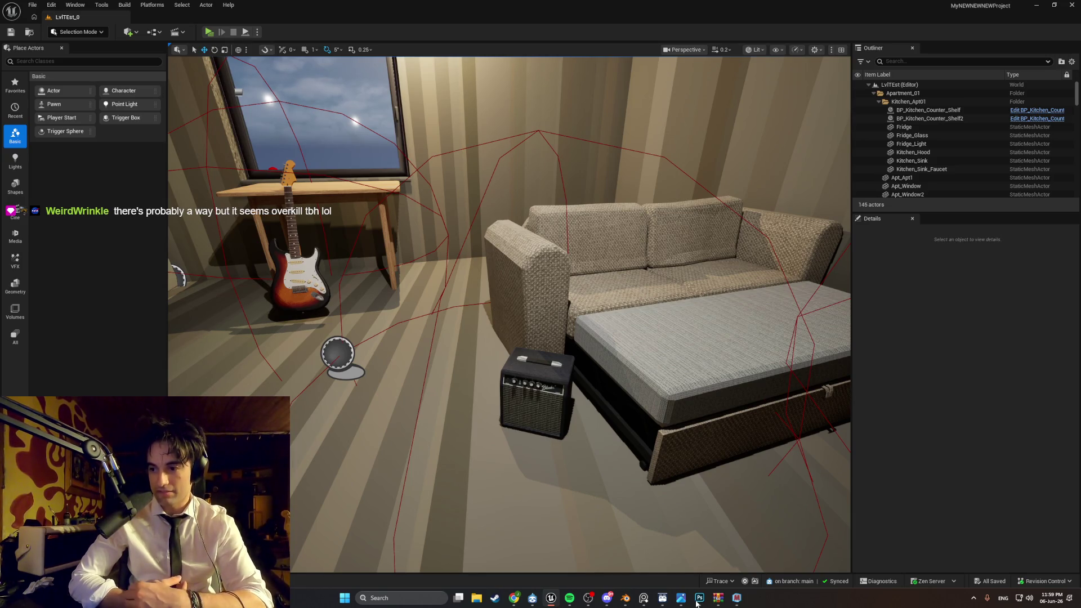
{"action": "key", "text": "w"}
{"action": "mouse_move", "coordinate": [506, 338]}
{"action": "right_mouse_down"}
{"action": "mouse_move", "coordinate": [507, 321]}
{"action": "mouse_move", "coordinate": [467, 316]}
{"action": "mouse_move", "coordinate": [456, 293]}
{"action": "mouse_move", "coordinate": [456, 360]}
{"action": "mouse_move", "coordinate": [428, 315]}
{"action": "mouse_move", "coordinate": [533, 374]}
{"action": "right_mouse_up"}
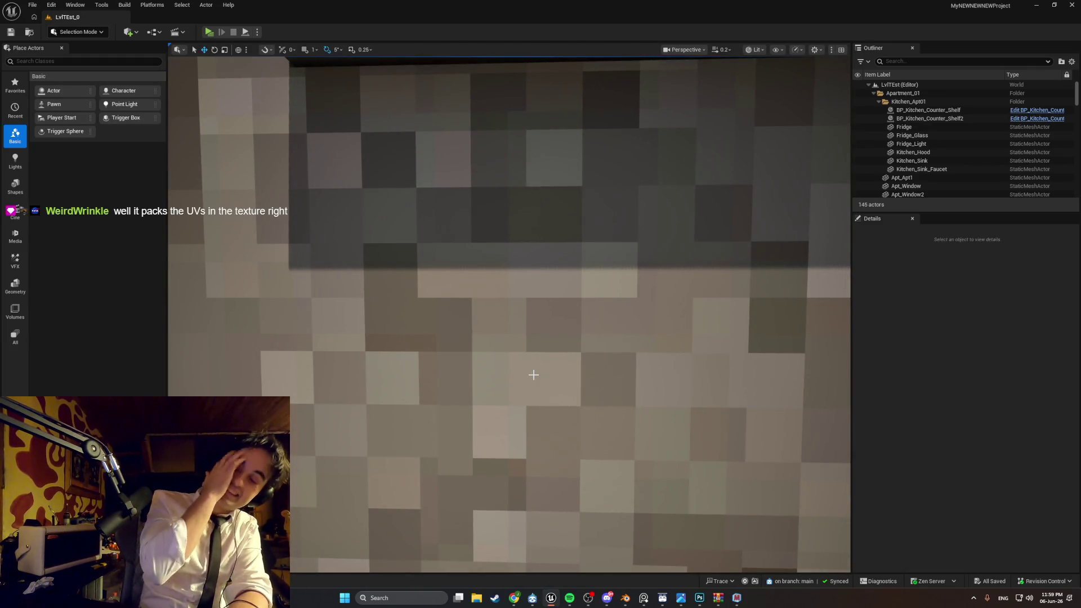
{"action": "mouse_move", "coordinate": [430, 406]}
{"action": "right_mouse_down"}
{"action": "mouse_move", "coordinate": [439, 377]}
{"action": "mouse_move", "coordinate": [394, 371]}
{"action": "mouse_move", "coordinate": [421, 353]}
{"action": "right_mouse_up"}
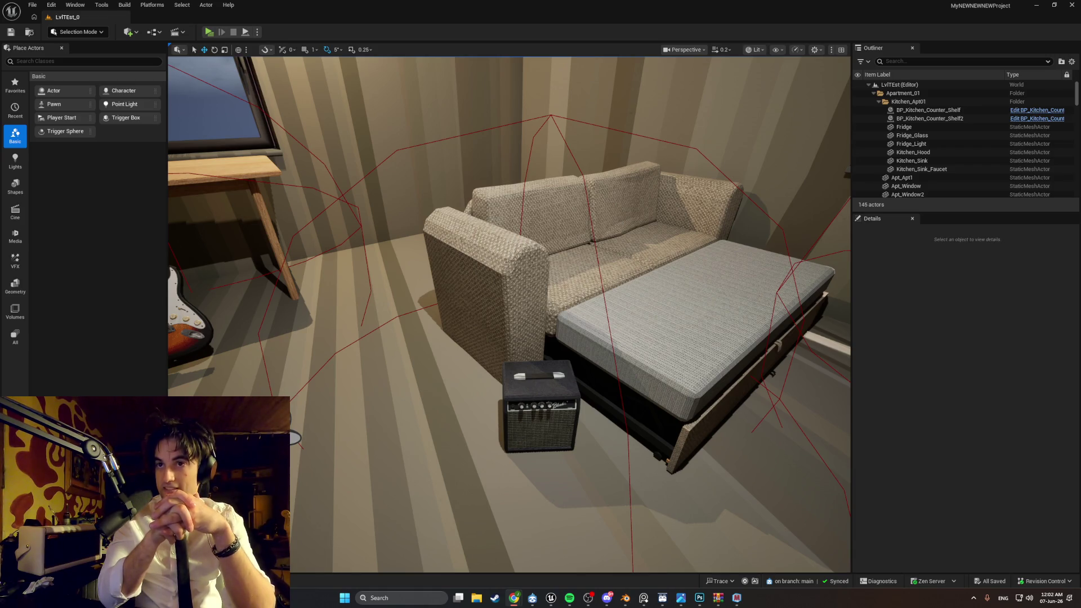
{"action": "mouse_move", "coordinate": [510, 316]}
{"action": "right_mouse_down"}
{"action": "mouse_move", "coordinate": [394, 304]}
{"action": "mouse_move", "coordinate": [768, 319]}
{"action": "mouse_move", "coordinate": [744, 312]}
{"action": "mouse_move", "coordinate": [737, 324]}
{"action": "mouse_move", "coordinate": [760, 324]}
{"action": "right_mouse_up"}
{"action": "key", "text": "w"}
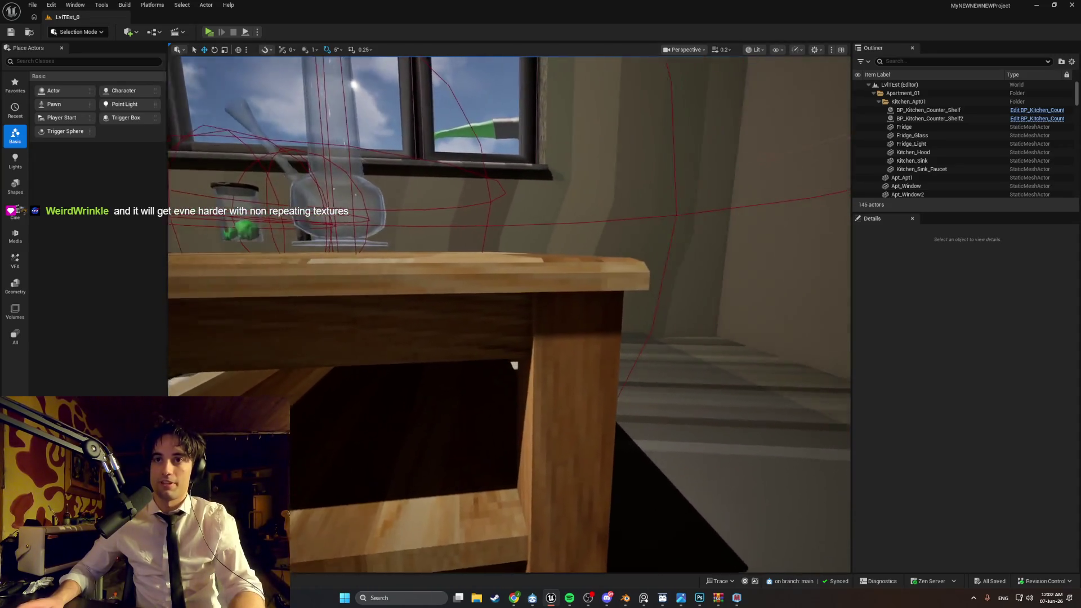
{"action": "mouse_move", "coordinate": [410, 377]}
{"action": "right_mouse_down"}
{"action": "mouse_move", "coordinate": [383, 375]}
{"action": "mouse_move", "coordinate": [383, 400]}
{"action": "right_mouse_up"}
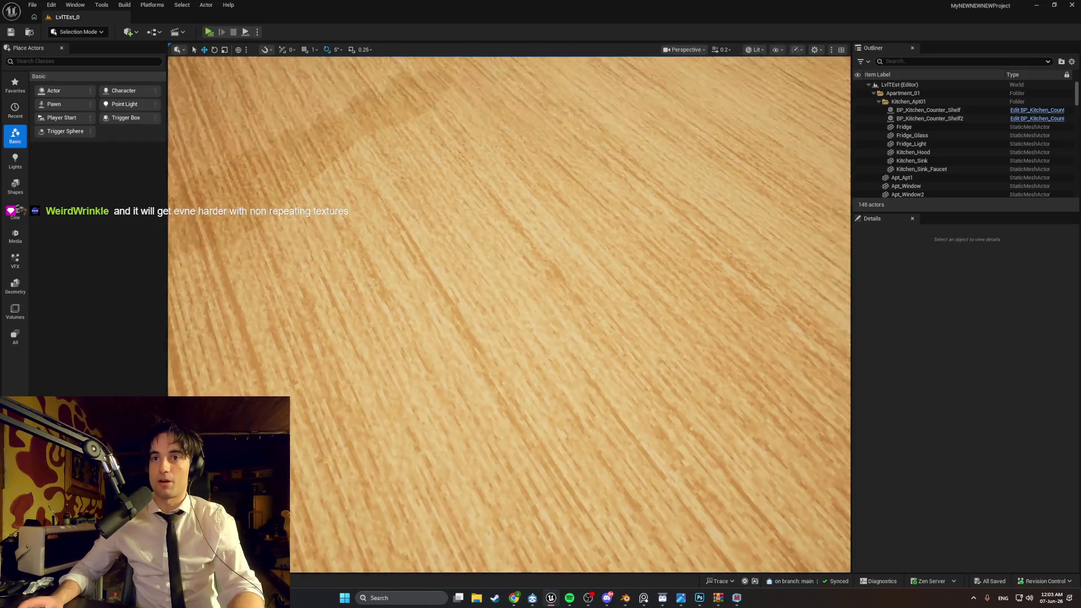
{"action": "mouse_move", "coordinate": [507, 315]}
{"action": "right_mouse_down"}
{"action": "mouse_move", "coordinate": [495, 318]}
{"action": "mouse_move", "coordinate": [530, 318]}
{"action": "mouse_move", "coordinate": [506, 315]}
{"action": "right_mouse_up"}
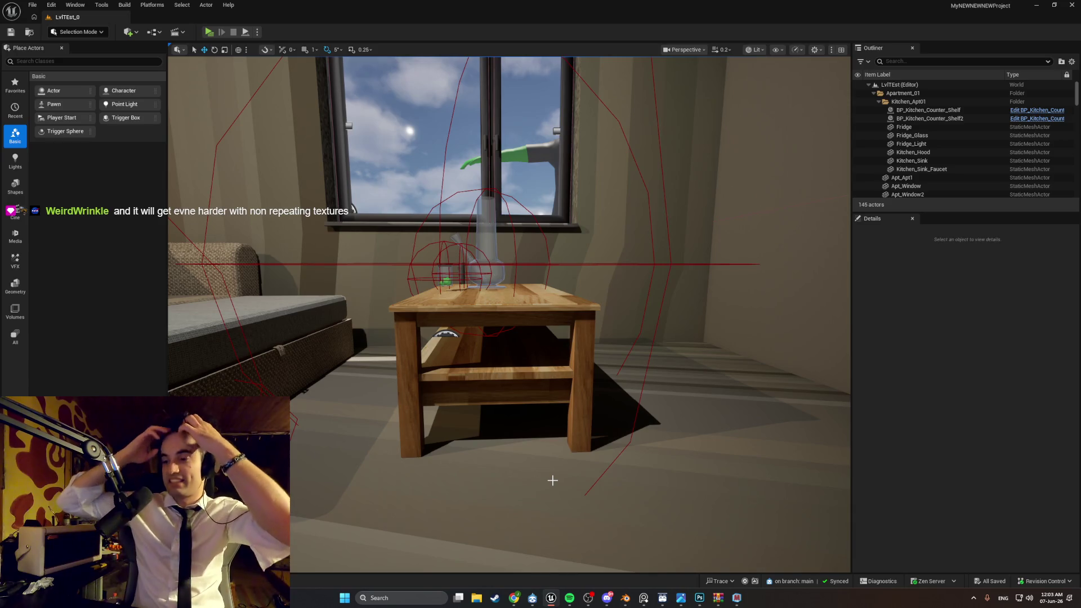
{"action": "right_click_drag", "start_coordinate": [608, 476], "coordinate": [636, 476]}
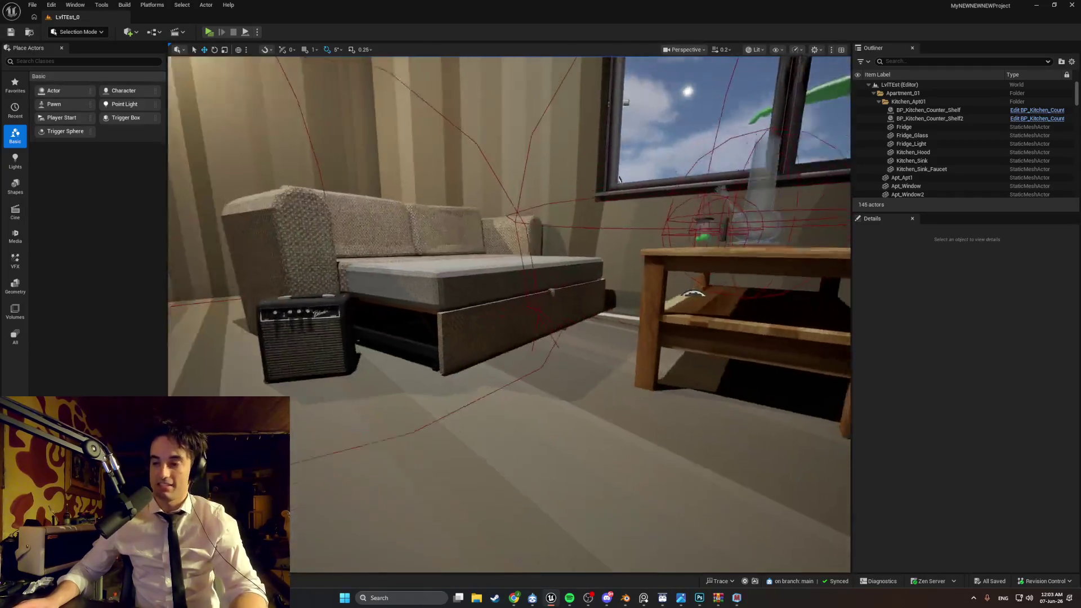
{"action": "right_click_drag", "start_coordinate": [636, 475], "coordinate": [620, 462]}
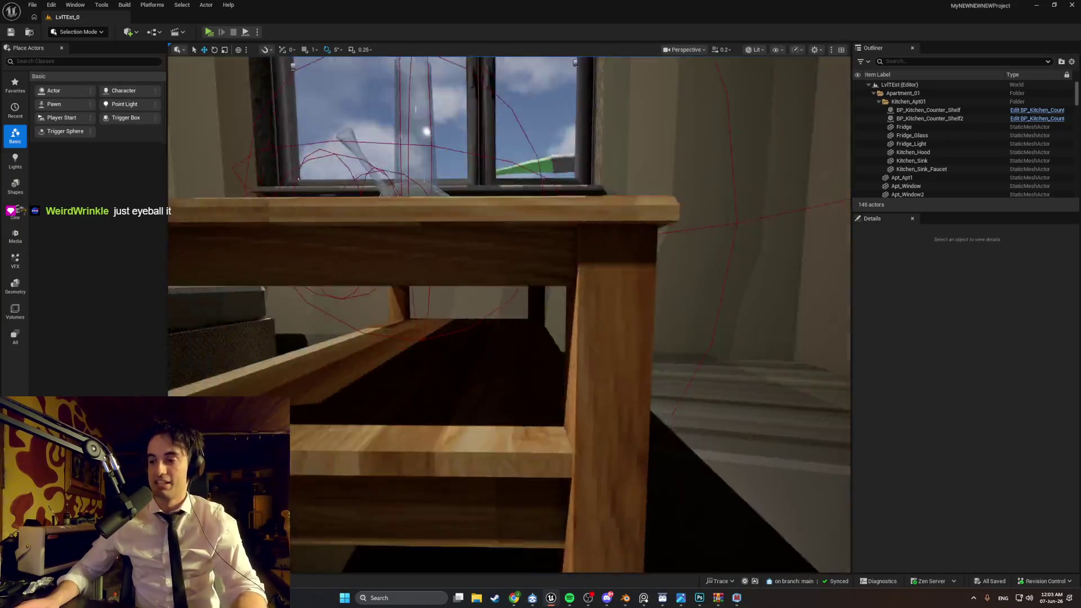
{"action": "mouse_move", "coordinate": [620, 461]}
{"action": "right_mouse_down"}
{"action": "mouse_move", "coordinate": [642, 484]}
{"action": "mouse_move", "coordinate": [631, 462]}
{"action": "mouse_move", "coordinate": [620, 473]}
{"action": "mouse_move", "coordinate": [636, 471]}
{"action": "mouse_move", "coordinate": [597, 462]}
{"action": "mouse_move", "coordinate": [608, 450]}
{"action": "mouse_move", "coordinate": [445, 446]}
{"action": "mouse_move", "coordinate": [712, 587]}
{"action": "right_mouse_up"}
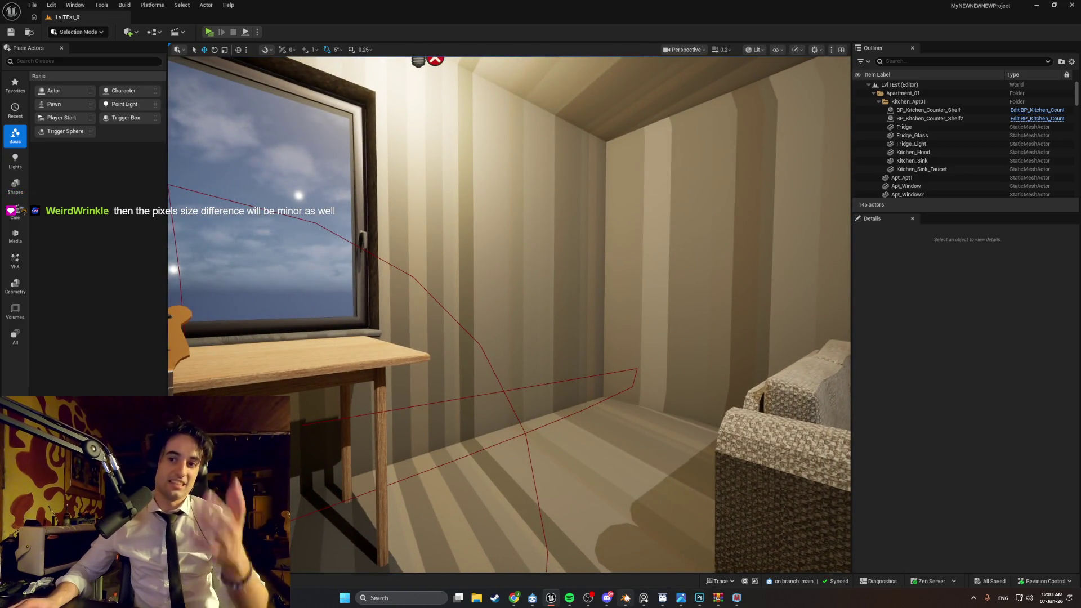
{"action": "mouse_move", "coordinate": [625, 598]}
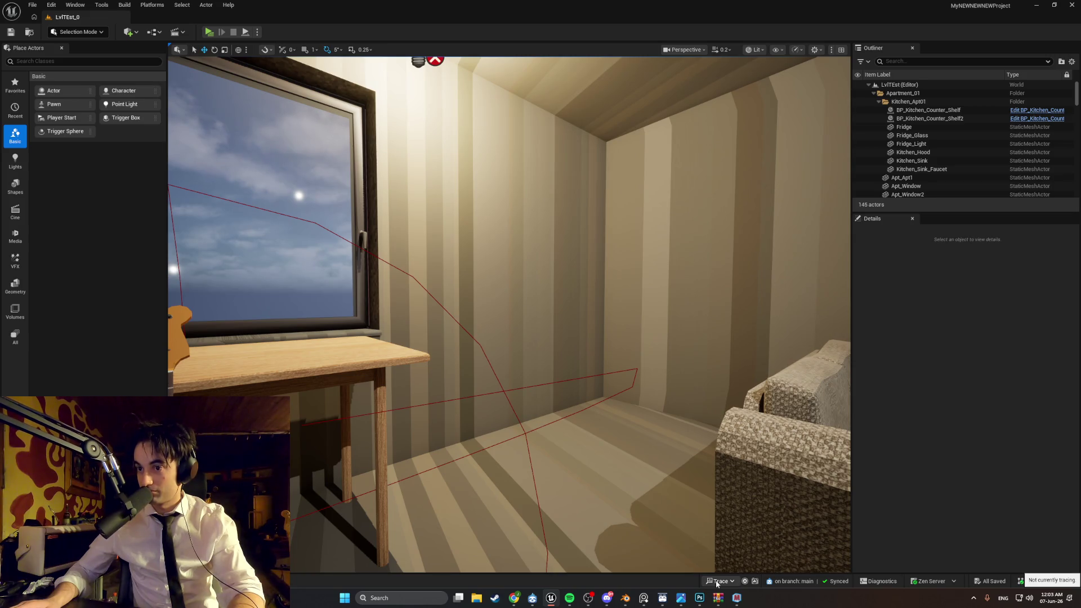
{"action": "mouse_move", "coordinate": [717, 592]}
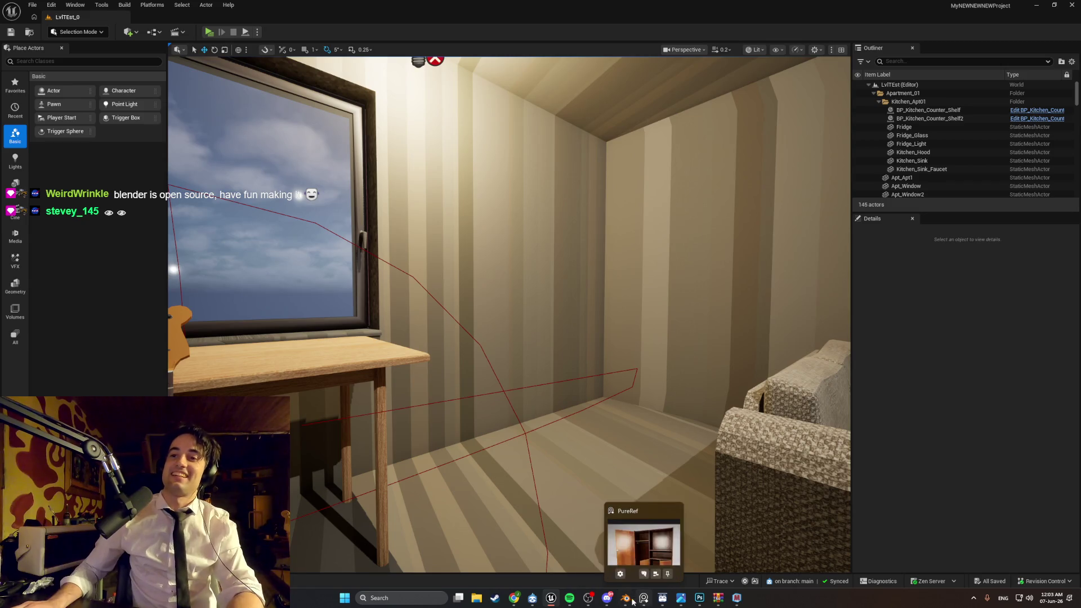
Step: Back in Blender, try a new Roughness value on the dark wood material, then undo it
{"action": "left_click", "coordinate": [625, 555]}
{"action": "mouse_move", "coordinate": [660, 363]}
{"action": "middle_mouse_down"}
{"action": "mouse_move", "coordinate": [563, 405]}
{"action": "mouse_move", "coordinate": [499, 412]}
{"action": "mouse_move", "coordinate": [741, 379]}
{"action": "mouse_move", "coordinate": [710, 389]}
{"action": "middle_mouse_up"}
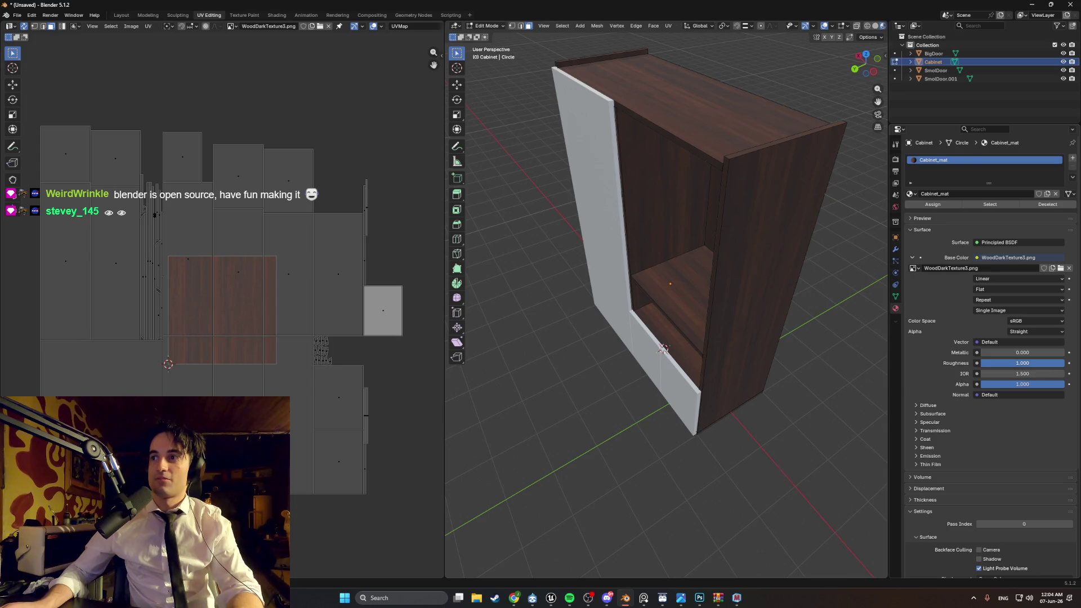
{"action": "left_click", "coordinate": [1032, 363]}
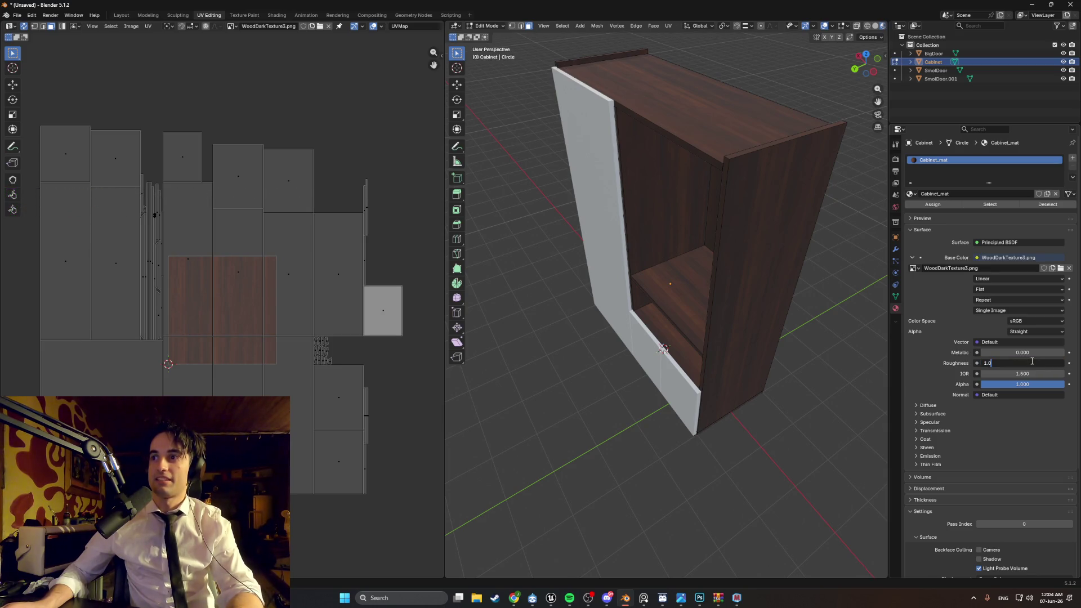
{"action": "key", "text": "Return"}
{"action": "left_click_drag", "start_coordinate": [988, 363], "coordinate": [985, 364]}
{"action": "mouse_move", "coordinate": [710, 338]}
{"action": "middle_mouse_down"}
{"action": "mouse_move", "coordinate": [752, 299]}
{"action": "mouse_move", "coordinate": [728, 338]}
{"action": "mouse_move", "coordinate": [646, 353]}
{"action": "mouse_move", "coordinate": [663, 373]}
{"action": "mouse_move", "coordinate": [636, 358]}
{"action": "mouse_move", "coordinate": [676, 355]}
{"action": "middle_mouse_up"}
{"action": "key", "text": "ctrl+z"}
Step: Set the dark wood material's Roughness to 0.175879, checking the shine from an angled view
{"action": "left_click_drag", "start_coordinate": [989, 364], "coordinate": [994, 365]}
{"action": "mouse_move", "coordinate": [664, 360]}
{"action": "middle_mouse_down"}
{"action": "mouse_move", "coordinate": [703, 373]}
{"action": "mouse_move", "coordinate": [688, 366]}
{"action": "middle_mouse_up"}
{"action": "left_click_drag", "start_coordinate": [1008, 363], "coordinate": [1012, 363]}
{"action": "left_click", "coordinate": [1022, 363]}
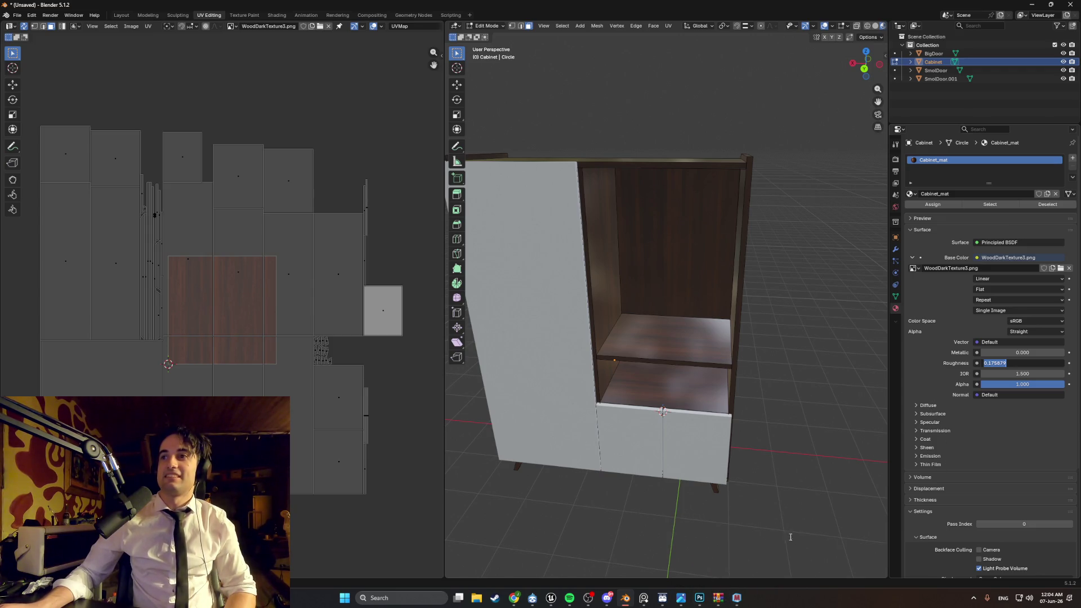
{"action": "left_click", "coordinate": [718, 598]}
{"action": "left_click", "coordinate": [626, 598]}
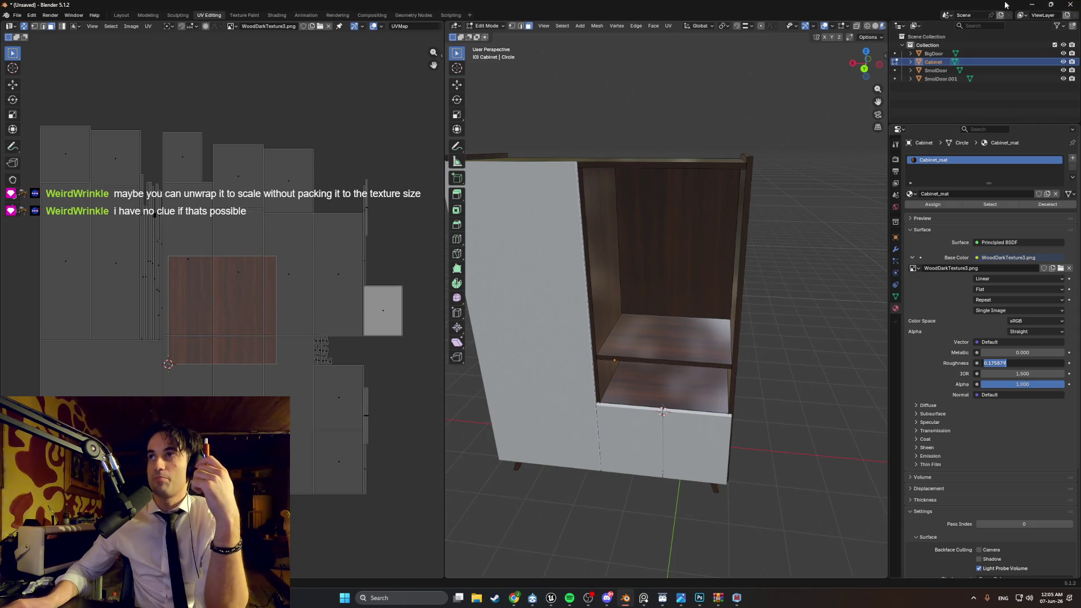
Step: Glance at the archive window, return to Blender and finish the roughness edit
{"action": "left_click", "coordinate": [1050, 5]}
{"action": "left_click", "coordinate": [998, 48]}
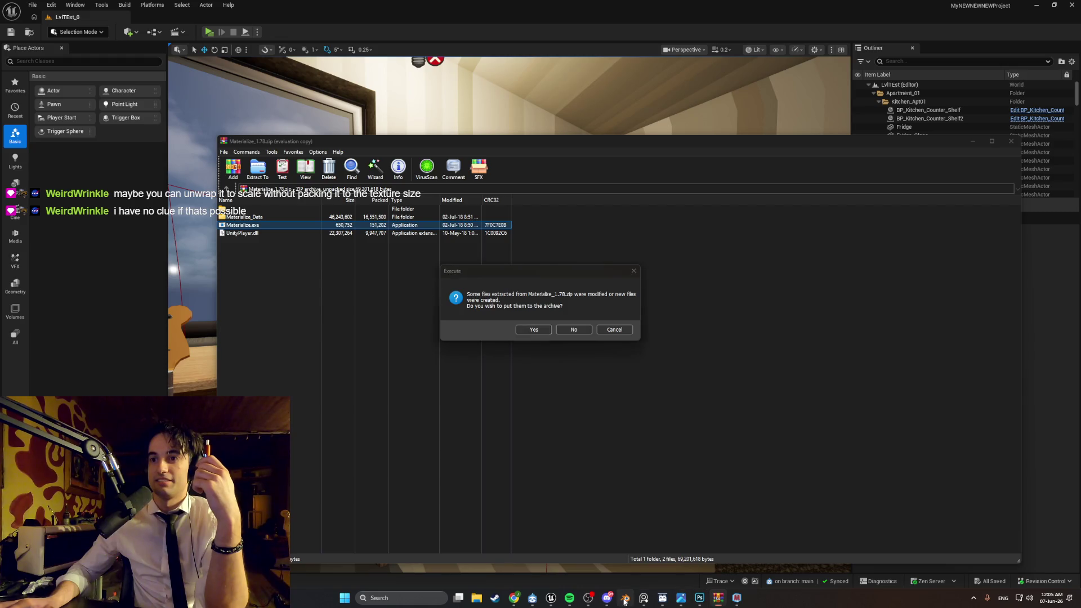
{"action": "left_click", "coordinate": [625, 598]}
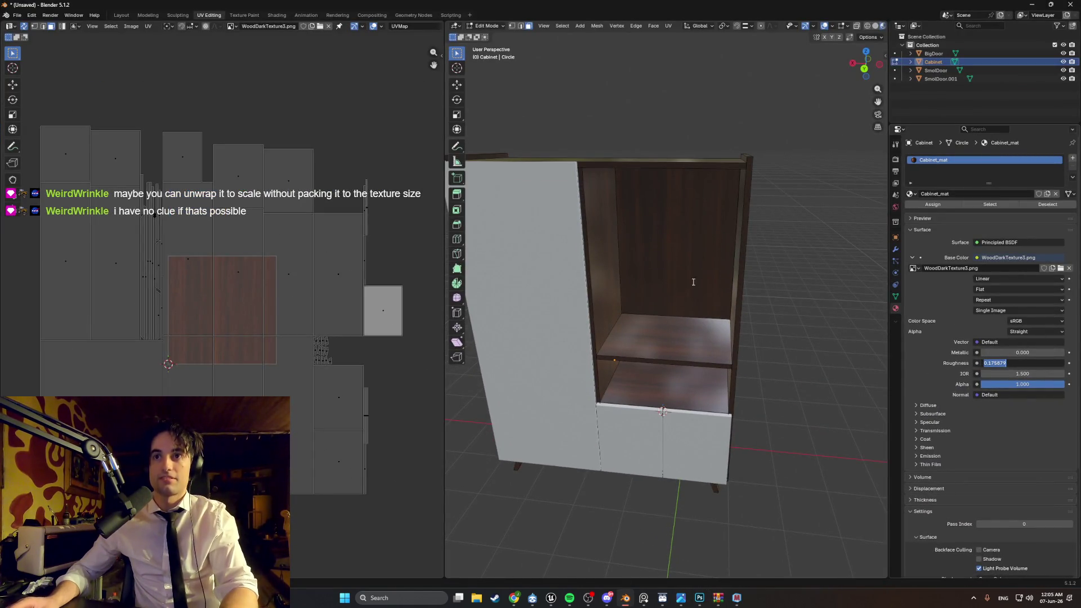
{"action": "key", "text": "Escape"}
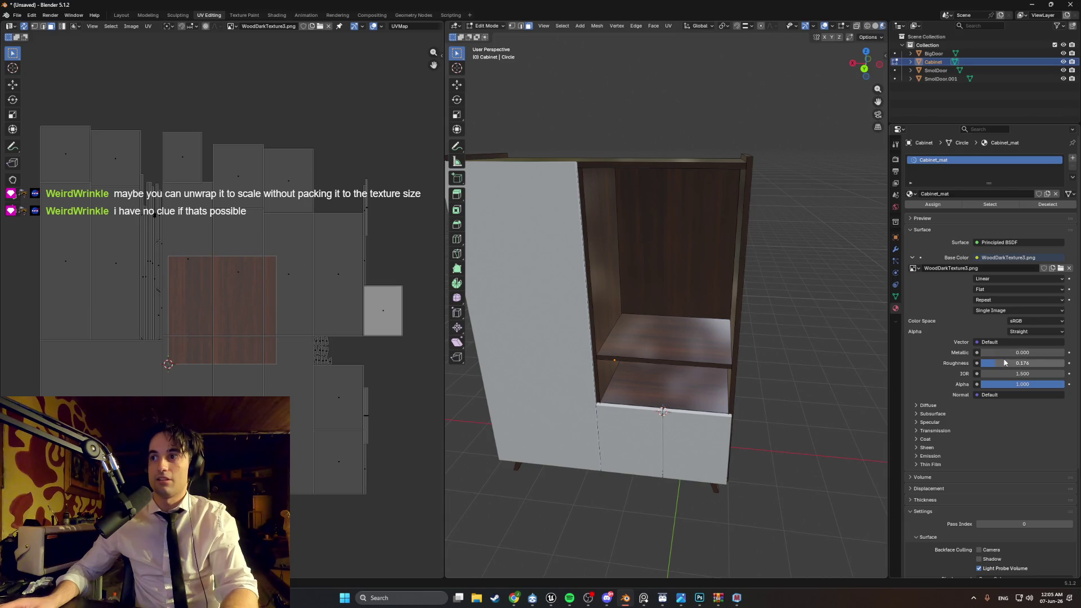
Step: Save the scene as OldCabinet.blend inside the Interior_Furniture folder
{"action": "key", "text": "ctrl+s"}
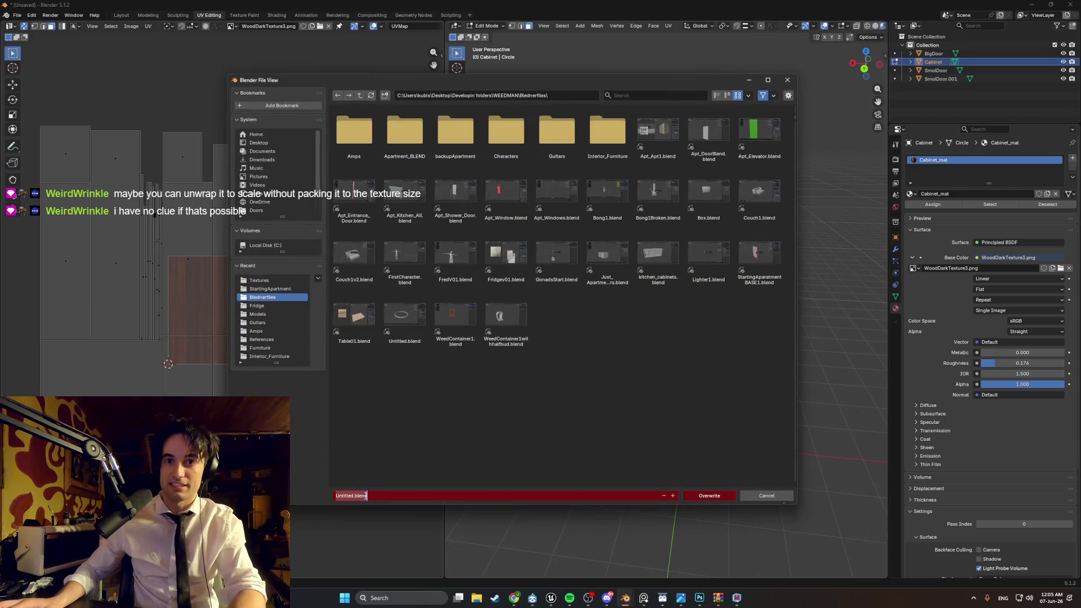
{"action": "type", "text": "o"}
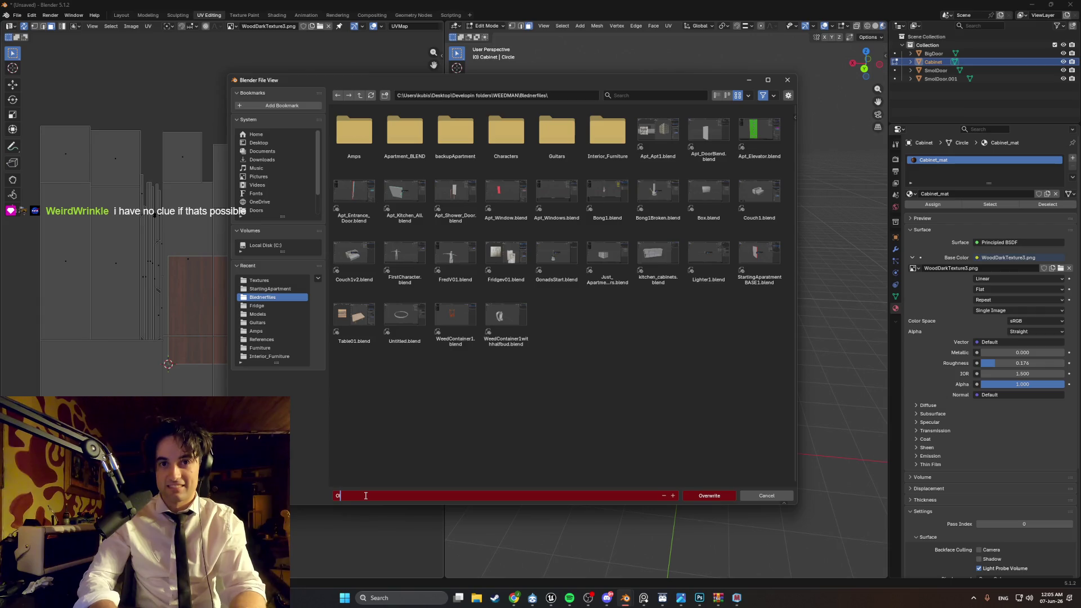
{"action": "type", "text": "ldCabinet"}
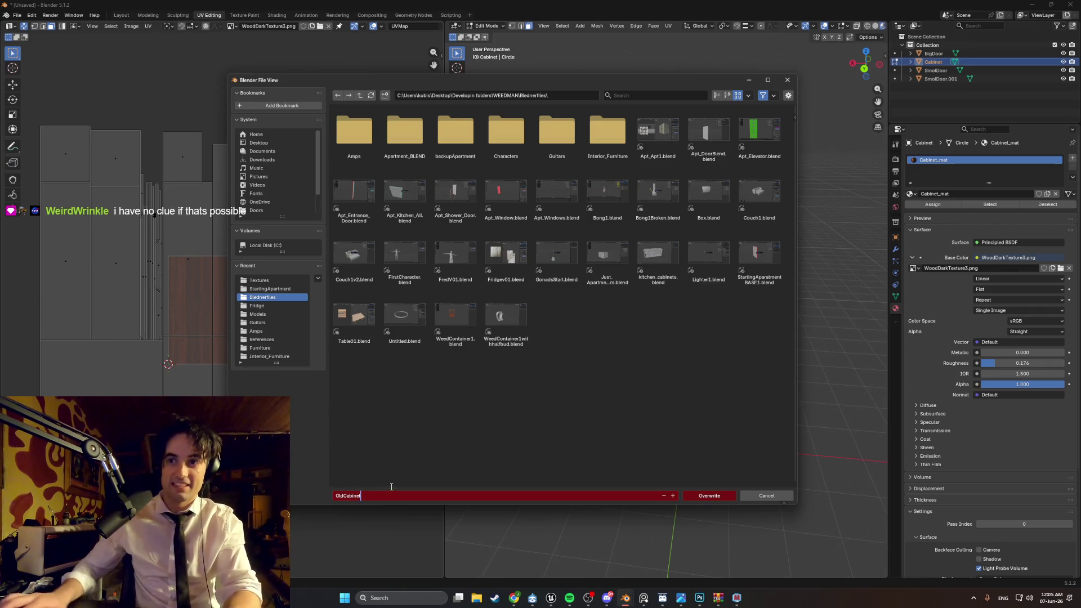
{"action": "key", "text": "Return"}
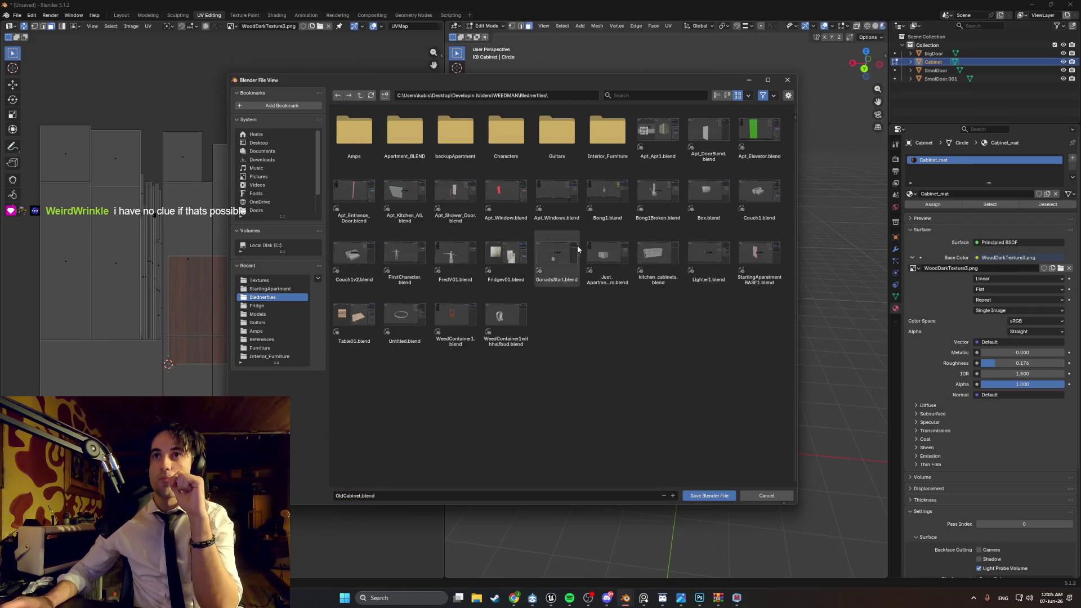
{"action": "double_click", "coordinate": [603, 145]}
{"action": "left_click", "coordinate": [690, 497]}
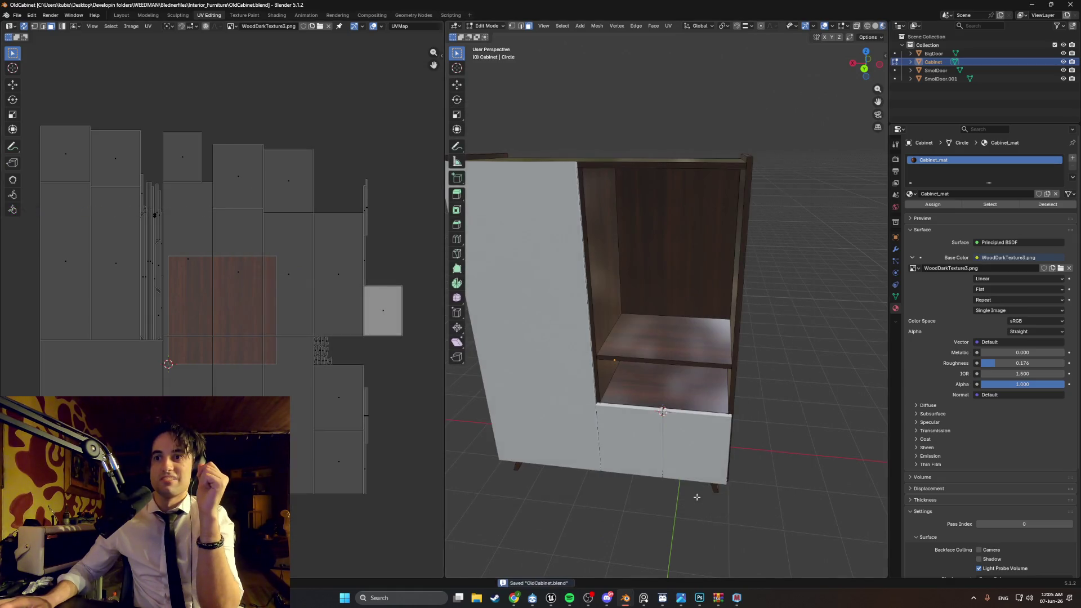
Step: Raise roughness to about 0.24, test a metallic look, then reset Metallic to 0
{"action": "left_click_drag", "start_coordinate": [995, 363], "coordinate": [1000, 364]}
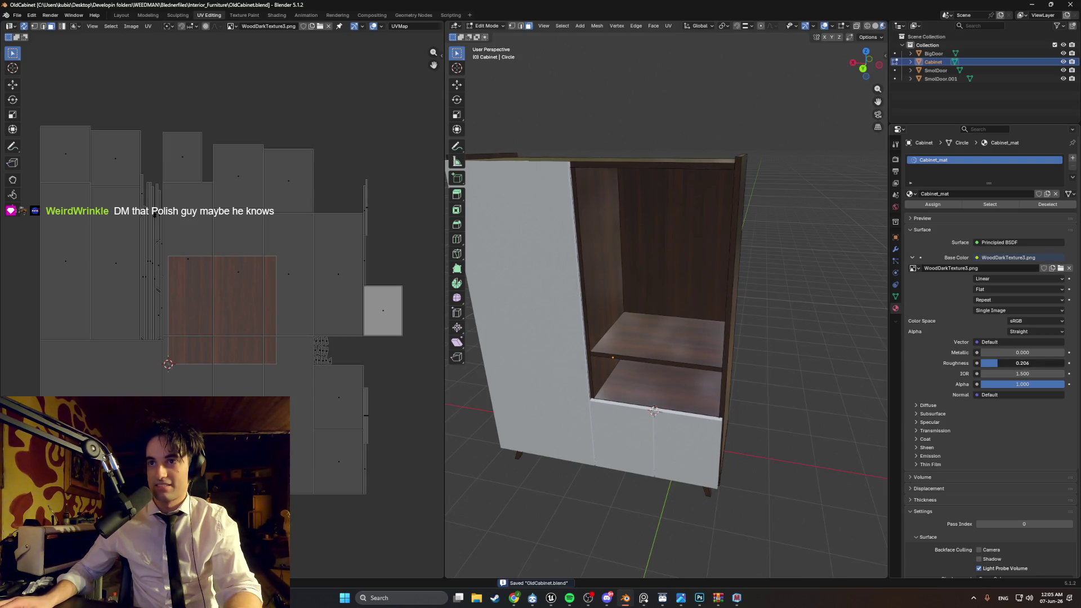
{"action": "mouse_move", "coordinate": [703, 336]}
{"action": "middle_mouse_down"}
{"action": "mouse_move", "coordinate": [726, 334]}
{"action": "mouse_move", "coordinate": [703, 336]}
{"action": "middle_mouse_up"}
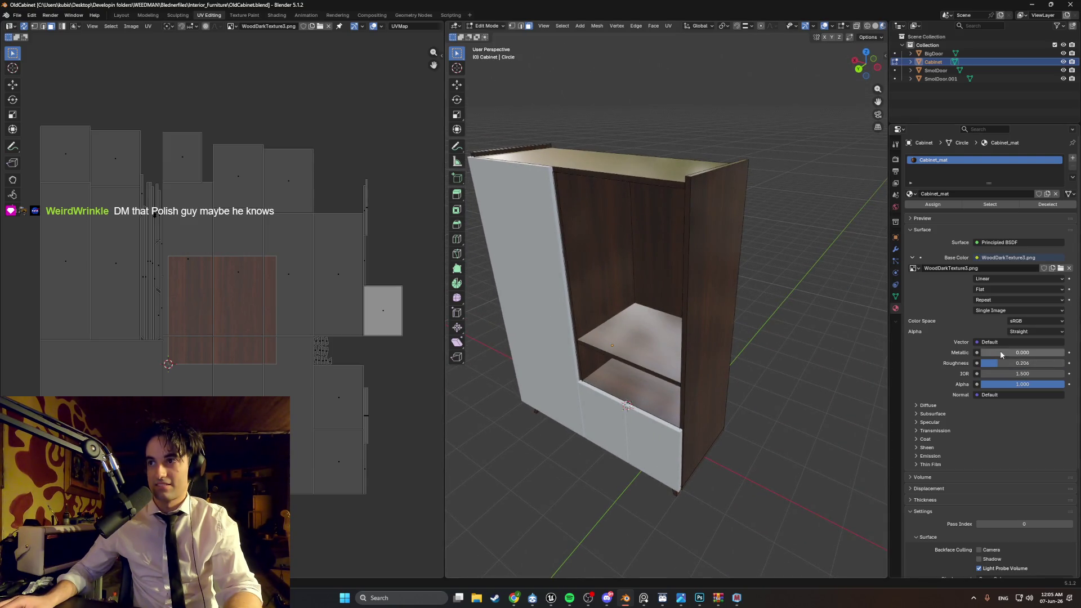
{"action": "left_click_drag", "start_coordinate": [1014, 353], "coordinate": [1056, 352]}
{"action": "mouse_move", "coordinate": [799, 344]}
{"action": "middle_mouse_down"}
{"action": "mouse_move", "coordinate": [668, 342]}
{"action": "mouse_move", "coordinate": [702, 338]}
{"action": "mouse_move", "coordinate": [693, 349]}
{"action": "mouse_move", "coordinate": [717, 355]}
{"action": "mouse_move", "coordinate": [688, 359]}
{"action": "mouse_move", "coordinate": [685, 335]}
{"action": "mouse_move", "coordinate": [704, 327]}
{"action": "middle_mouse_up"}
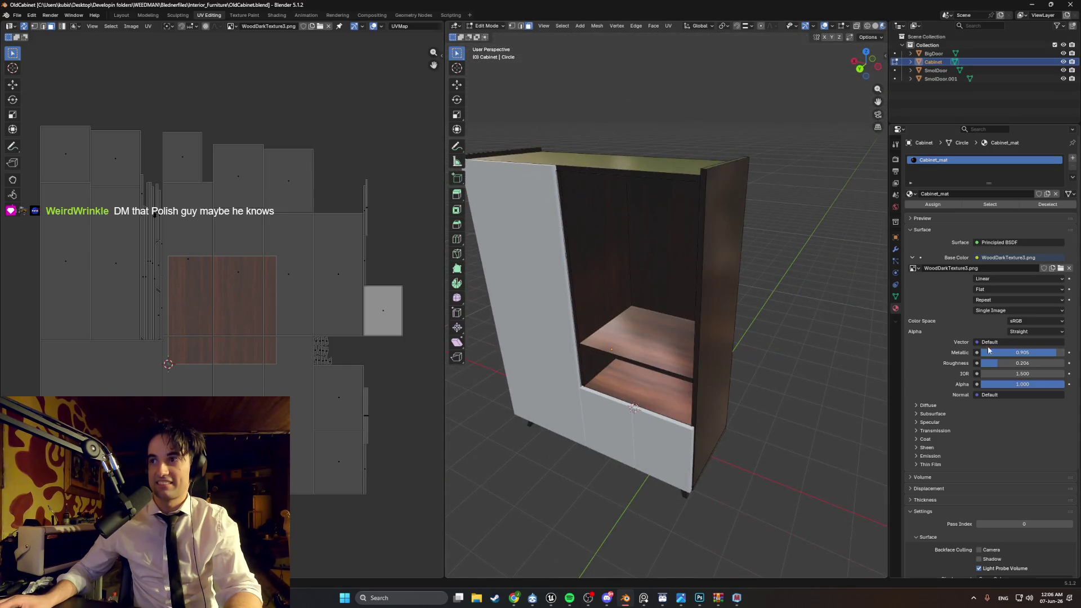
{"action": "mouse_move", "coordinate": [1045, 352]}
{"action": "left_mouse_down"}
{"action": "mouse_move", "coordinate": [972, 355]}
{"action": "mouse_move", "coordinate": [1048, 373]}
{"action": "mouse_move", "coordinate": [983, 373]}
{"action": "left_mouse_up"}
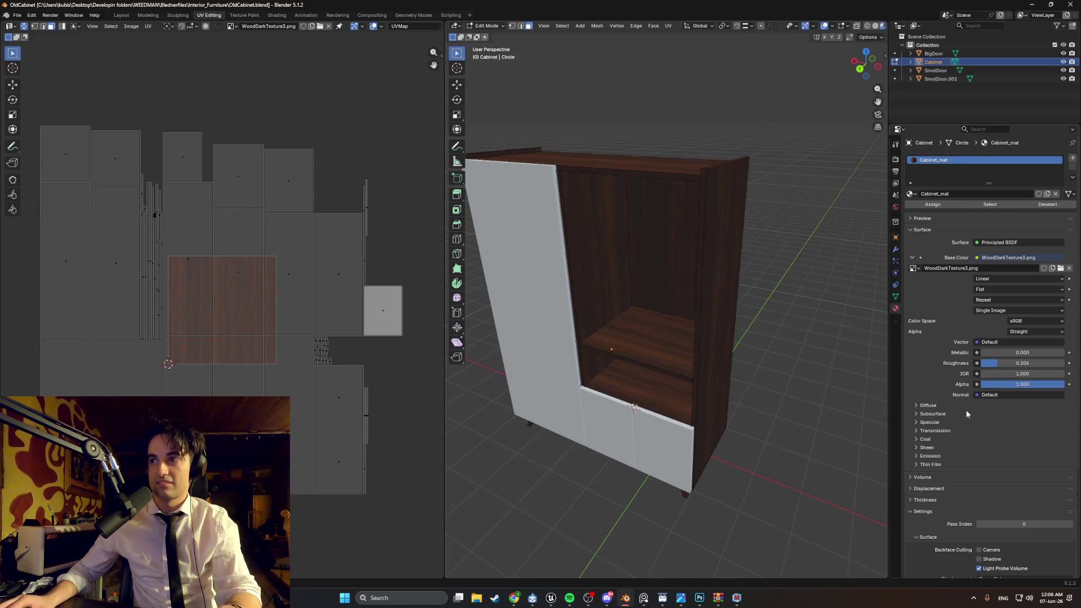
Step: Raise the wood roughness to 0.442 and compare the finish against a reference cabinet photo
{"action": "key", "text": "a"}
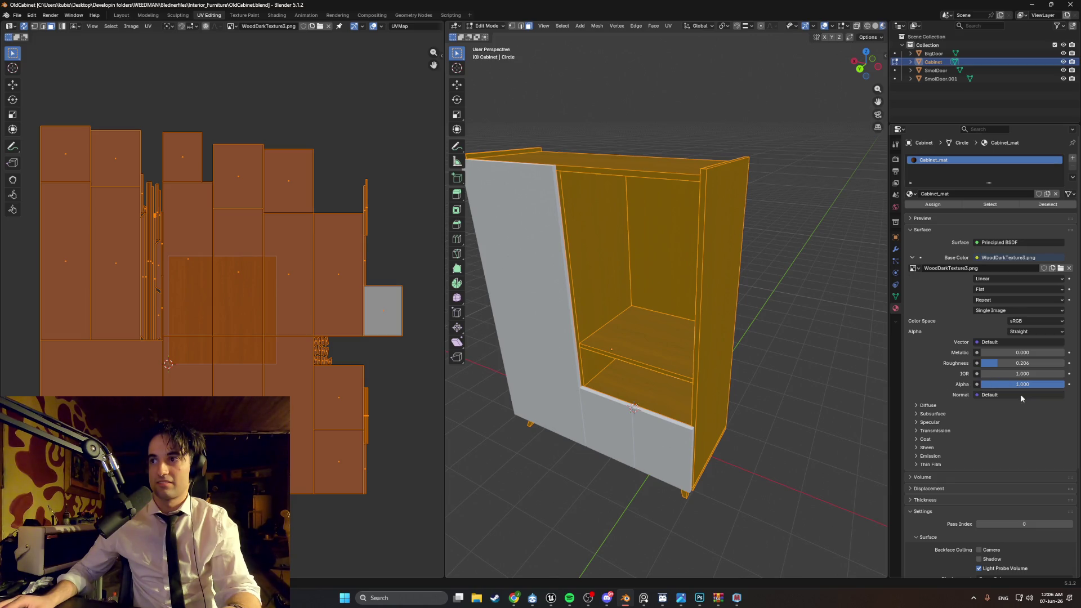
{"action": "left_click_drag", "start_coordinate": [1010, 363], "coordinate": [1013, 363]}
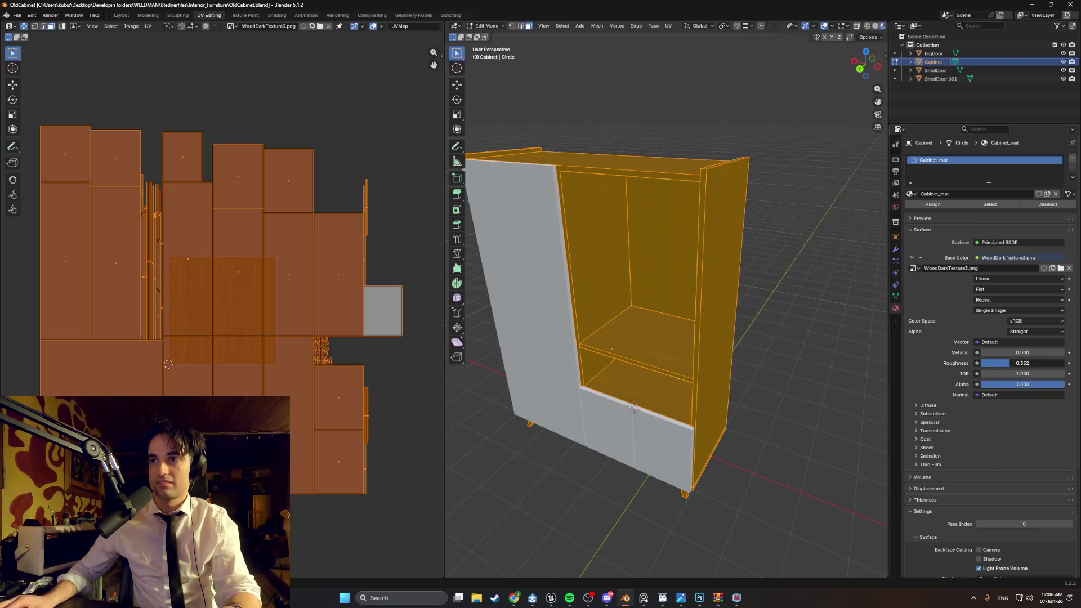
{"action": "key", "text": "alt+a"}
{"action": "mouse_move", "coordinate": [733, 332]}
{"action": "middle_mouse_down"}
{"action": "mouse_move", "coordinate": [687, 327]}
{"action": "mouse_move", "coordinate": [749, 324]}
{"action": "mouse_move", "coordinate": [736, 322]}
{"action": "middle_mouse_up"}
{"action": "mouse_move", "coordinate": [1010, 363]}
{"action": "left_mouse_down"}
{"action": "mouse_move", "coordinate": [1044, 373]}
{"action": "mouse_move", "coordinate": [1023, 374]}
{"action": "left_mouse_up"}
{"action": "mouse_move", "coordinate": [856, 372]}
{"action": "middle_mouse_down"}
{"action": "mouse_move", "coordinate": [772, 374]}
{"action": "mouse_move", "coordinate": [768, 338]}
{"action": "mouse_move", "coordinate": [779, 330]}
{"action": "mouse_move", "coordinate": [821, 360]}
{"action": "mouse_move", "coordinate": [806, 351]}
{"action": "middle_mouse_up"}
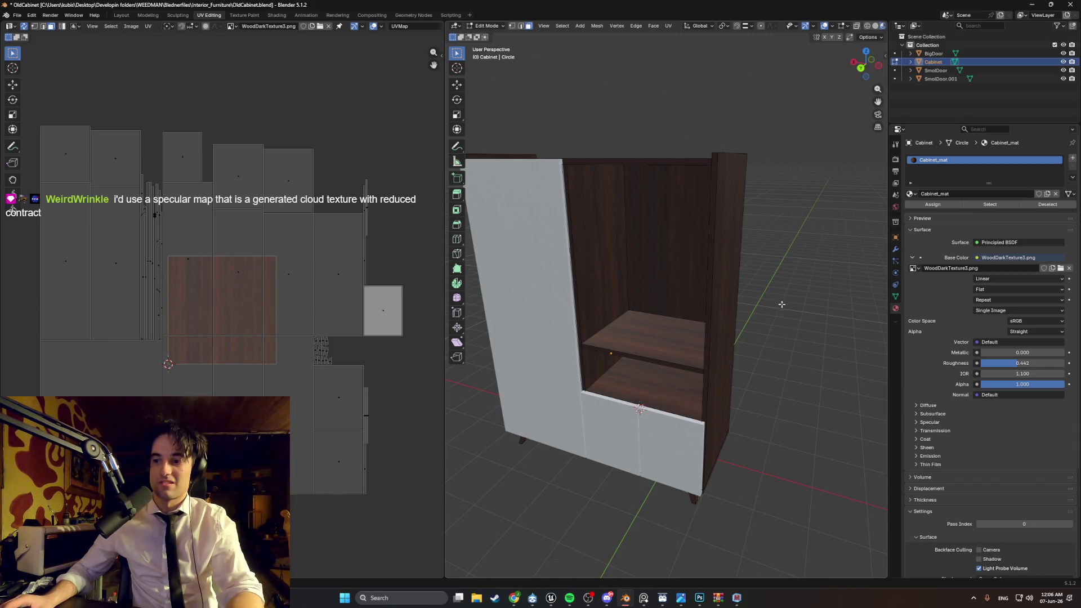
{"action": "mouse_move", "coordinate": [754, 301]}
{"action": "middle_mouse_down"}
{"action": "mouse_move", "coordinate": [577, 275]}
{"action": "mouse_move", "coordinate": [654, 292]}
{"action": "mouse_move", "coordinate": [597, 288]}
{"action": "mouse_move", "coordinate": [636, 285]}
{"action": "mouse_move", "coordinate": [608, 263]}
{"action": "mouse_move", "coordinate": [750, 303]}
{"action": "mouse_move", "coordinate": [647, 318]}
{"action": "mouse_move", "coordinate": [595, 312]}
{"action": "mouse_move", "coordinate": [717, 316]}
{"action": "mouse_move", "coordinate": [738, 290]}
{"action": "mouse_move", "coordinate": [652, 293]}
{"action": "mouse_move", "coordinate": [672, 293]}
{"action": "mouse_move", "coordinate": [653, 312]}
{"action": "mouse_move", "coordinate": [648, 291]}
{"action": "mouse_move", "coordinate": [693, 299]}
{"action": "mouse_move", "coordinate": [681, 309]}
{"action": "mouse_move", "coordinate": [667, 295]}
{"action": "middle_mouse_up"}
{"action": "left_click", "coordinate": [644, 597]}
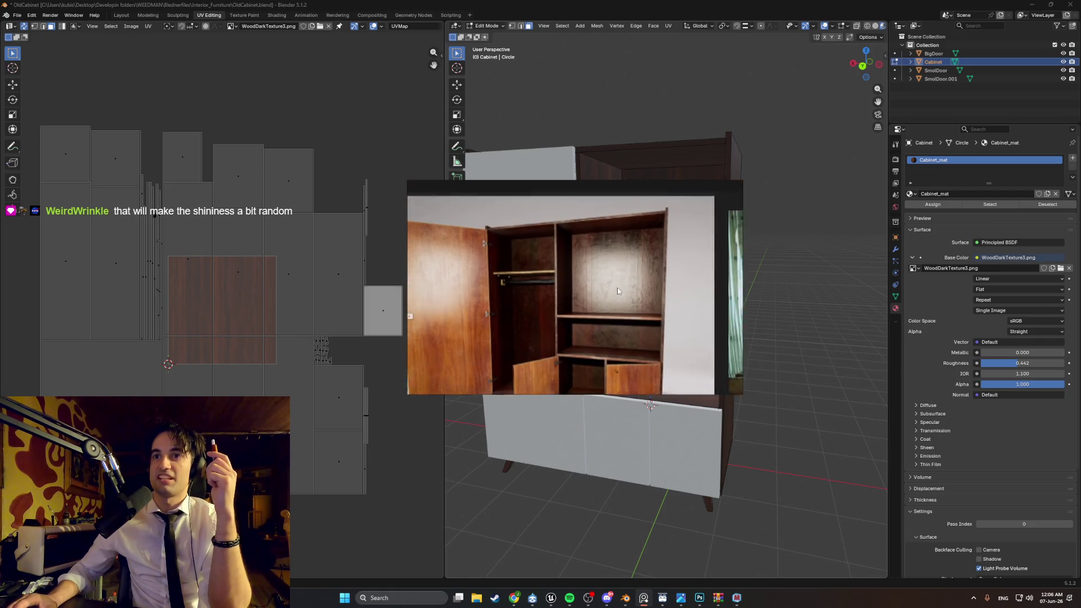
Step: Hide the BigDoor object in the outliner while keeping the Cabinet visible
{"action": "left_click", "coordinate": [825, 252]}
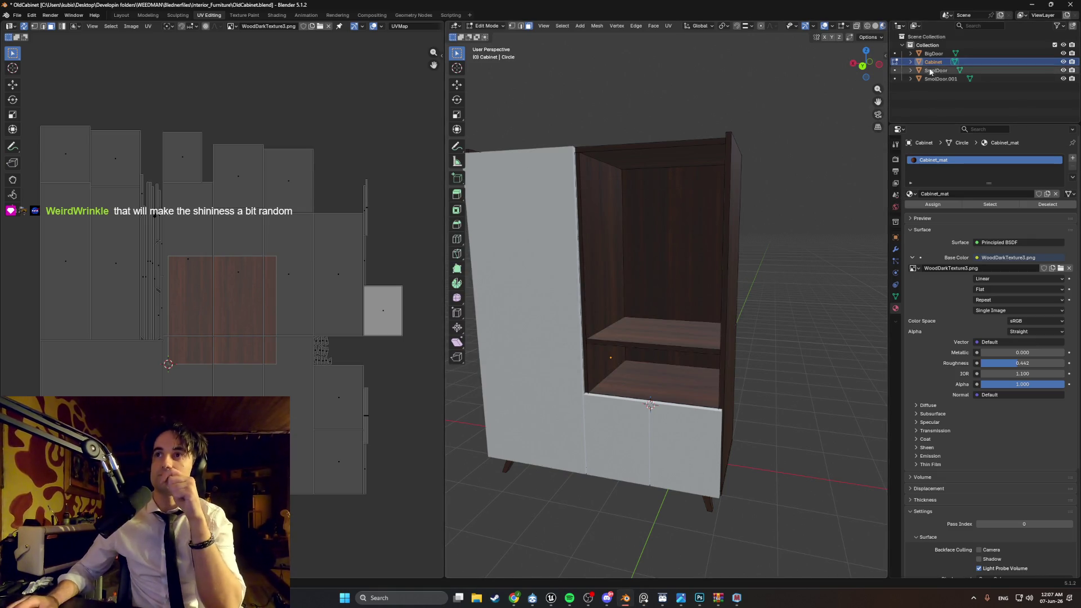
{"action": "left_click", "coordinate": [1064, 53], "text": "ctrl"}
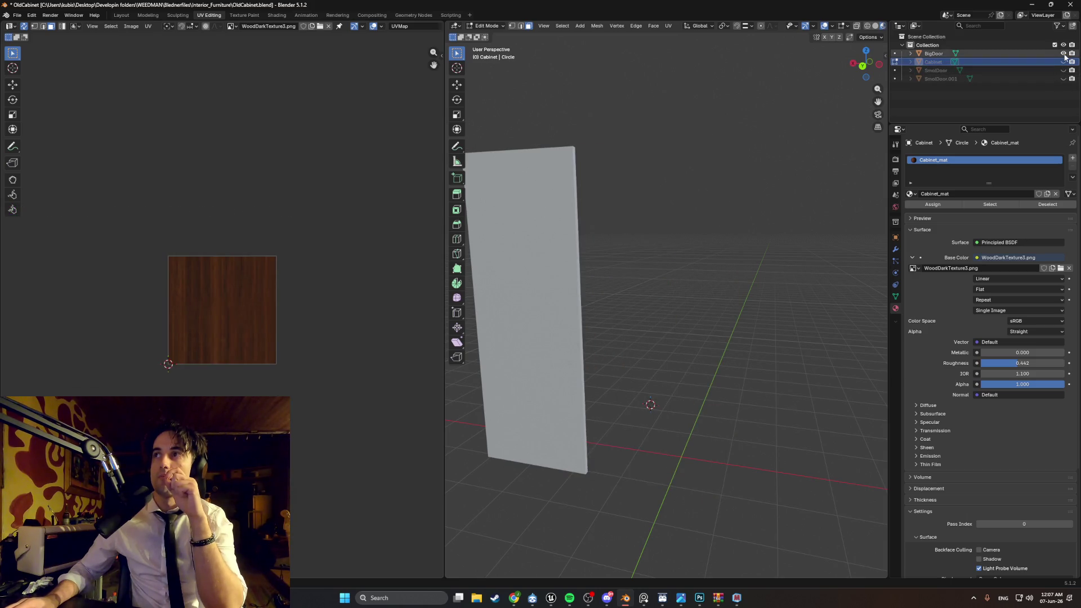
{"action": "left_click", "coordinate": [1063, 53]}
{"action": "left_click", "coordinate": [1064, 61]}
Step: Switch to Object Mode and orbit around the door-less cabinet to inspect its finish
{"action": "middle_click_drag", "start_coordinate": [693, 254], "coordinate": [726, 268]}
{"action": "scroll", "coordinate": [726, 268], "scroll_direction": "up", "scroll_amount": 10}
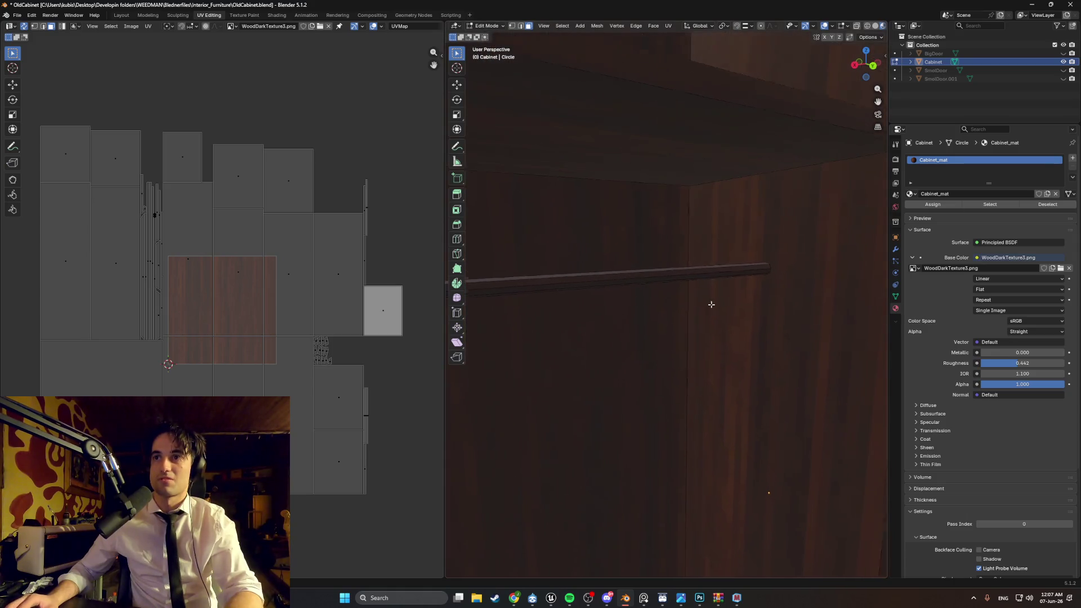
{"action": "key", "text": "Tab"}
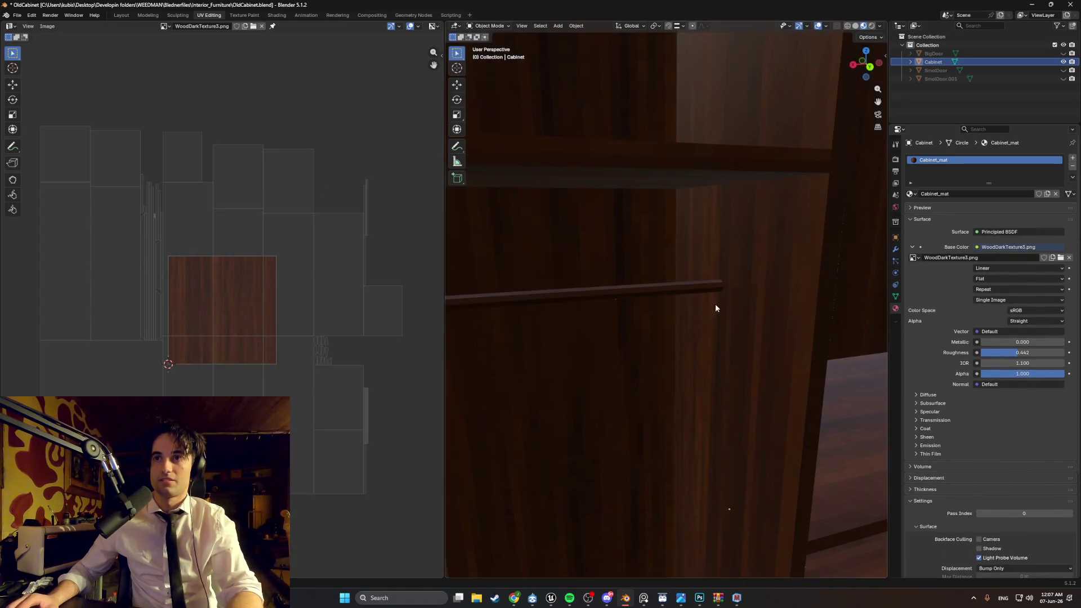
{"action": "scroll", "coordinate": [715, 303], "scroll_direction": "down", "scroll_amount": 2}
{"action": "scroll", "coordinate": [709, 304], "scroll_direction": "down", "scroll_amount": 8}
{"action": "mouse_move", "coordinate": [708, 306]}
{"action": "middle_mouse_down"}
{"action": "mouse_move", "coordinate": [646, 328]}
{"action": "mouse_move", "coordinate": [686, 322]}
{"action": "mouse_move", "coordinate": [766, 280]}
{"action": "mouse_move", "coordinate": [707, 285]}
{"action": "mouse_move", "coordinate": [653, 250]}
{"action": "mouse_move", "coordinate": [596, 237]}
{"action": "mouse_move", "coordinate": [678, 295]}
{"action": "mouse_move", "coordinate": [712, 301]}
{"action": "middle_mouse_up"}
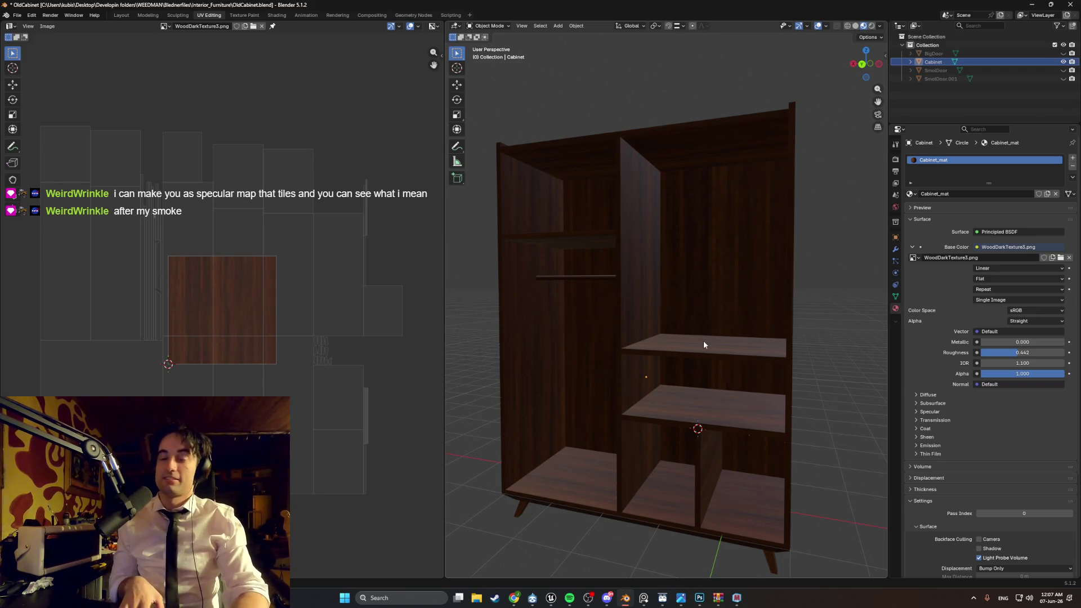
{"action": "middle_click_drag", "start_coordinate": [620, 186], "coordinate": [632, 213]}
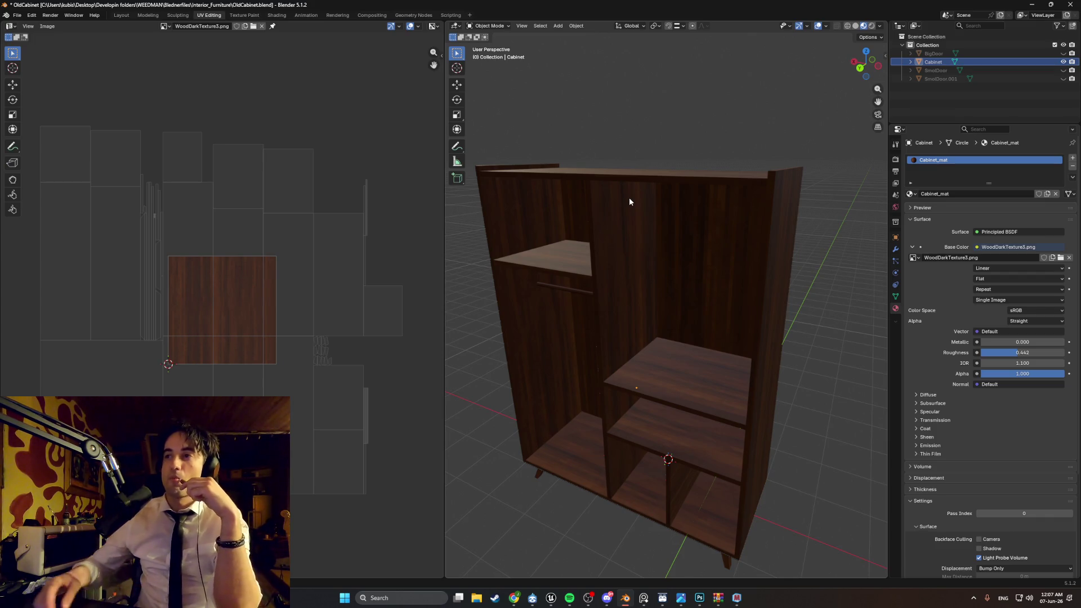
{"action": "middle_click_drag", "start_coordinate": [622, 573], "coordinate": [623, 544]}
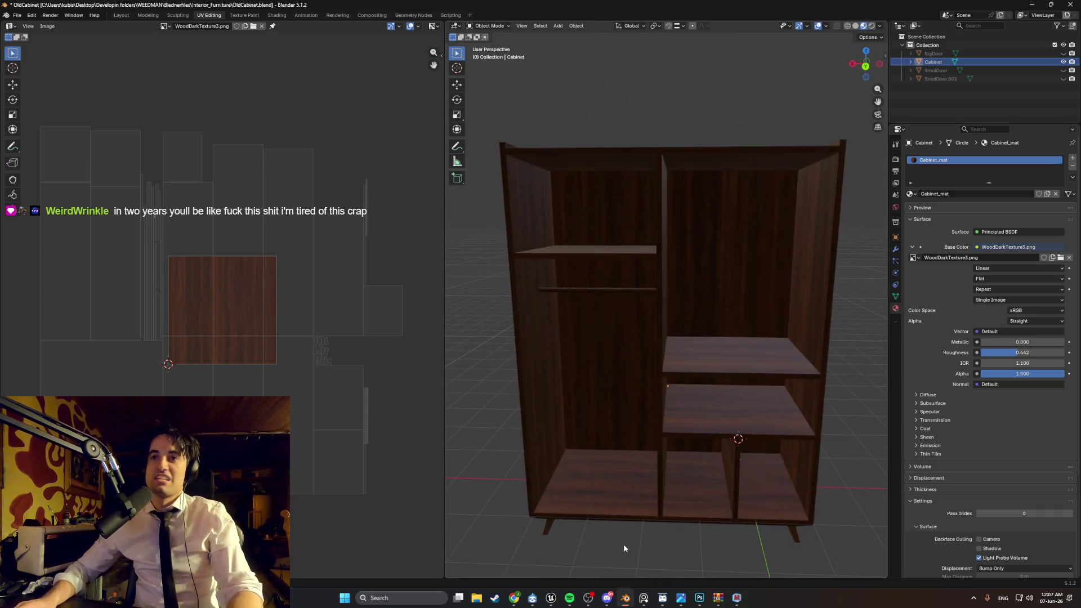
{"action": "scroll", "coordinate": [620, 380], "scroll_direction": "up", "scroll_amount": 6}
Step: Select the Cabinet, enter Edit Mode and switch the viewport to wireframe shading
{"action": "key", "text": "z"}
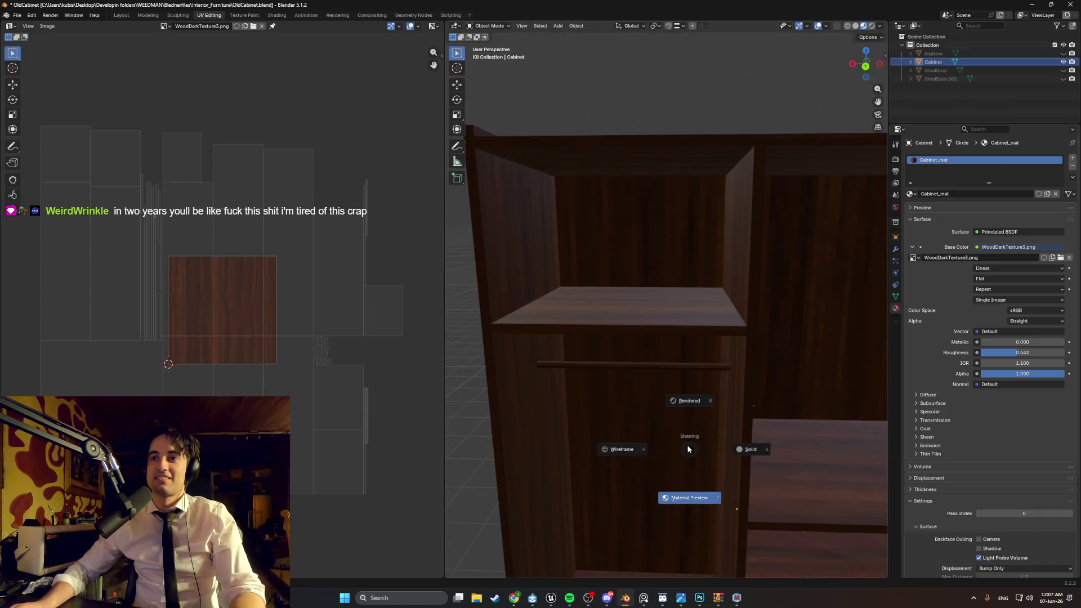
{"action": "left_click", "coordinate": [697, 417]}
{"action": "key", "text": "Tab"}
{"action": "key", "text": "z"}
{"action": "left_click", "coordinate": [693, 384]}
{"action": "key", "text": "z"}
{"action": "left_click", "coordinate": [651, 381]}
Step: Select the hanging rail's end-cap faces at one end and Unwrap them
{"action": "left_click_drag", "start_coordinate": [673, 378], "coordinate": [619, 347]}
{"action": "scroll", "coordinate": [637, 384], "scroll_direction": "up", "scroll_amount": 3}
{"action": "mouse_move", "coordinate": [636, 384]}
{"action": "middle_mouse_down"}
{"action": "mouse_move", "coordinate": [632, 412]}
{"action": "mouse_move", "coordinate": [656, 406]}
{"action": "middle_mouse_up"}
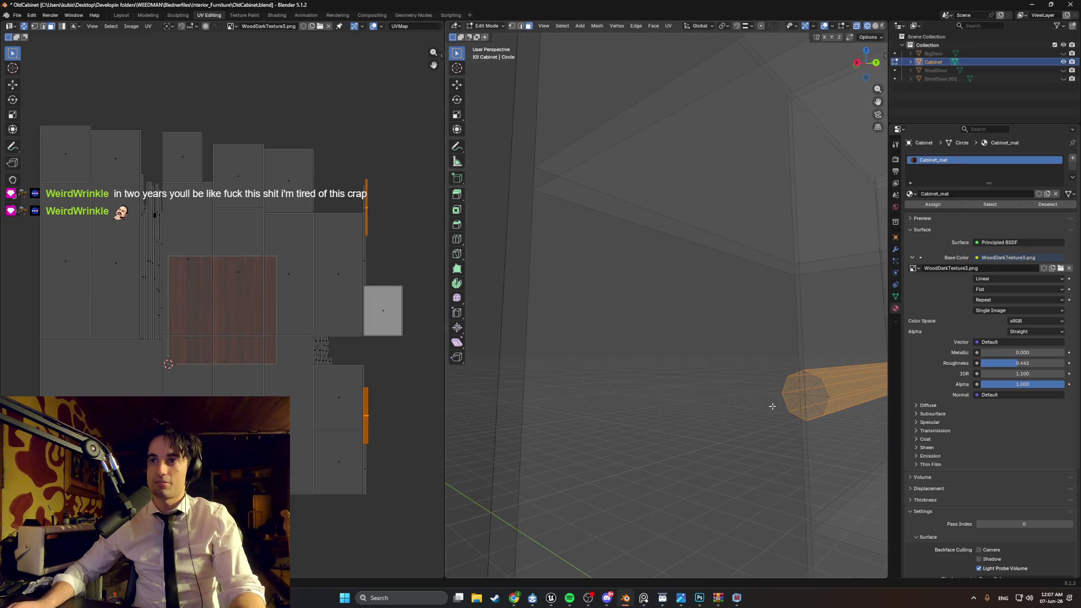
{"action": "left_click", "coordinate": [805, 404]}
{"action": "left_click_drag", "start_coordinate": [806, 387], "coordinate": [806, 406], "text": "shift"}
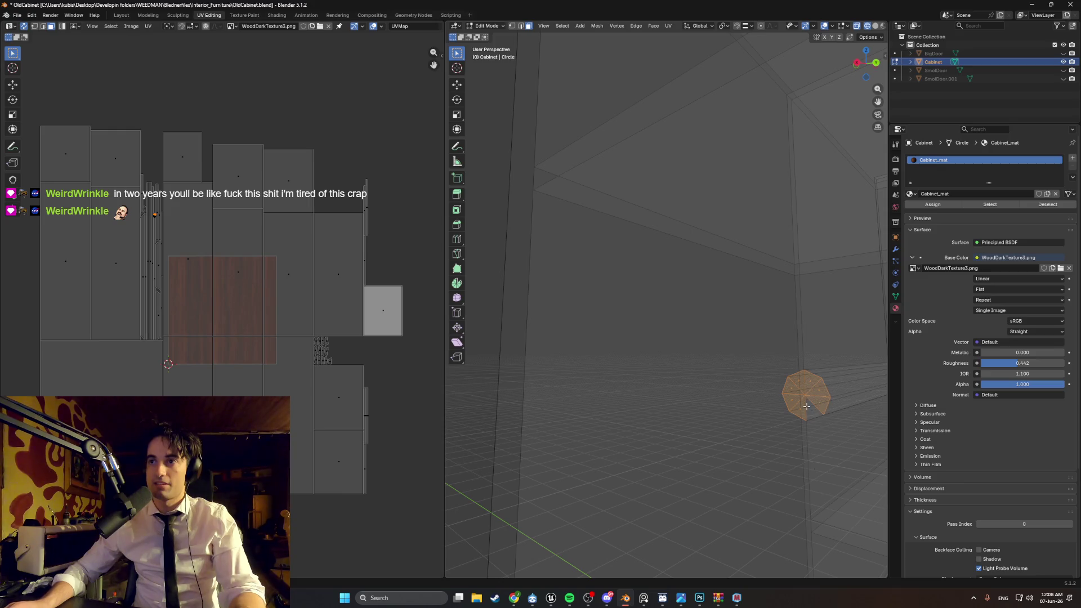
{"action": "key", "text": "u"}
{"action": "left_click", "coordinate": [807, 413]}
Step: Select the end faces at the pole's other end and Unwrap them too
{"action": "mouse_move", "coordinate": [807, 413]}
{"action": "middle_mouse_down"}
{"action": "mouse_move", "coordinate": [732, 440]}
{"action": "mouse_move", "coordinate": [737, 419]}
{"action": "middle_mouse_up"}
{"action": "left_click_drag", "start_coordinate": [554, 382], "coordinate": [569, 388]}
{"action": "key", "text": "u"}
{"action": "left_click", "coordinate": [583, 398]}
{"action": "middle_click_drag", "start_coordinate": [584, 397], "coordinate": [605, 424]}
{"action": "scroll", "coordinate": [605, 424], "scroll_direction": "down", "scroll_amount": 3}
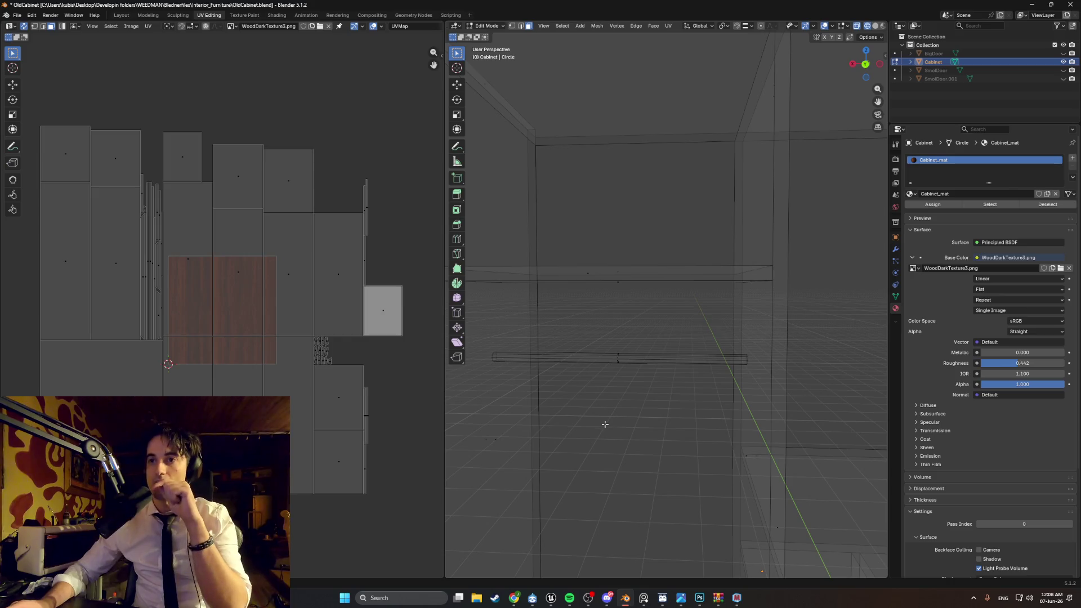
{"action": "scroll", "coordinate": [605, 424], "scroll_direction": "down", "scroll_amount": 5}
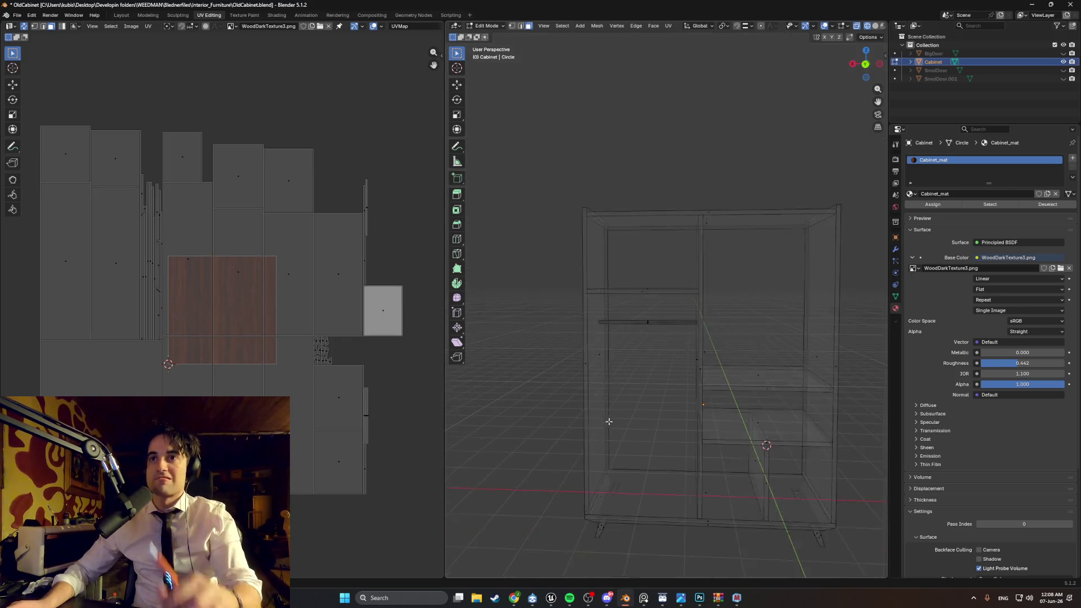
Step: Show the cabinet in Solid shading and orbit to view the shelves, rod and divider
{"action": "mouse_move", "coordinate": [659, 428]}
{"action": "middle_mouse_down"}
{"action": "mouse_move", "coordinate": [687, 346]}
{"action": "mouse_move", "coordinate": [732, 383]}
{"action": "mouse_move", "coordinate": [719, 390]}
{"action": "mouse_move", "coordinate": [587, 356]}
{"action": "middle_mouse_up"}
{"action": "key", "text": "z"}
{"action": "left_click", "coordinate": [719, 374]}
{"action": "scroll", "coordinate": [689, 384], "scroll_direction": "up", "scroll_amount": 5}
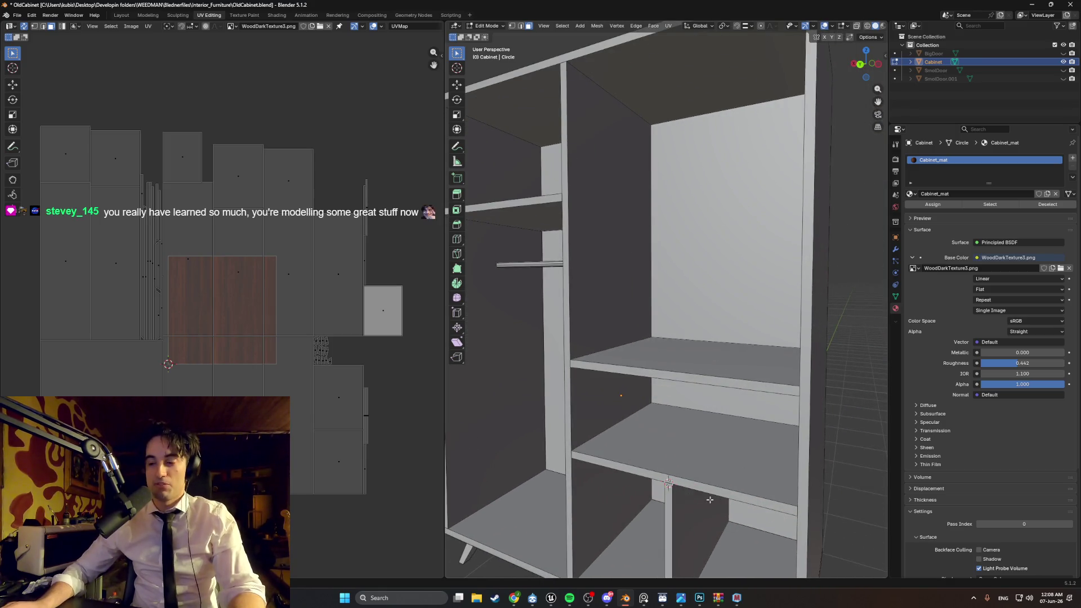
{"action": "mouse_move", "coordinate": [702, 455]}
{"action": "middle_mouse_down"}
{"action": "mouse_move", "coordinate": [695, 439]}
{"action": "mouse_move", "coordinate": [704, 436]}
{"action": "middle_mouse_up"}
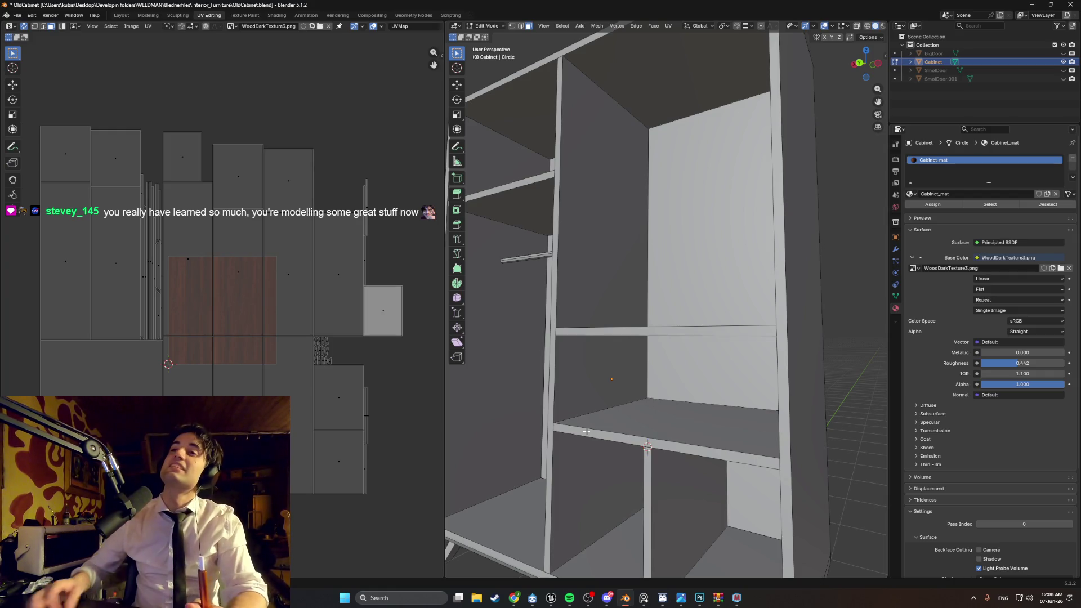
{"action": "middle_click_drag", "start_coordinate": [608, 284], "coordinate": [628, 221]}
{"action": "middle_click_drag", "start_coordinate": [696, 242], "coordinate": [619, 280]}
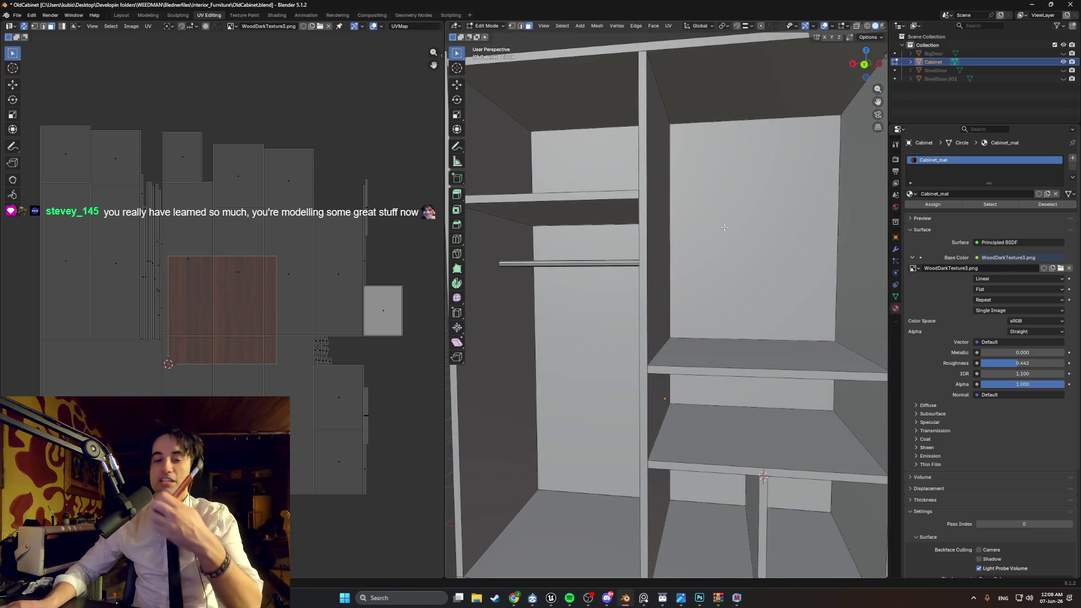
Step: Orbit around the cabinet's sides, then bring up the browser with wood veneer image results
{"action": "middle_click_drag", "start_coordinate": [724, 226], "coordinate": [739, 330]}
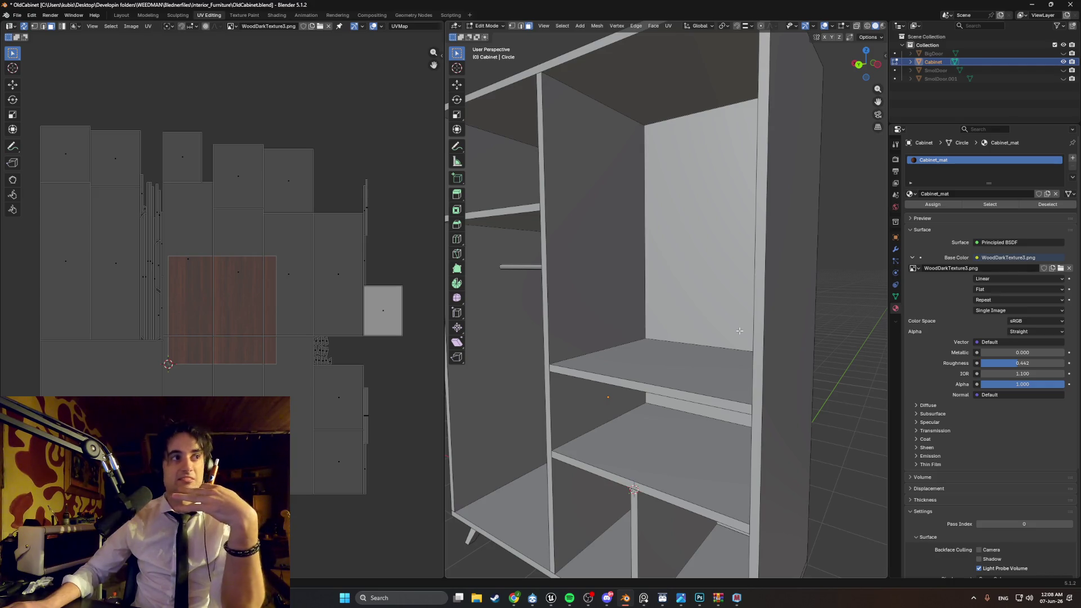
{"action": "mouse_move", "coordinate": [750, 353]}
{"action": "middle_mouse_down"}
{"action": "mouse_move", "coordinate": [768, 355]}
{"action": "mouse_move", "coordinate": [719, 374]}
{"action": "mouse_move", "coordinate": [642, 294]}
{"action": "mouse_move", "coordinate": [662, 294]}
{"action": "middle_mouse_up"}
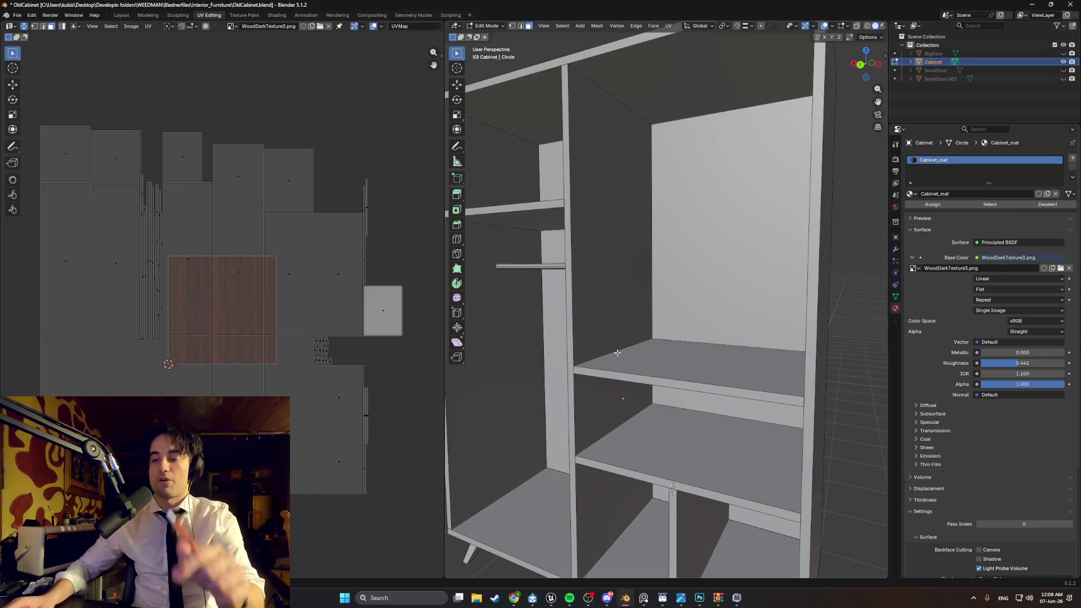
{"action": "scroll", "coordinate": [647, 351], "scroll_direction": "down", "scroll_amount": 6}
{"action": "middle_click_drag", "start_coordinate": [618, 352], "coordinate": [697, 347]}
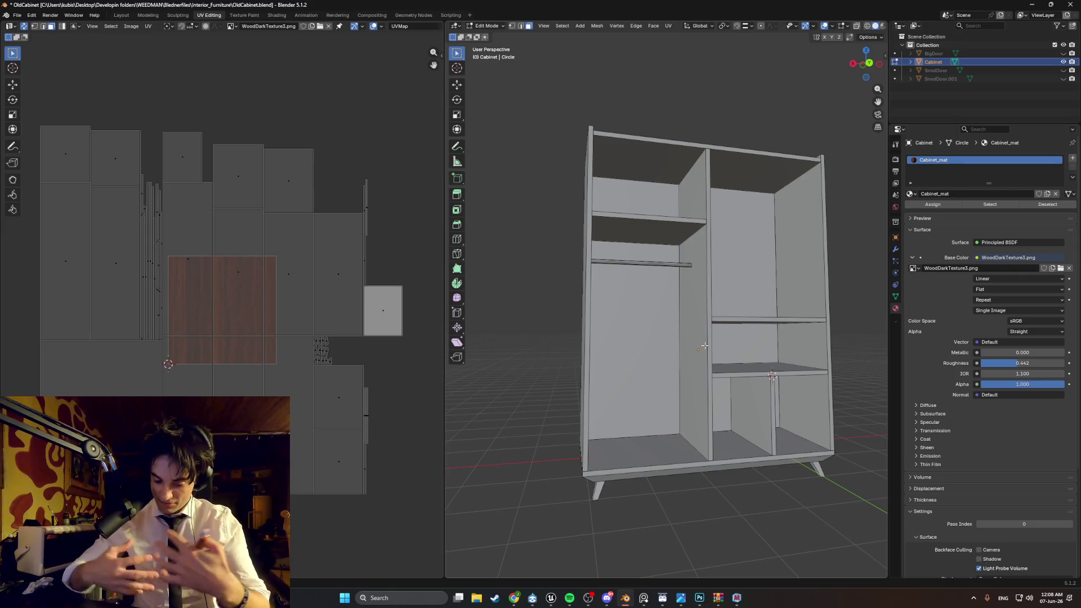
{"action": "middle_click_drag", "start_coordinate": [747, 338], "coordinate": [714, 353]}
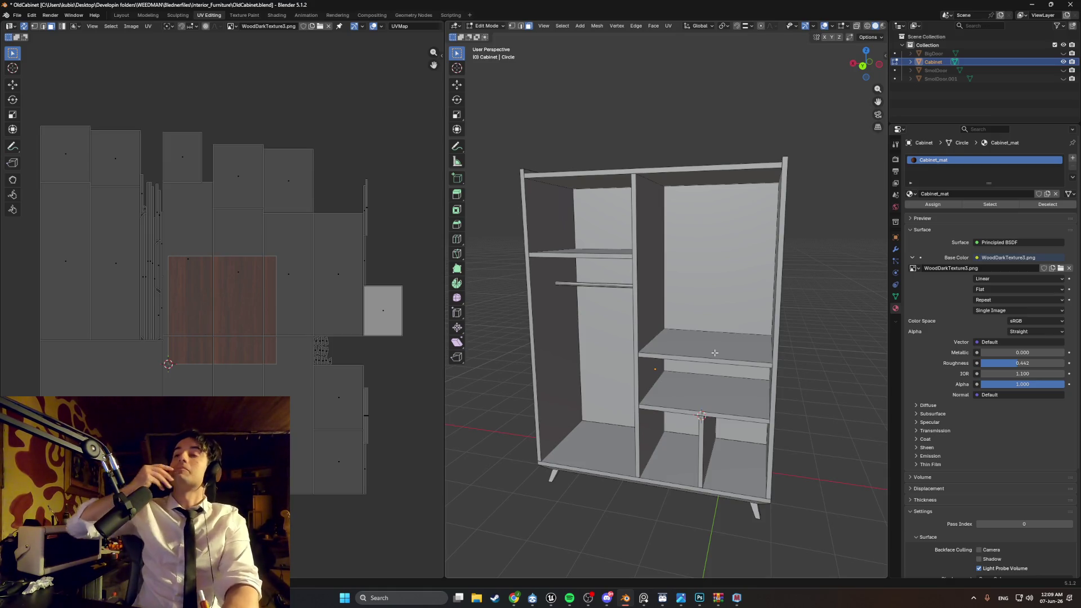
{"action": "mouse_move", "coordinate": [714, 352]}
{"action": "middle_mouse_down"}
{"action": "mouse_move", "coordinate": [657, 316]}
{"action": "mouse_move", "coordinate": [608, 312]}
{"action": "mouse_move", "coordinate": [620, 329]}
{"action": "mouse_move", "coordinate": [590, 338]}
{"action": "mouse_move", "coordinate": [594, 316]}
{"action": "middle_mouse_up"}
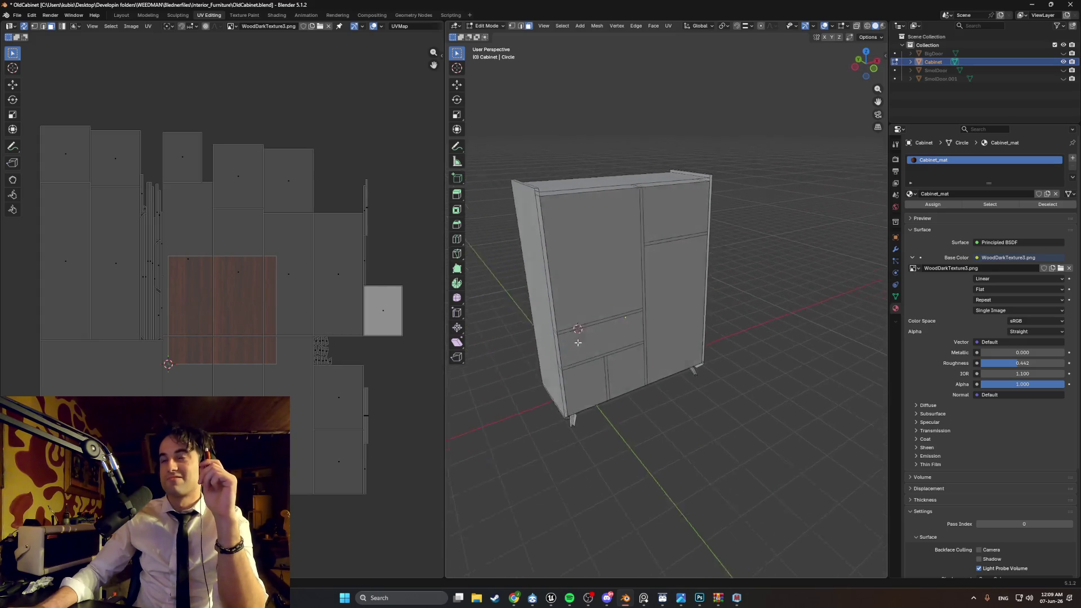
{"action": "scroll", "coordinate": [595, 306], "scroll_direction": "up", "scroll_amount": 5}
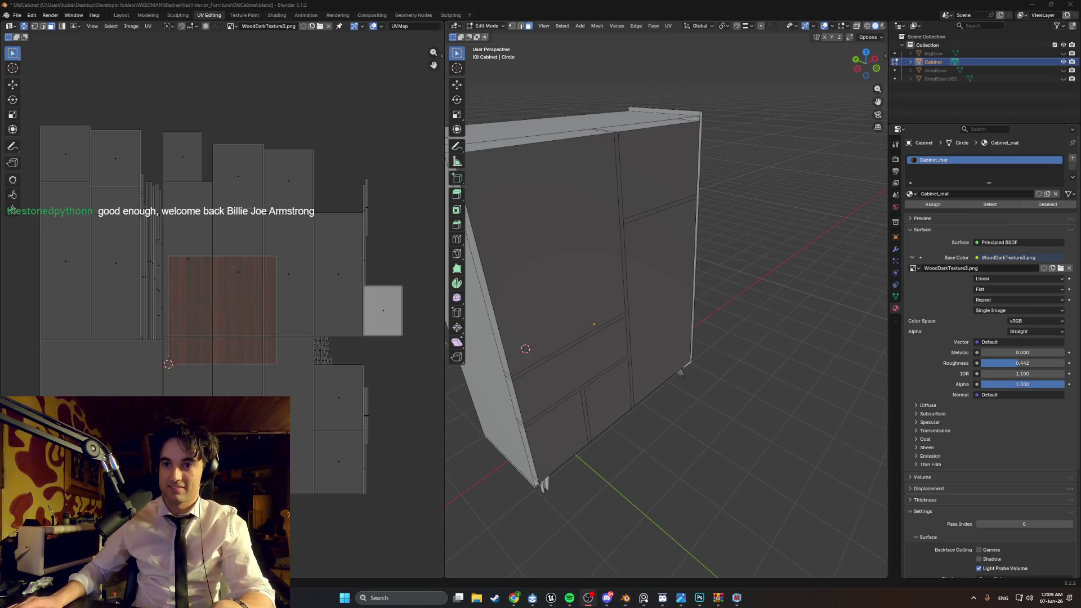
{"action": "mouse_move", "coordinate": [514, 598]}
{"action": "left_click", "coordinate": [538, 571]}
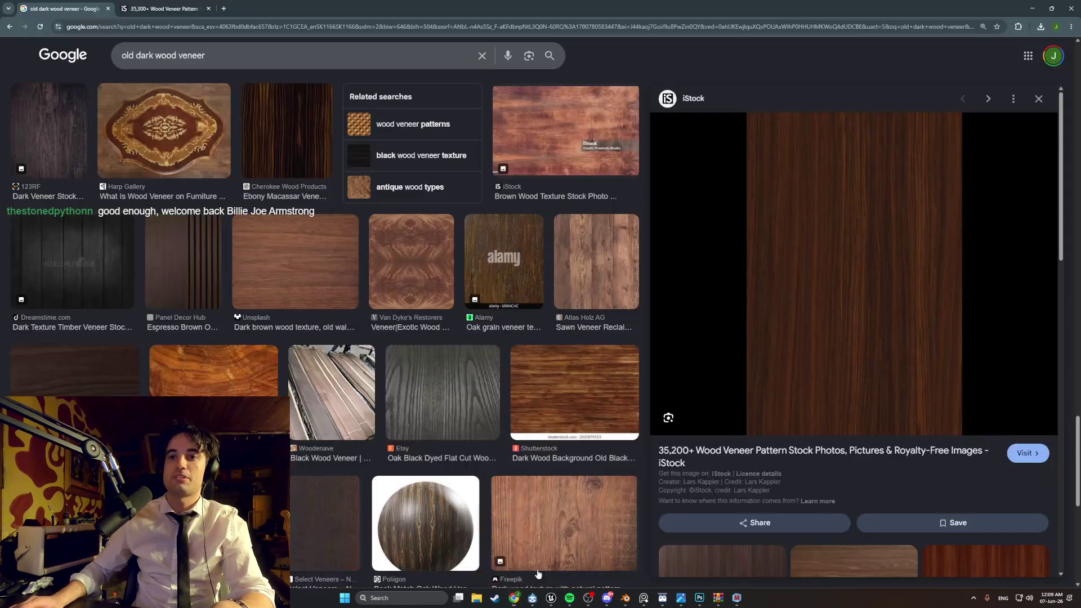
Step: Run image searches for a musician and for 'blue velvet', previewing the first result
{"action": "type", "text": "Billie Joe Armstrong"}
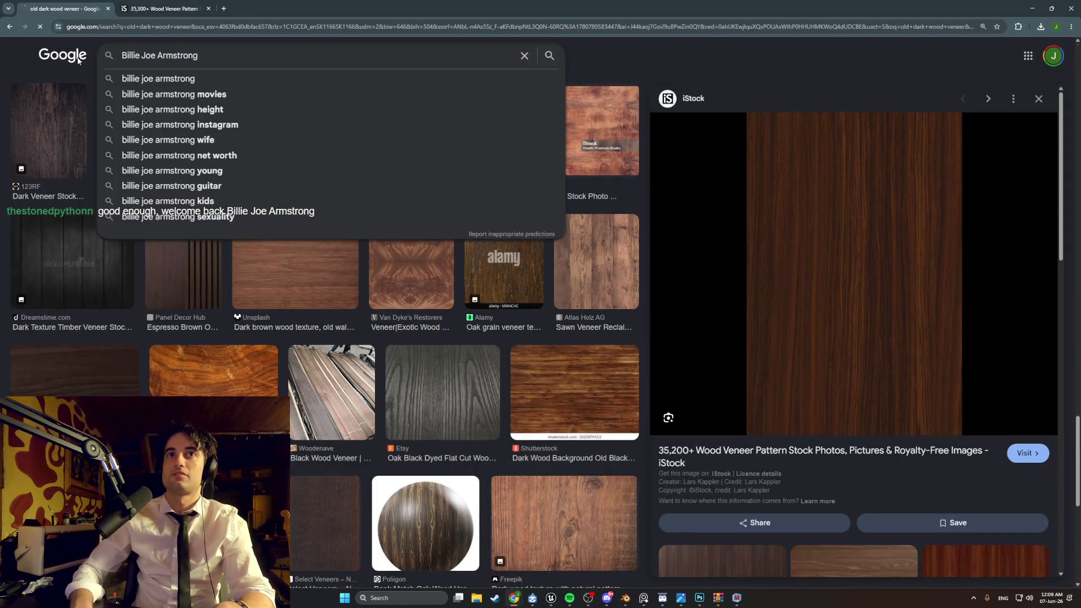
{"action": "key", "text": "Return"}
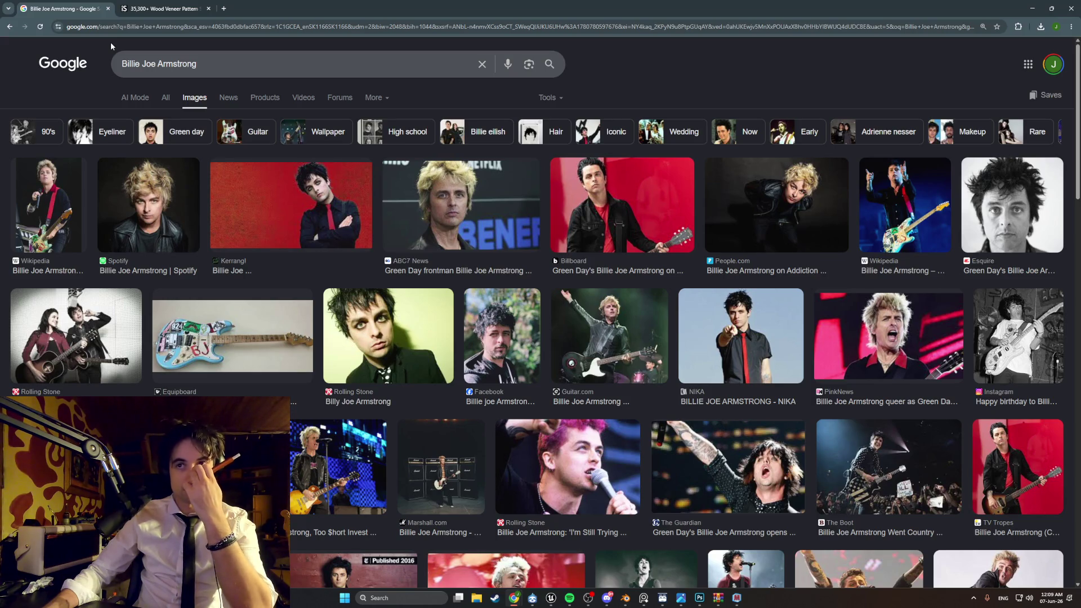
{"action": "scroll", "coordinate": [110, 41], "scroll_direction": "down", "scroll_amount": 1}
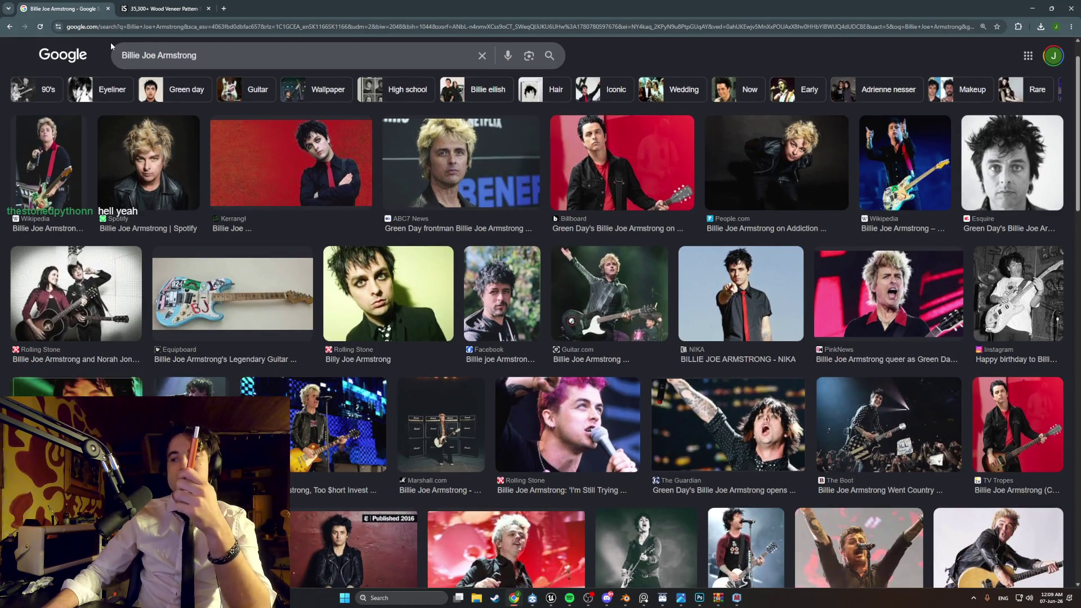
{"action": "left_click_drag", "start_coordinate": [200, 55], "coordinate": [75, 55]}
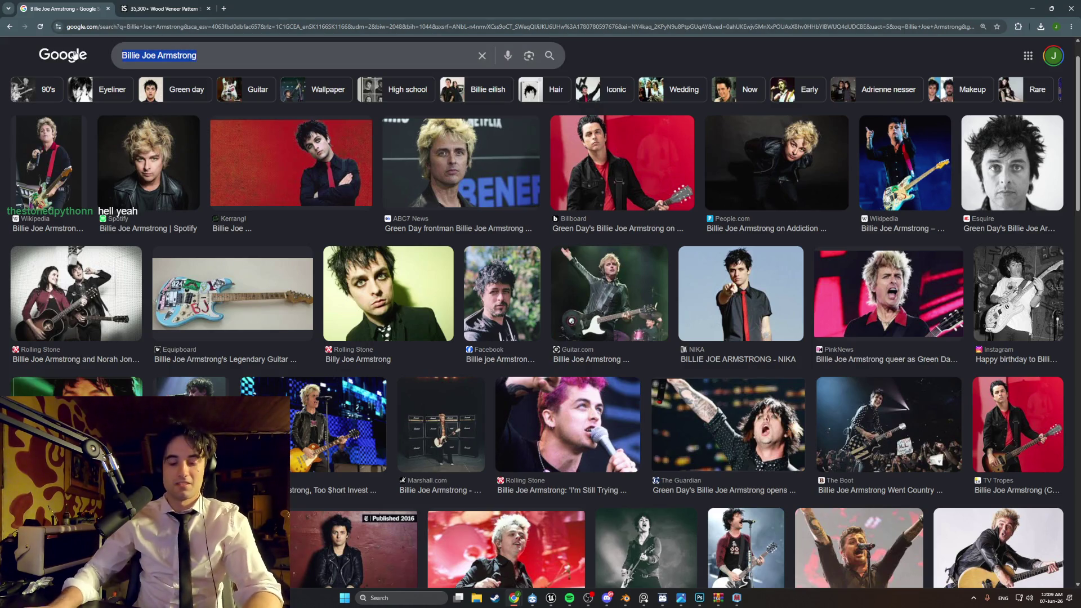
{"action": "type", "text": "blue velvet"}
{"action": "key", "text": "Return"}
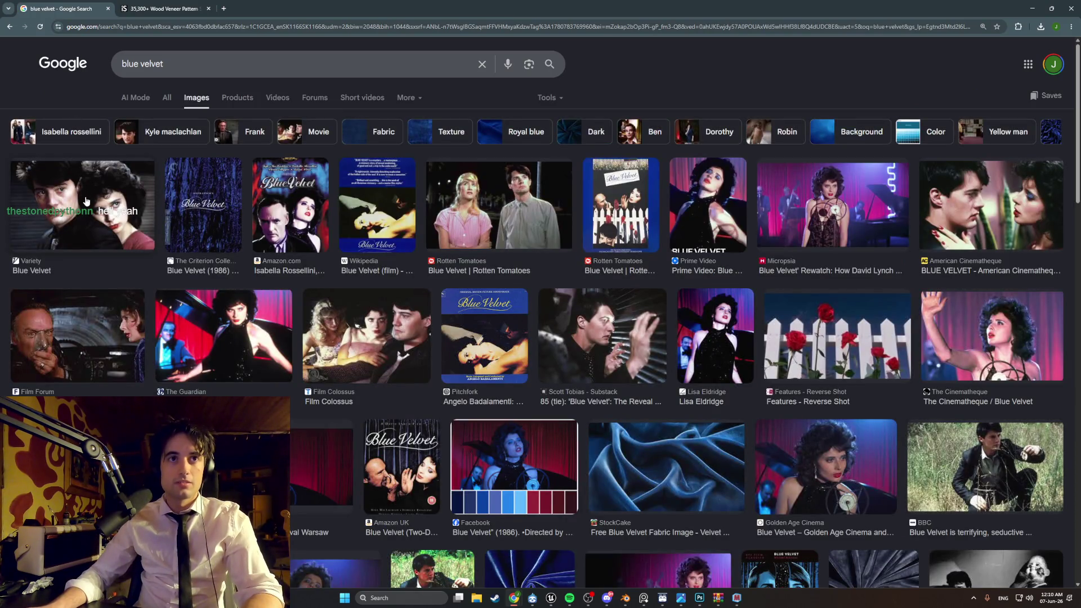
{"action": "left_click", "coordinate": [111, 214]}
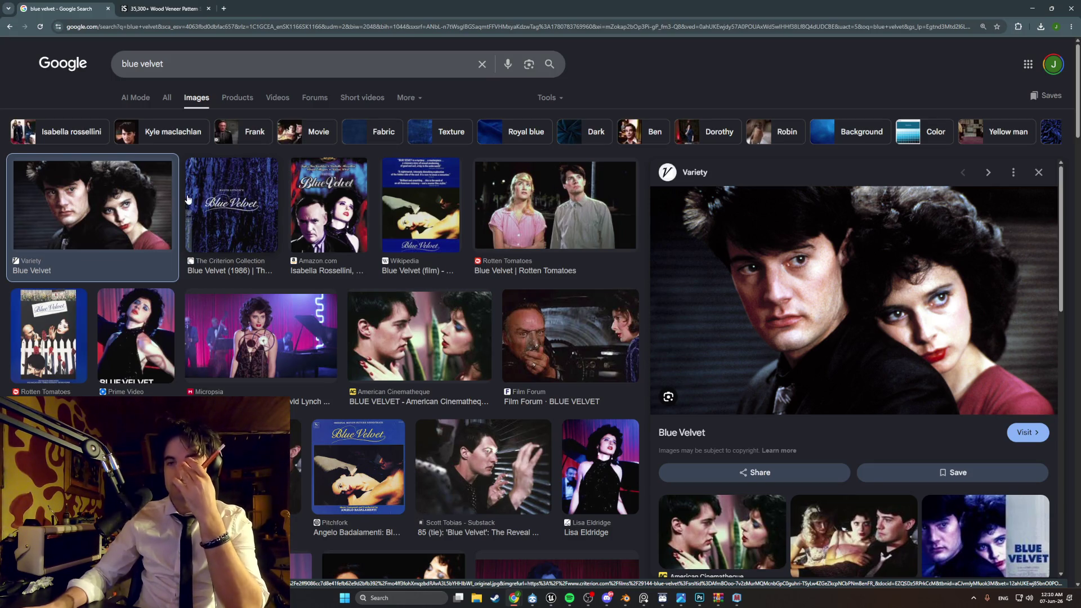
Step: Search images for 'fight club' and preview the trailer thumbnail
{"action": "left_click_drag", "start_coordinate": [162, 65], "coordinate": [96, 69]}
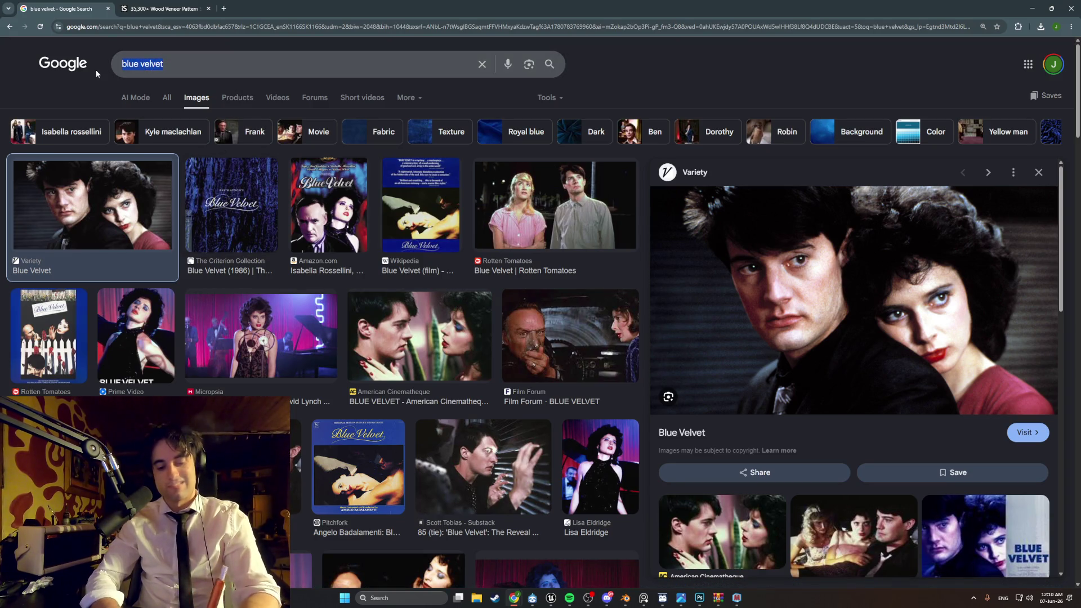
{"action": "type", "text": "fight vl"}
{"action": "key", "text": "BackSpace"}
{"action": "key", "text": "BackSpace"}
{"action": "type", "text": "club"}
{"action": "key", "text": "Return"}
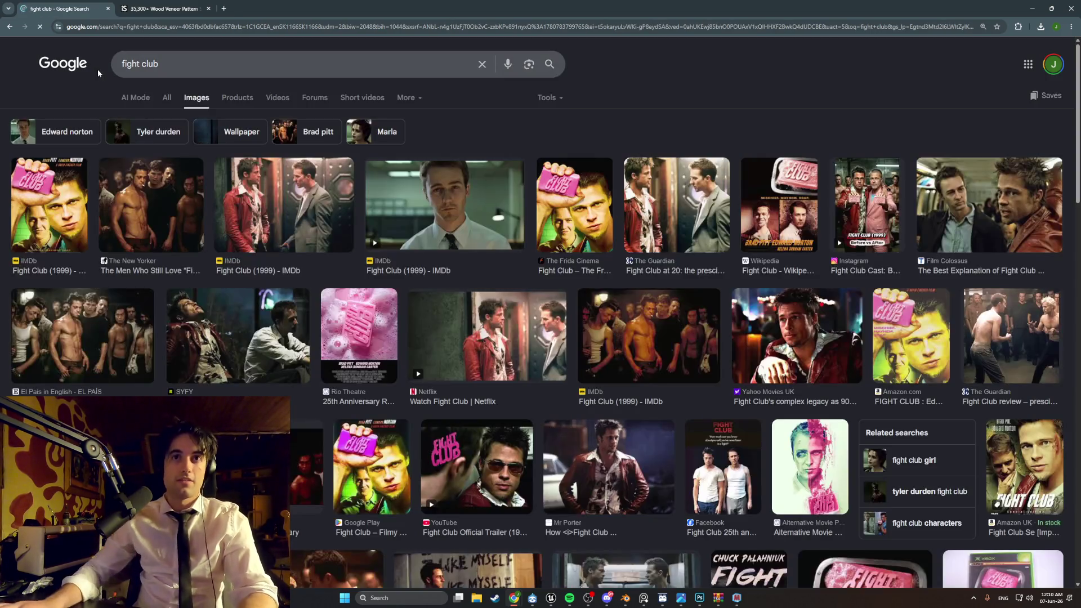
{"action": "left_click", "coordinate": [400, 213]}
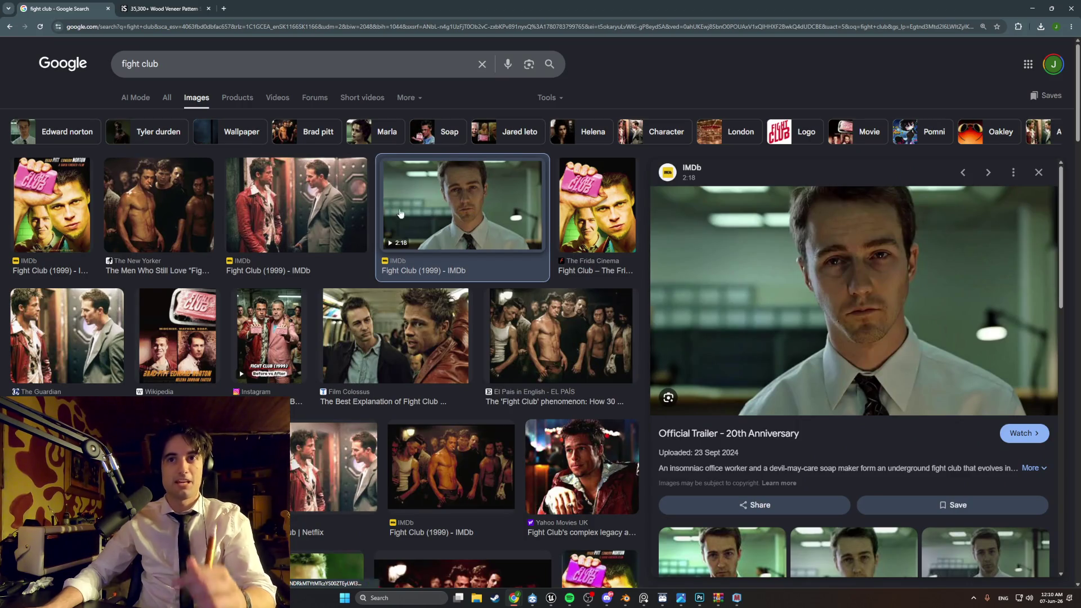
Step: Step back through the earlier results, close the Google Images tab and minimize Chrome
{"action": "left_click", "coordinate": [8, 26]}
{"action": "left_click", "coordinate": [8, 27]}
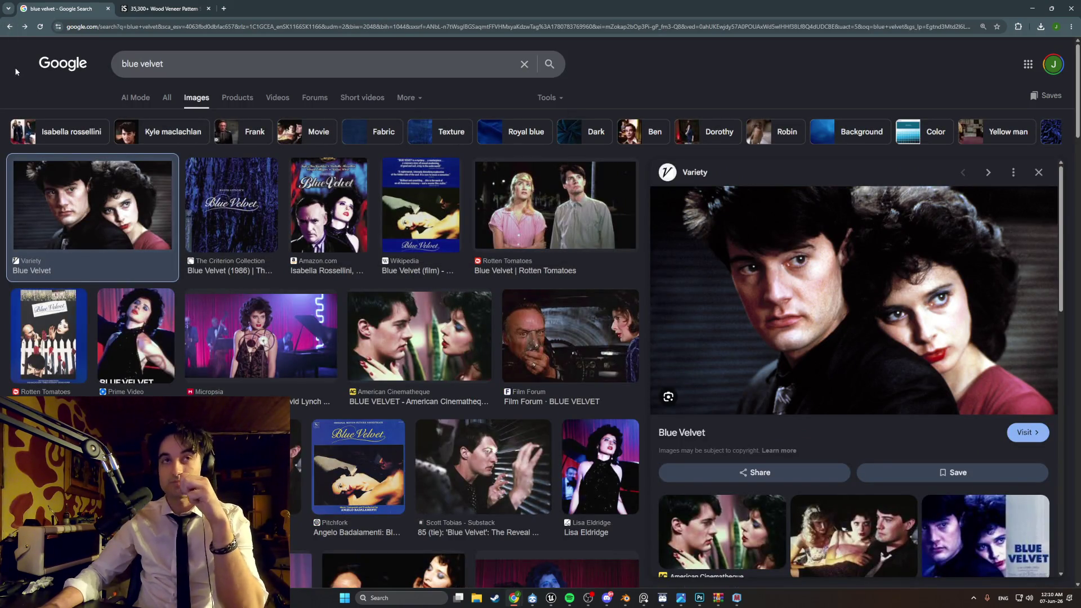
{"action": "left_click", "coordinate": [8, 29]}
{"action": "left_click", "coordinate": [7, 30]}
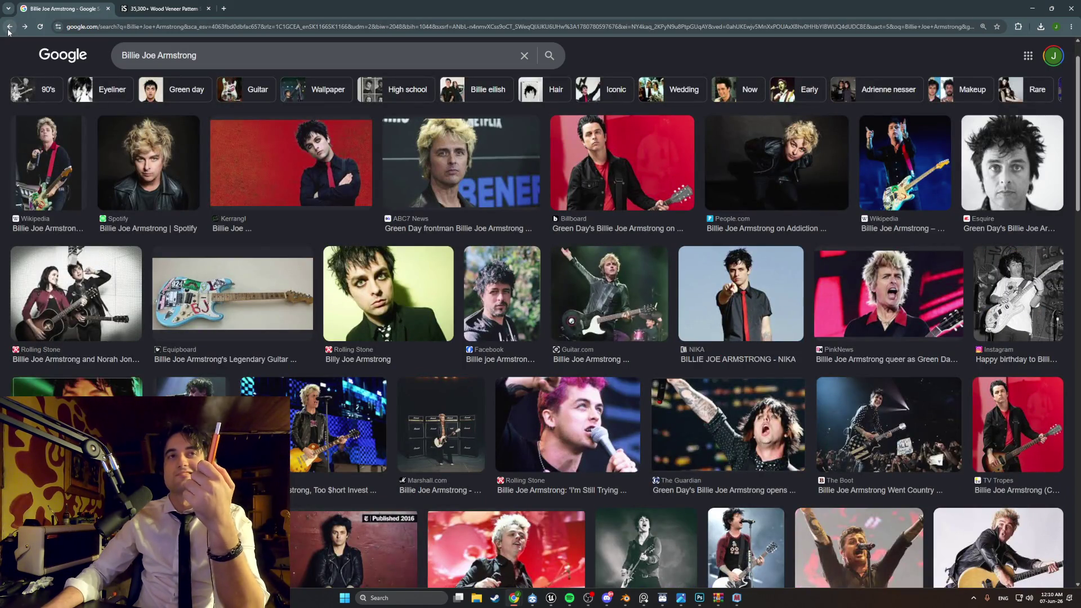
{"action": "left_click", "coordinate": [107, 9]}
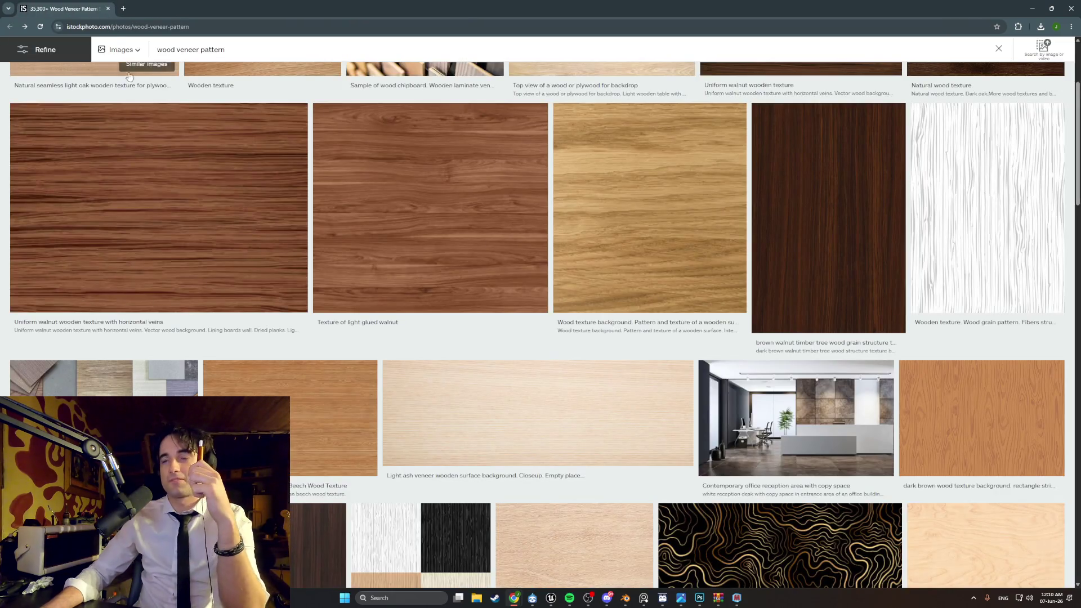
{"action": "scroll", "coordinate": [868, 226], "scroll_direction": "down", "scroll_amount": 3}
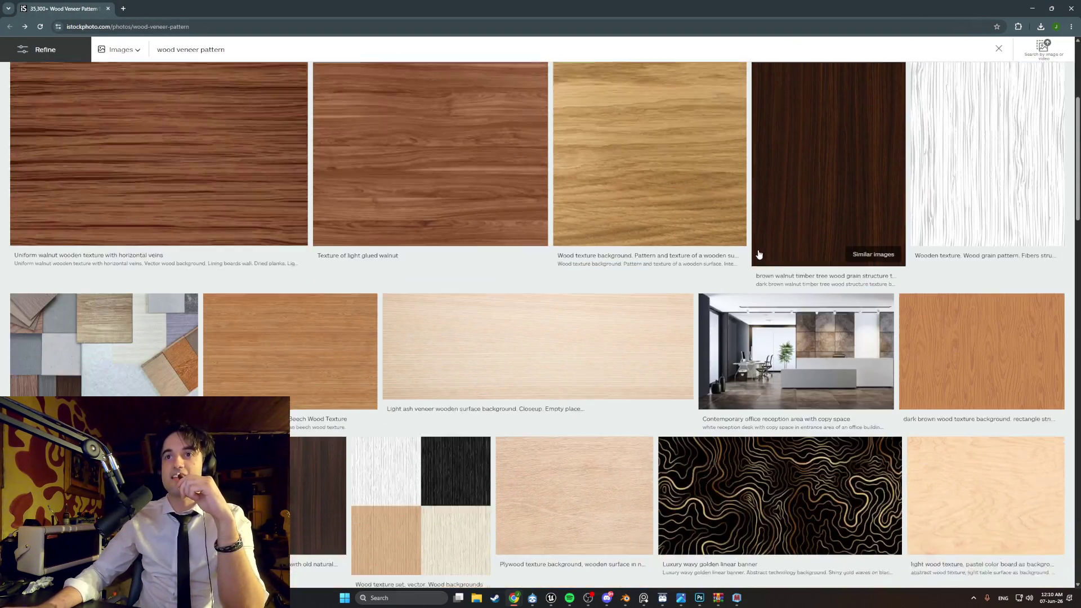
{"action": "left_click", "coordinate": [1032, 8]}
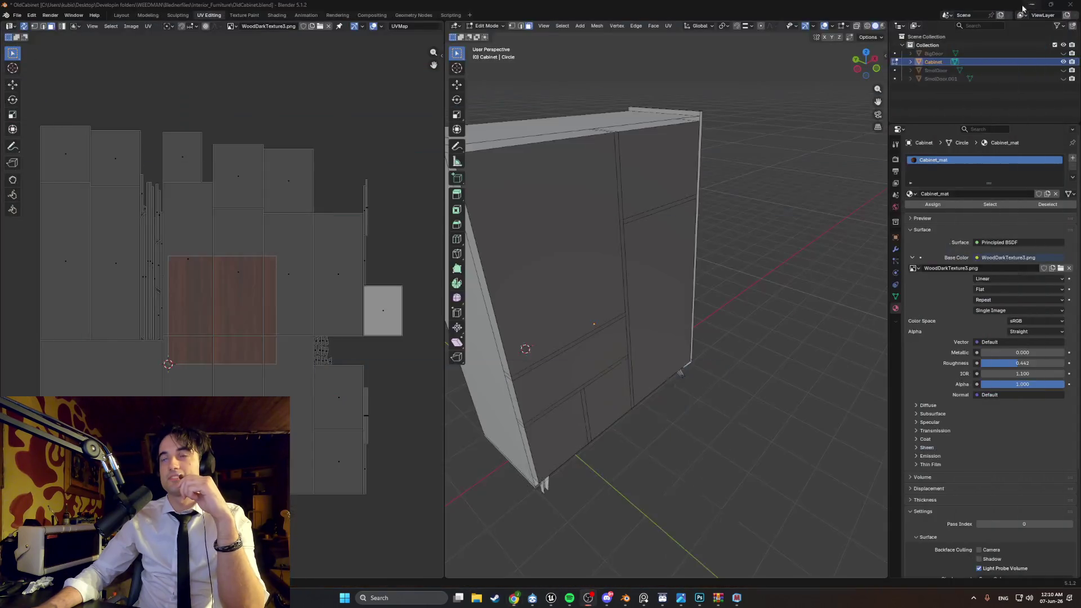
Step: Orbit and zoom the Blender viewport close onto the cabinet and its hanging rod
{"action": "mouse_move", "coordinate": [700, 236]}
{"action": "middle_mouse_down"}
{"action": "mouse_move", "coordinate": [582, 258]}
{"action": "mouse_move", "coordinate": [617, 248]}
{"action": "mouse_move", "coordinate": [745, 463]}
{"action": "middle_mouse_up"}
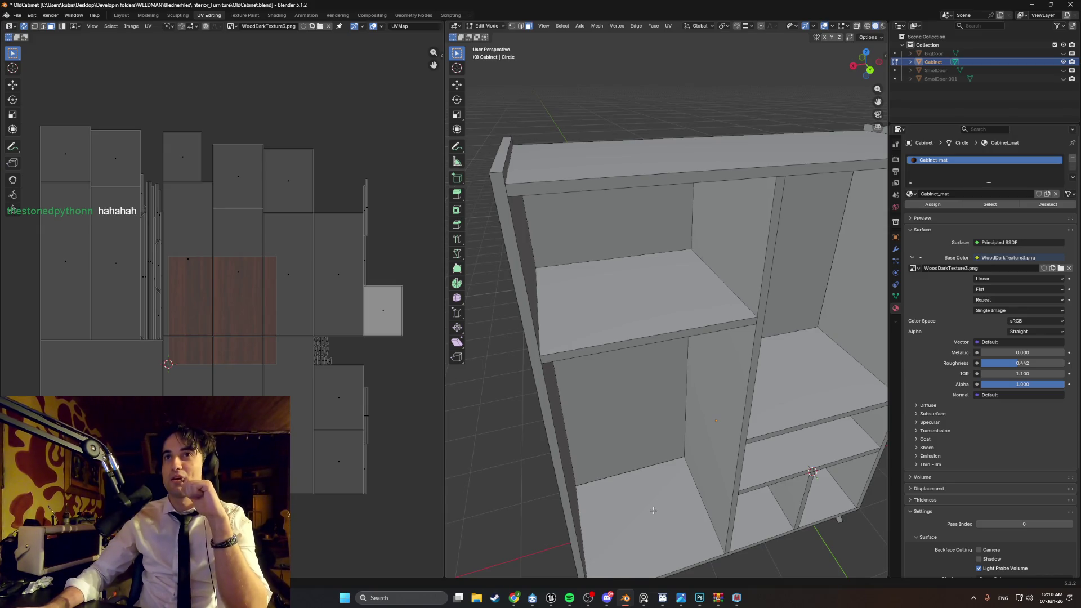
{"action": "scroll", "coordinate": [654, 510], "scroll_direction": "down", "scroll_amount": 6}
{"action": "middle_click_drag", "start_coordinate": [654, 510], "coordinate": [687, 398]}
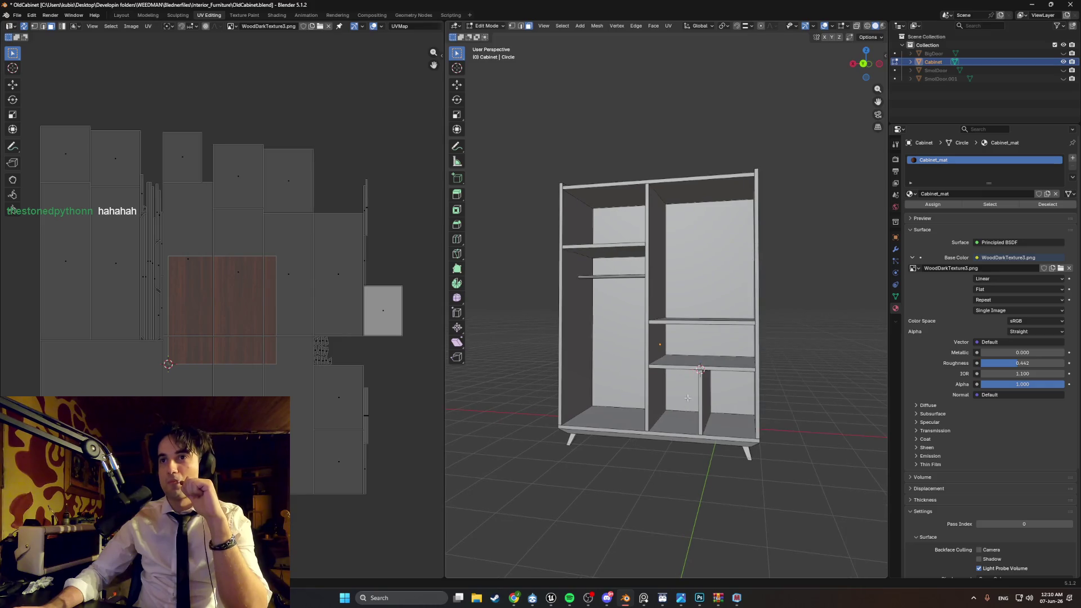
{"action": "scroll", "coordinate": [687, 398], "scroll_direction": "up", "scroll_amount": 10}
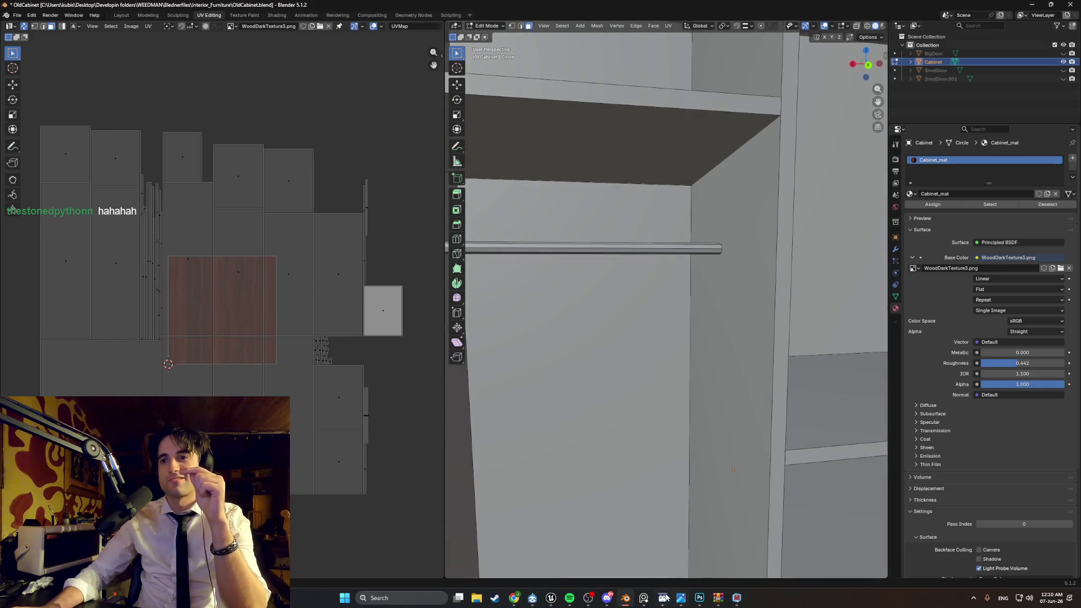
Step: Switch to the Unreal Engine editor and turn the level view toward the sofa
{"action": "mouse_move", "coordinate": [666, 598]}
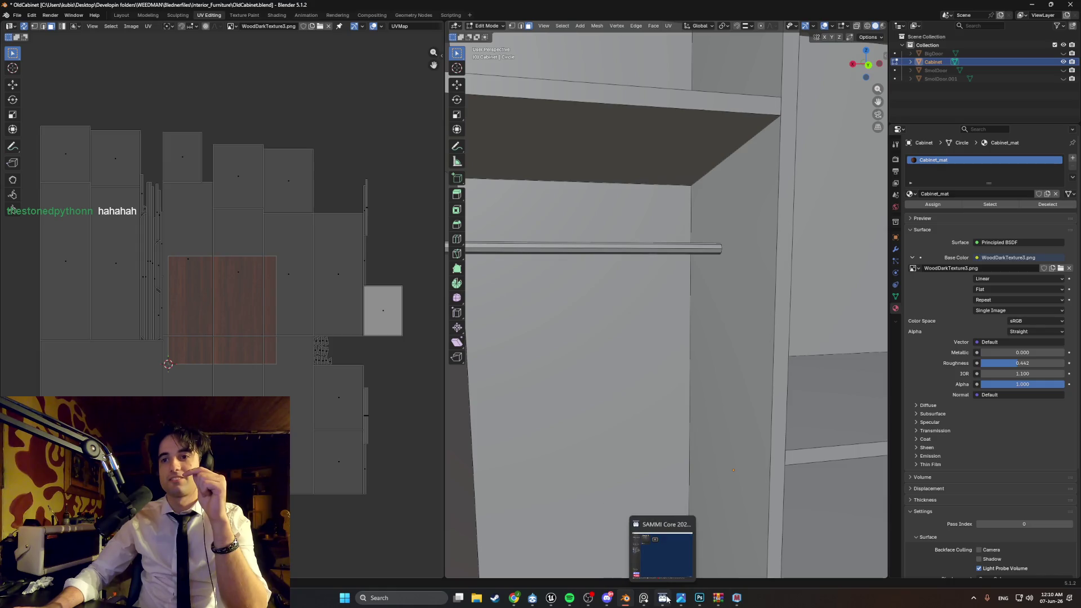
{"action": "left_click", "coordinate": [551, 598]}
{"action": "right_click_drag", "start_coordinate": [591, 455], "coordinate": [596, 431]}
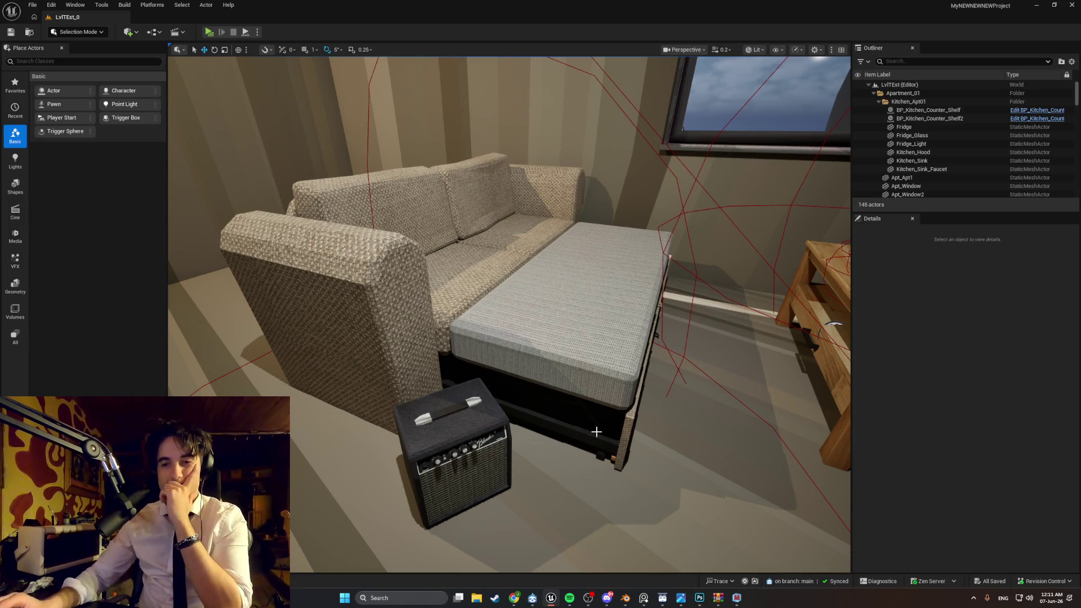
Step: Playtest the level up to the guitar and amp, then return to Blender and frame the cabinet
{"action": "left_click", "coordinate": [209, 32]}
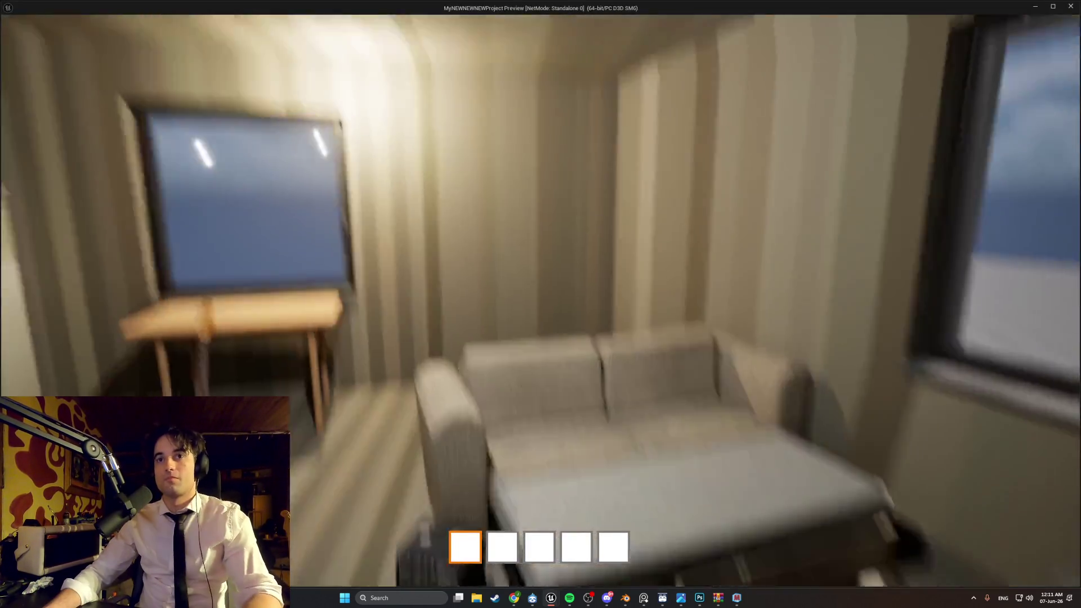
{"action": "key", "text": "w"}
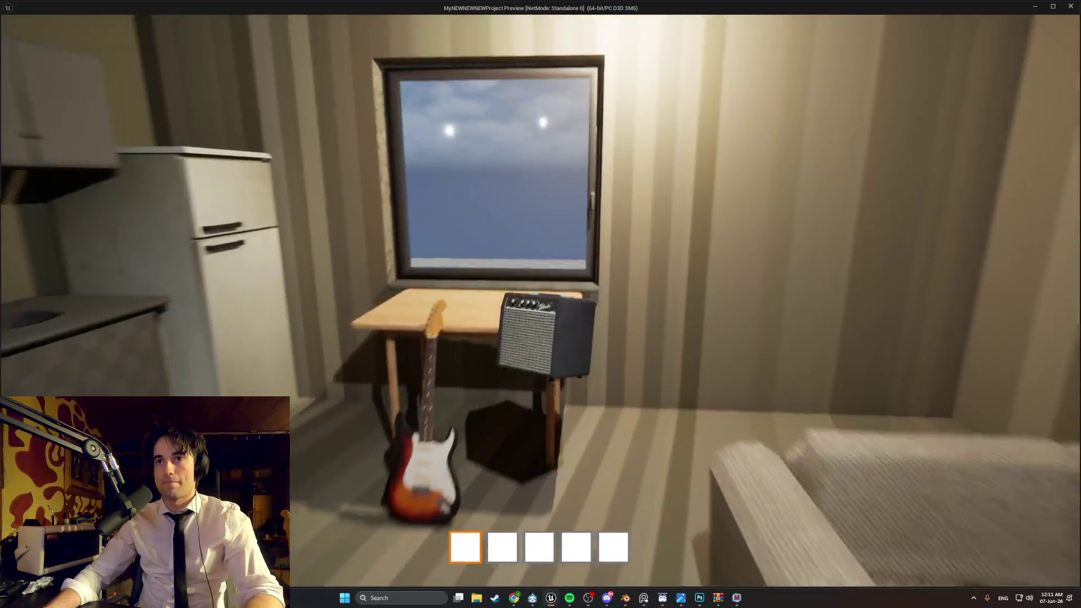
{"action": "key", "text": "w"}
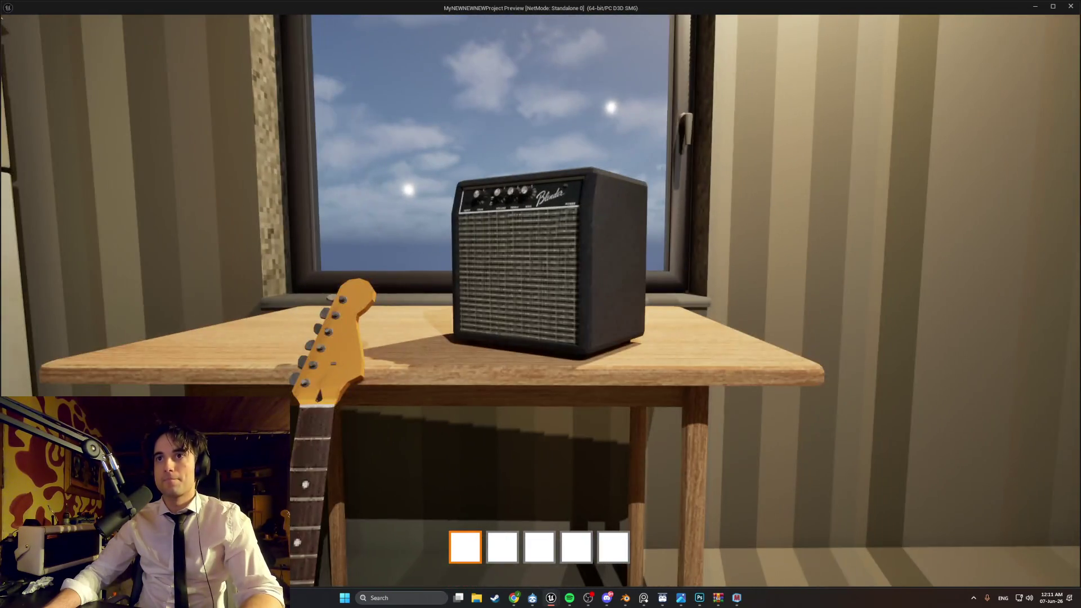
{"action": "key", "text": "s"}
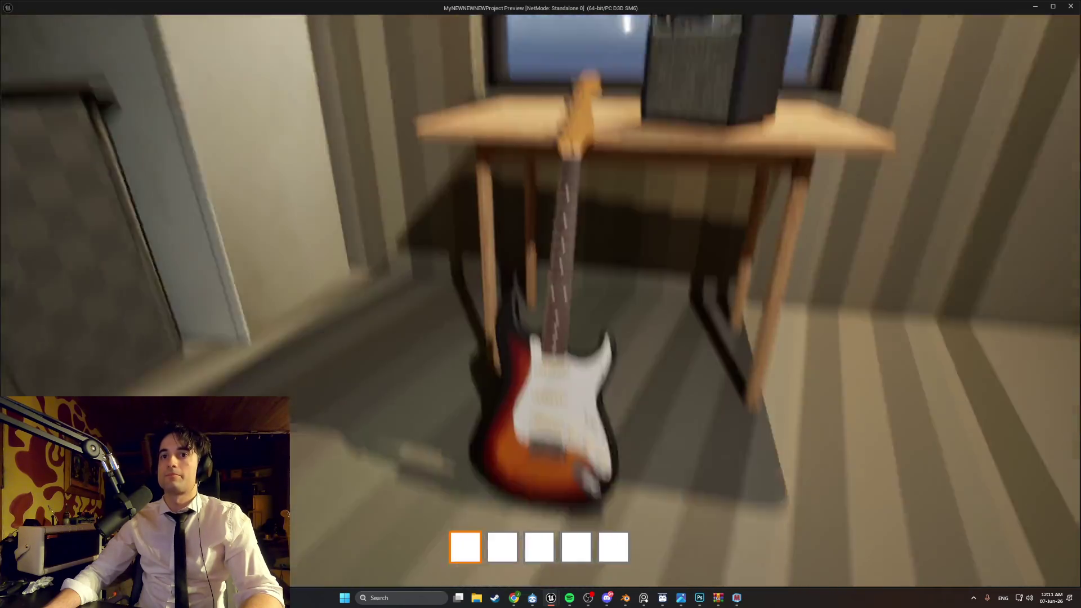
{"action": "key", "text": "s"}
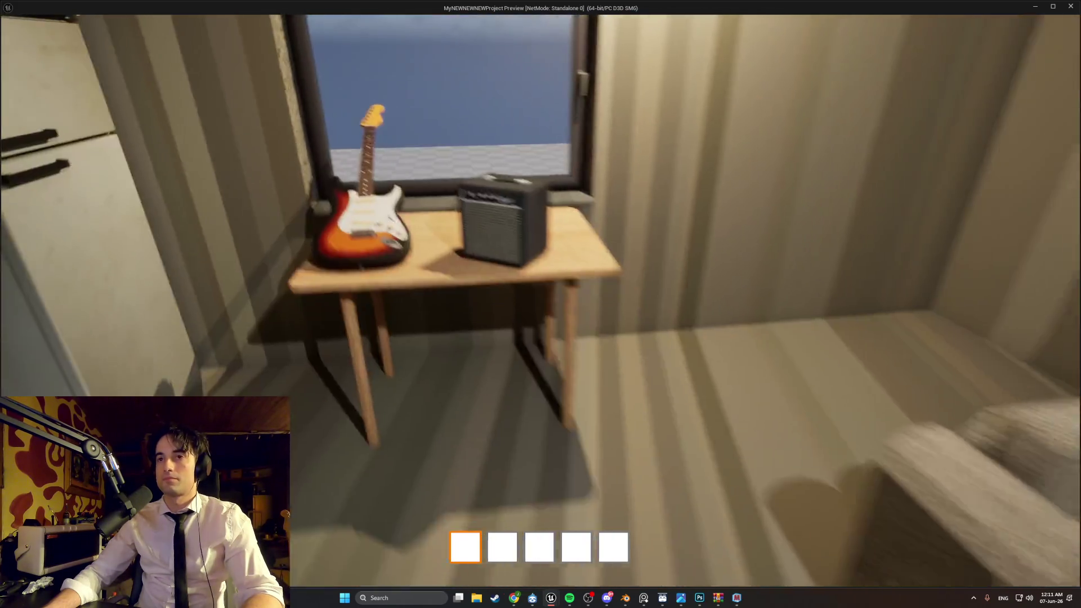
{"action": "key", "text": "Escape"}
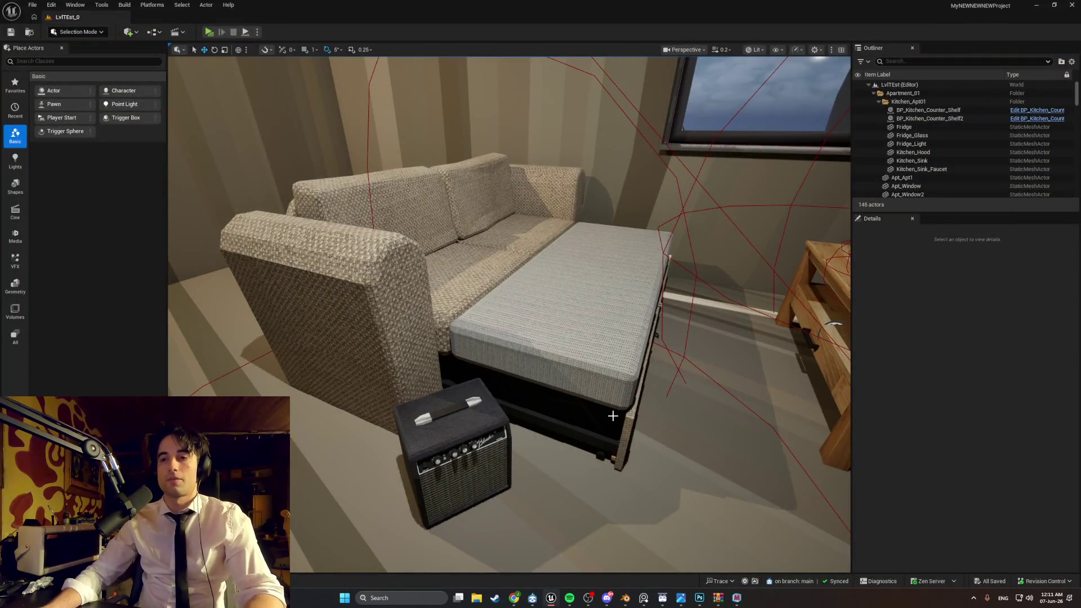
{"action": "left_click", "coordinate": [628, 600]}
{"action": "key", "text": "Home"}
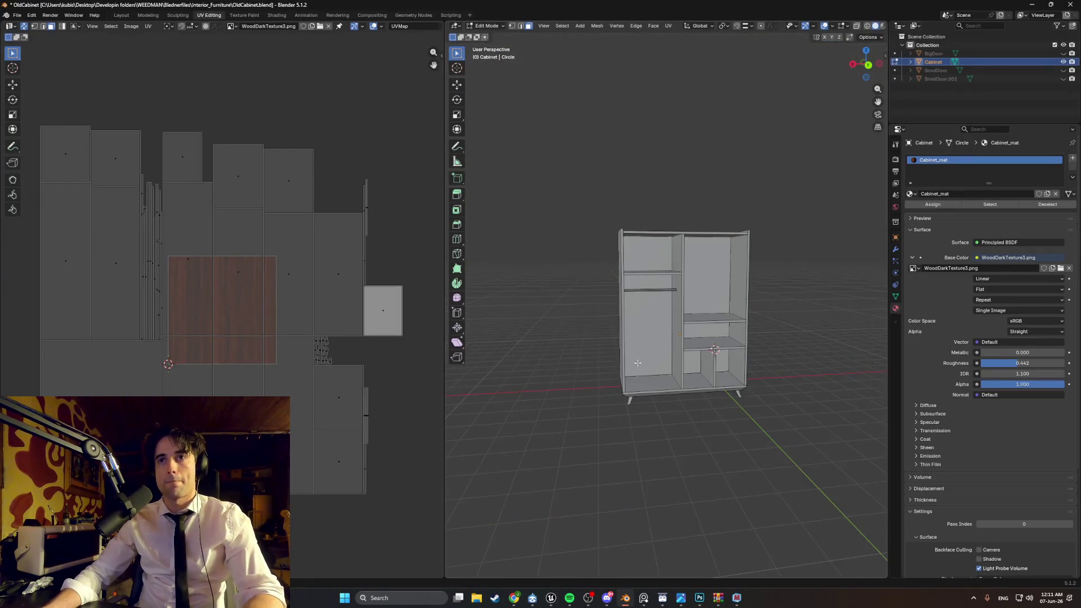
Step: Switch the Blender viewport to wireframe shading
{"action": "scroll", "coordinate": [647, 358], "scroll_direction": "up", "scroll_amount": 8}
{"action": "key", "text": "z"}
{"action": "left_click", "coordinate": [580, 357]}
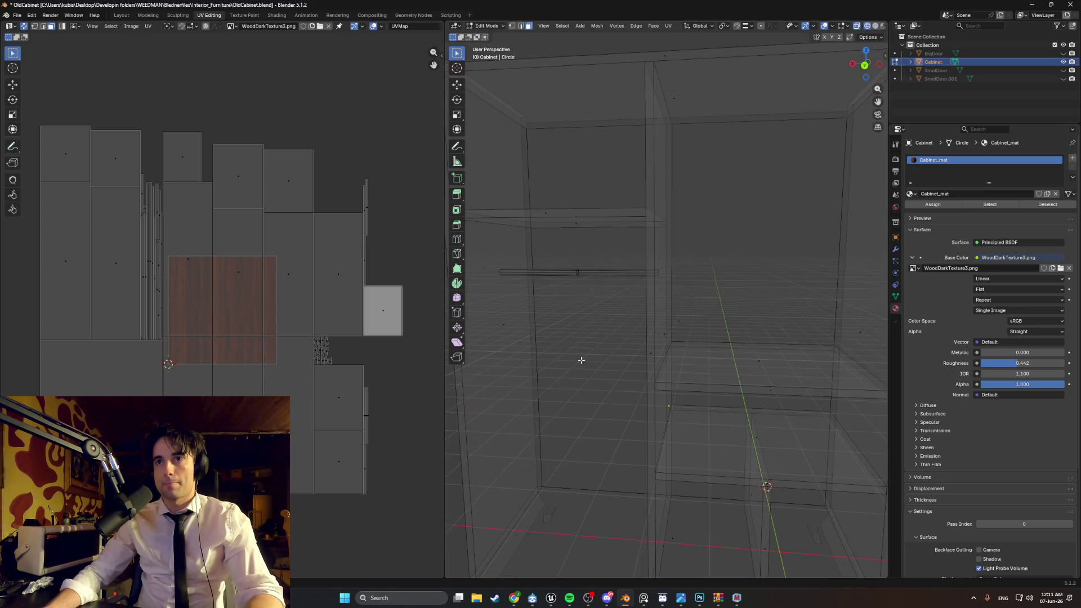
Step: Box-select the hanging rod inside the cabinet and extend the selection to the whole linked rod
{"action": "scroll", "coordinate": [589, 316], "scroll_direction": "up", "scroll_amount": 3}
{"action": "scroll", "coordinate": [576, 301], "scroll_direction": "down", "scroll_amount": 3}
{"action": "left_click_drag", "start_coordinate": [670, 349], "coordinate": [608, 285]}
{"action": "key", "text": "ctrl+l"}
{"action": "scroll", "coordinate": [654, 330], "scroll_direction": "down", "scroll_amount": 2}
{"action": "mouse_move", "coordinate": [702, 345]}
{"action": "middle_mouse_down"}
{"action": "mouse_move", "coordinate": [591, 314]}
{"action": "mouse_move", "coordinate": [640, 323]}
{"action": "middle_mouse_up"}
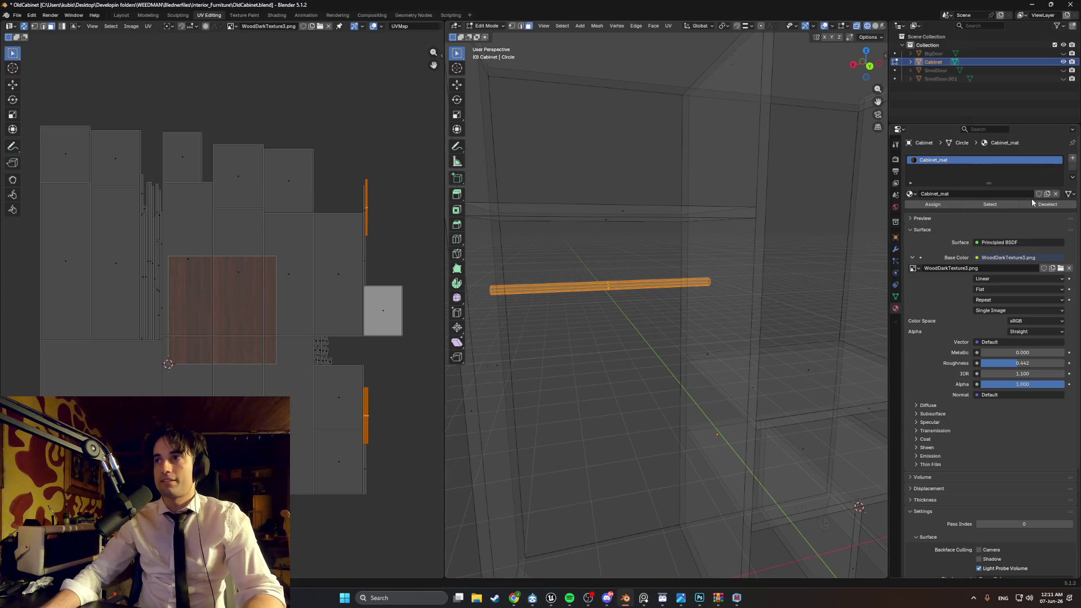
Step: Add a second material slot with a new material, Material.001, and start renaming it
{"action": "left_click", "coordinate": [1073, 158]}
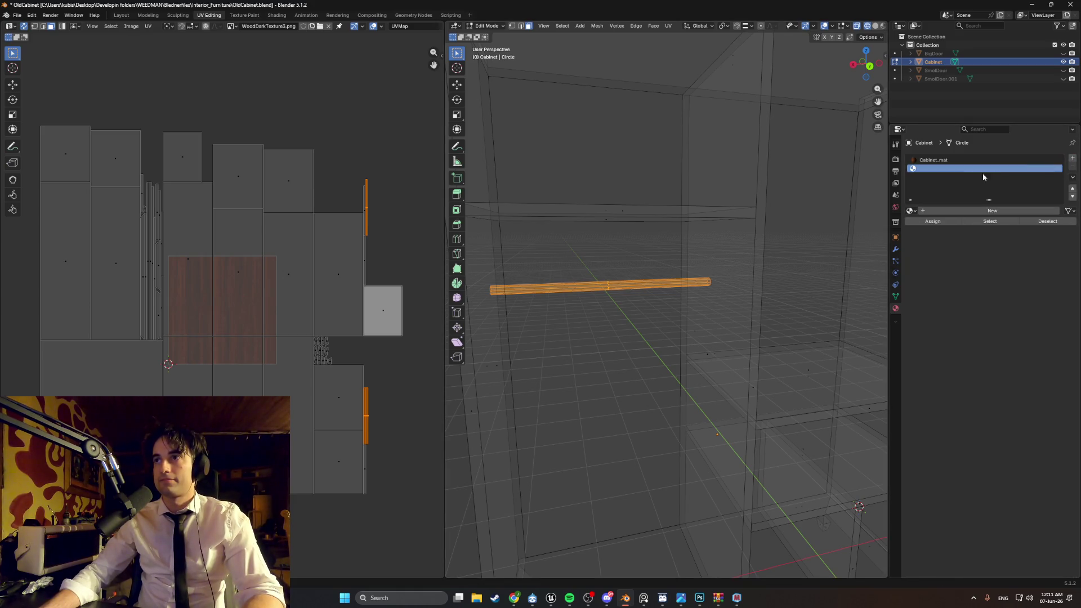
{"action": "left_click", "coordinate": [953, 216]}
{"action": "left_click", "coordinate": [957, 213]}
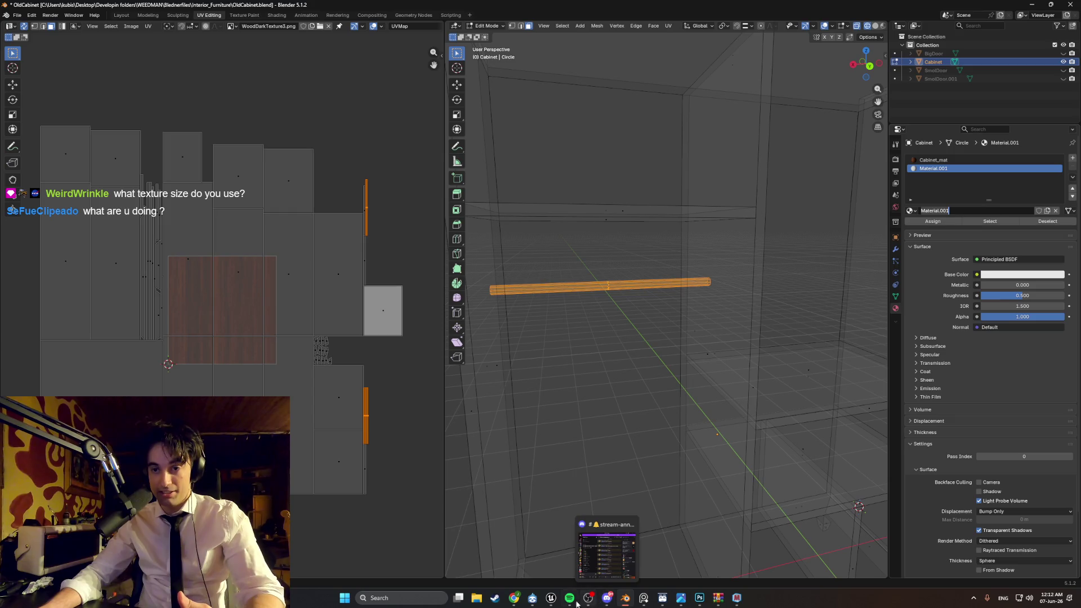
Step: Bring the Unreal Engine editor back to the front
{"action": "mouse_move", "coordinate": [603, 598]}
{"action": "mouse_move", "coordinate": [643, 598]}
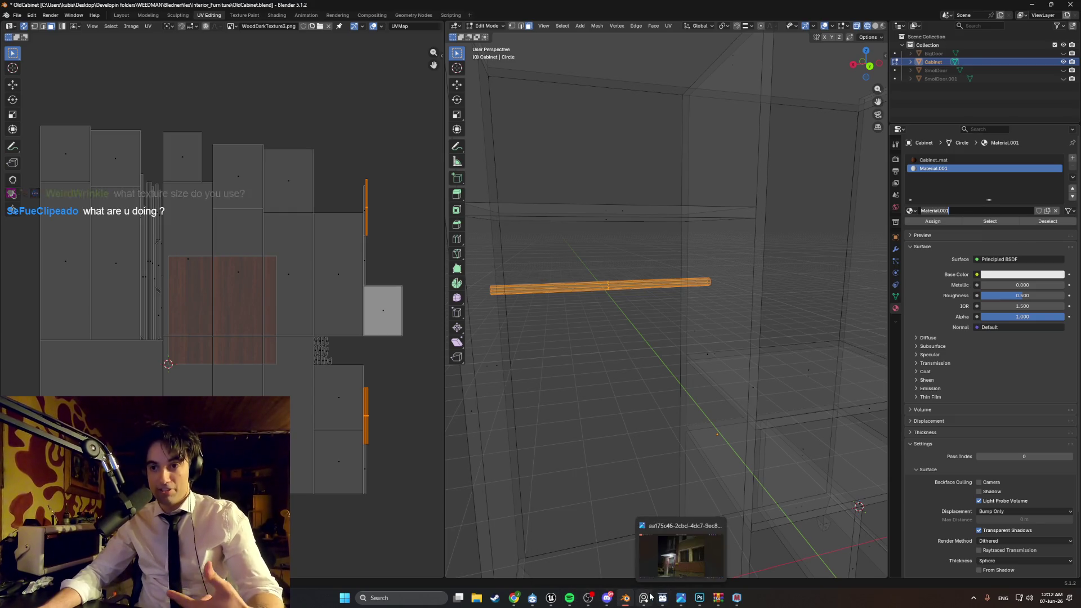
{"action": "mouse_move", "coordinate": [551, 598]}
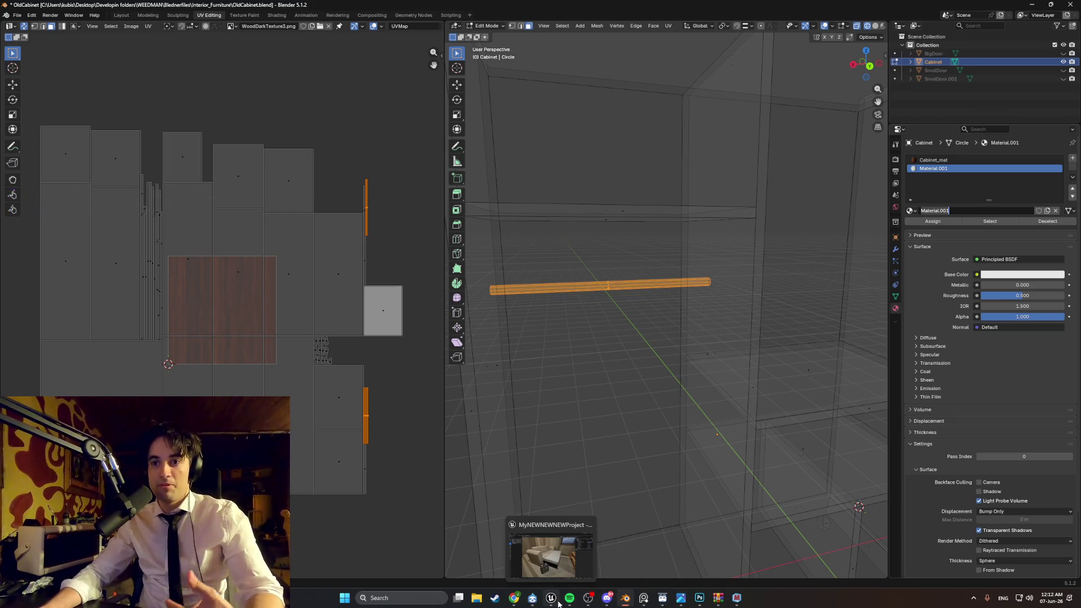
{"action": "left_click", "coordinate": [555, 572]}
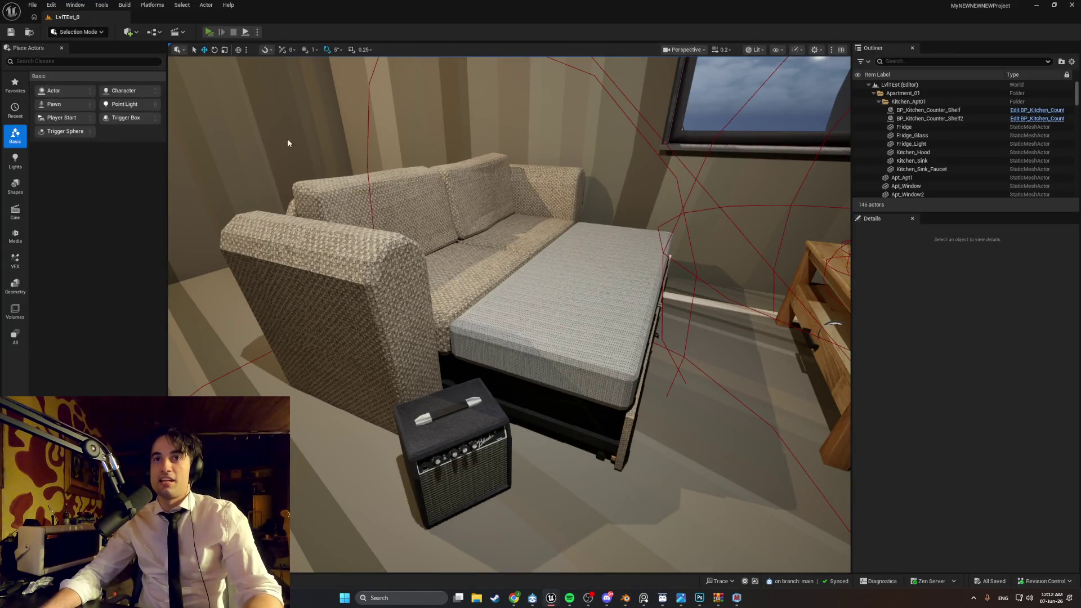
{"action": "left_click", "coordinate": [209, 33]}
{"action": "key", "text": "e"}
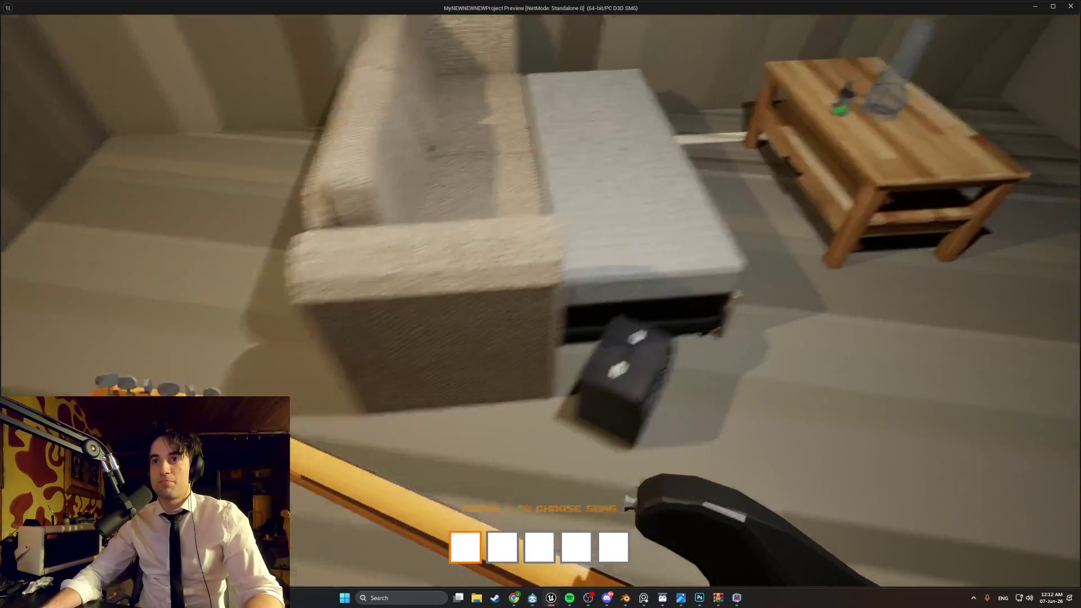
{"action": "key", "text": "f"}
{"action": "key", "text": "f"}
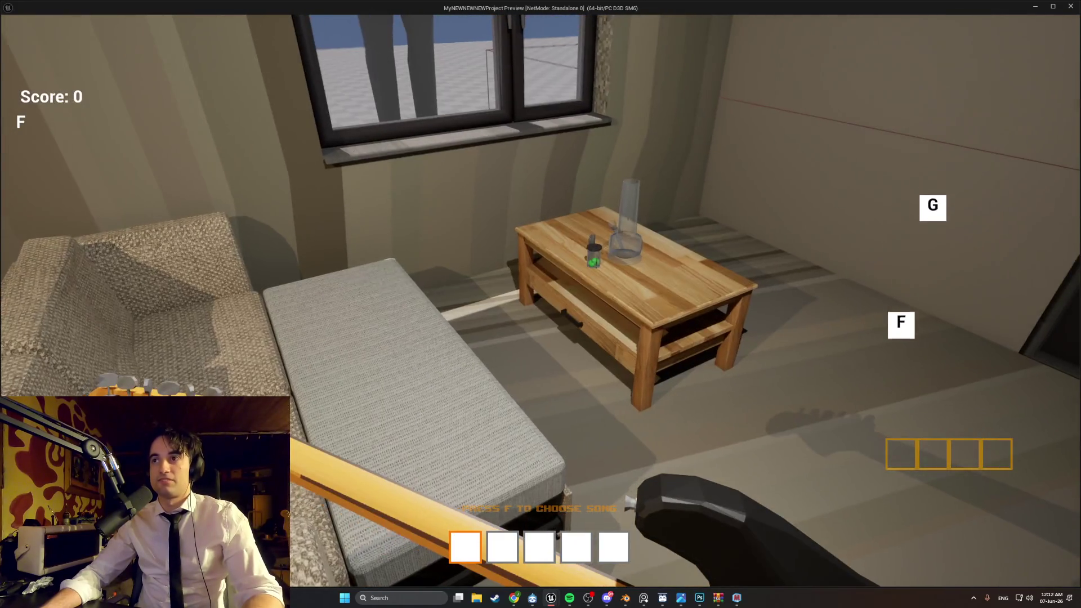
{"action": "key", "text": "g"}
{"action": "key", "text": "h"}
{"action": "key", "text": "j"}
{"action": "key", "text": "g"}
{"action": "key", "text": "j"}
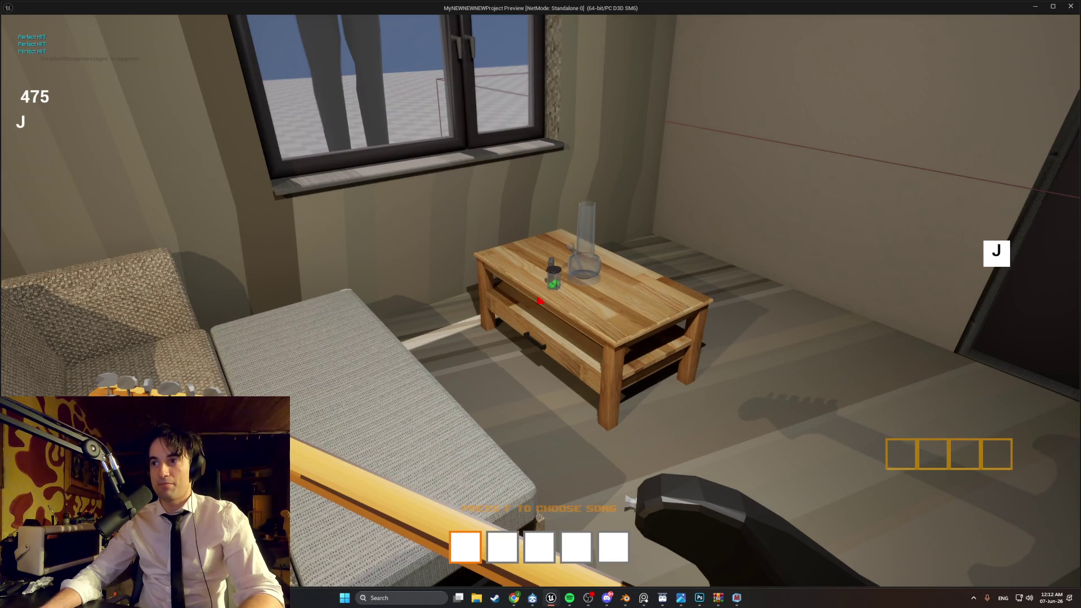
{"action": "key", "text": "h"}
{"action": "key", "text": "h"}
{"action": "key", "text": "Escape"}
{"action": "right_click_drag", "start_coordinate": [509, 315], "coordinate": [479, 321]}
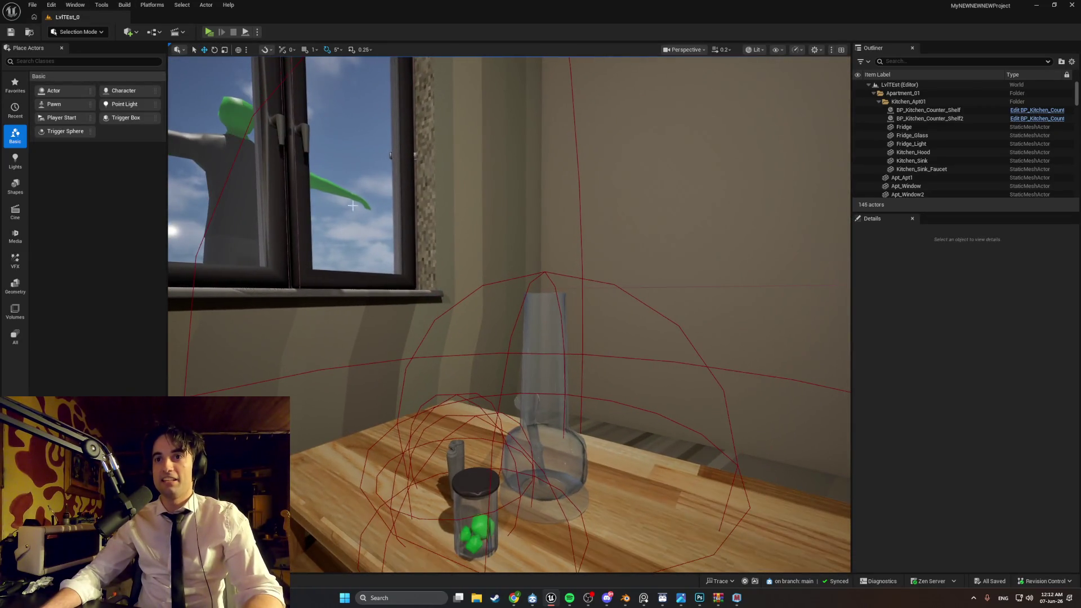
Step: Start a standalone Play preview of the apartment level from the toolbar
{"action": "left_click", "coordinate": [209, 33]}
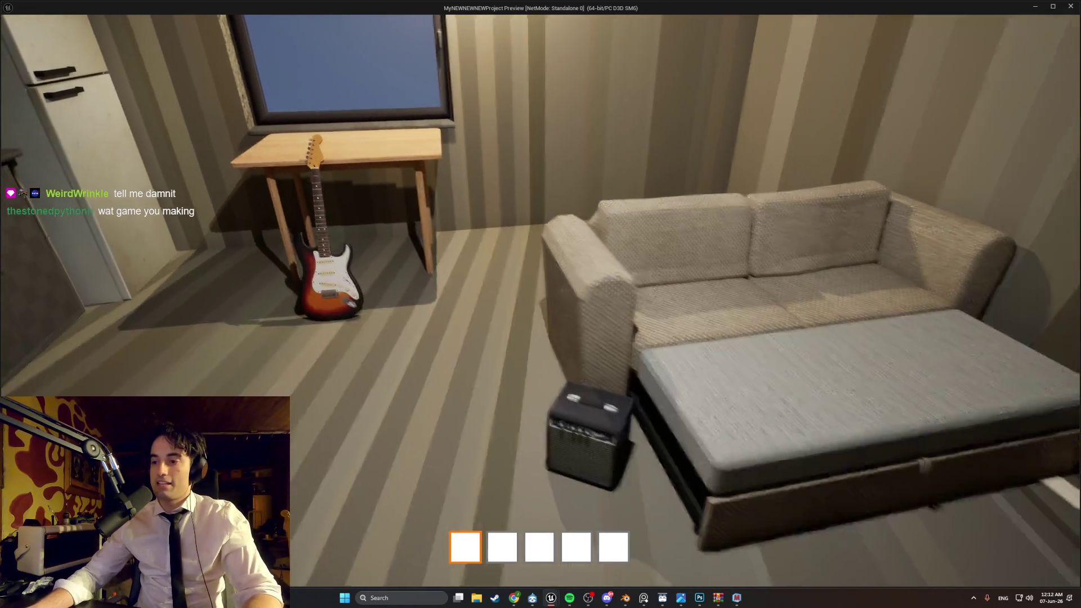
{"action": "key", "text": "w"}
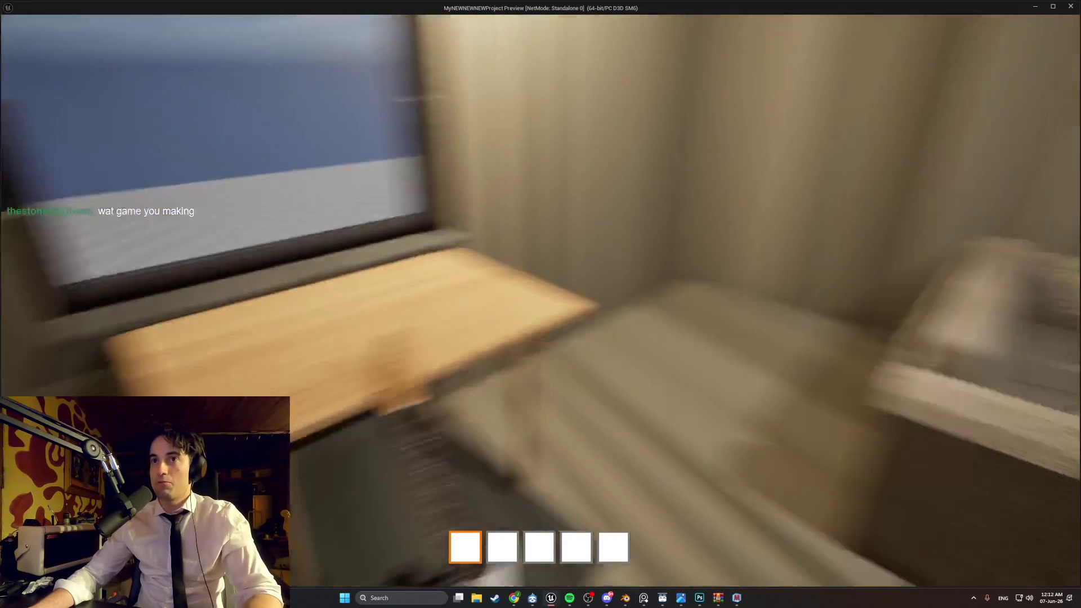
{"action": "mouse_move", "coordinate": [541, 305]}
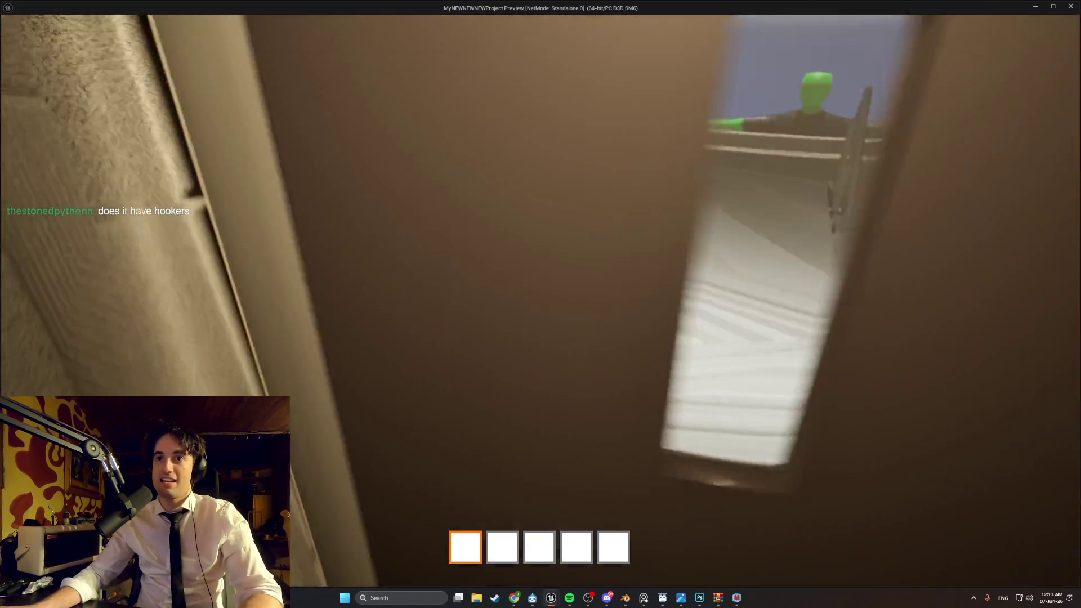
{"action": "key", "text": "w"}
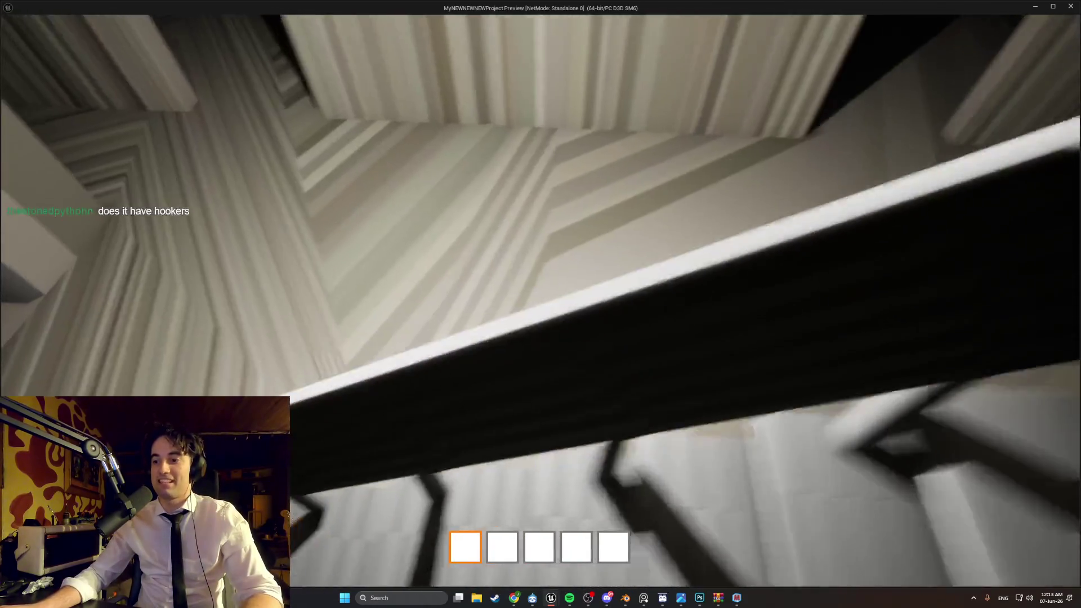
{"action": "key", "text": "w"}
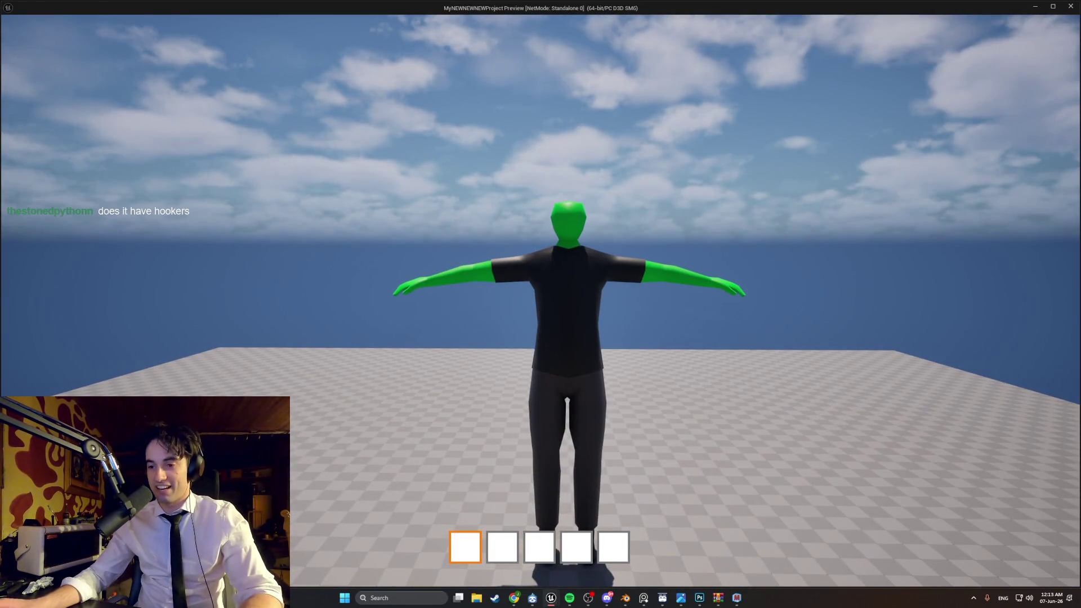
{"action": "key", "text": "d"}
{"action": "key", "text": "s"}
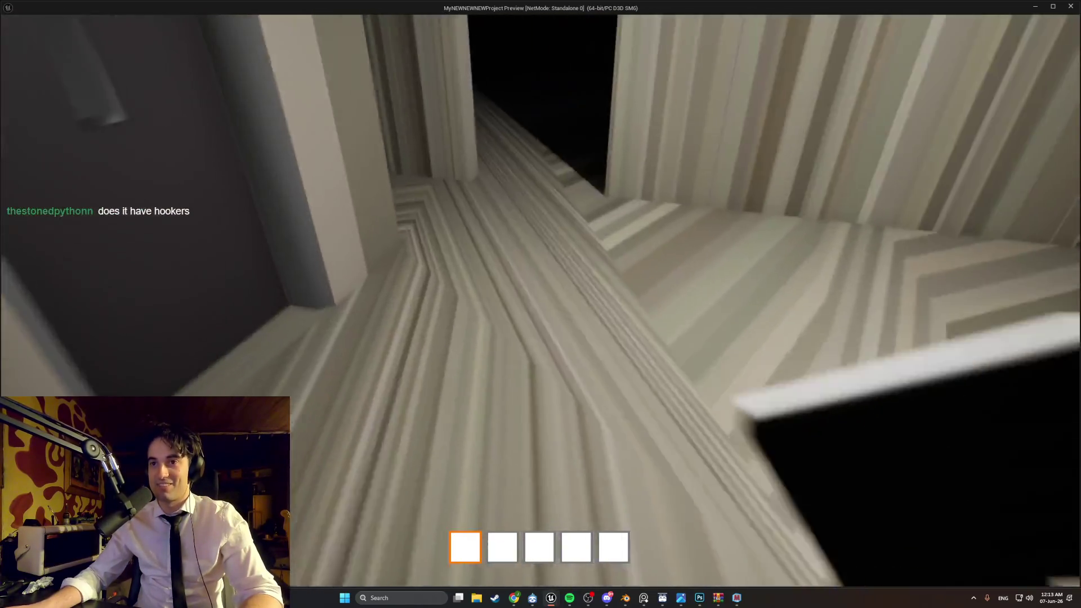
{"action": "key", "text": "w"}
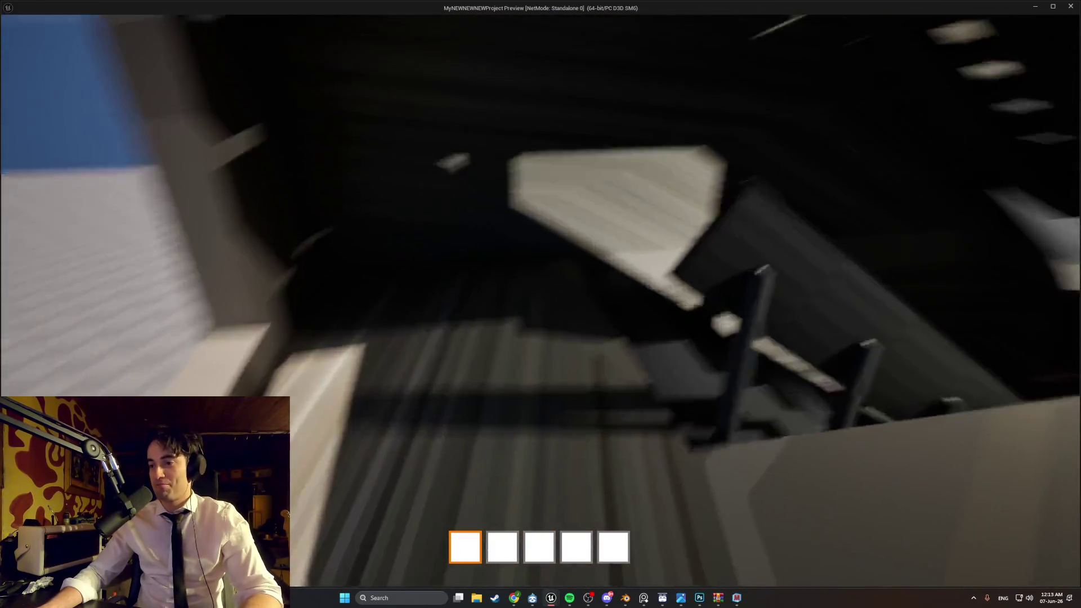
{"action": "key", "text": "w"}
{"action": "key", "text": "w"}
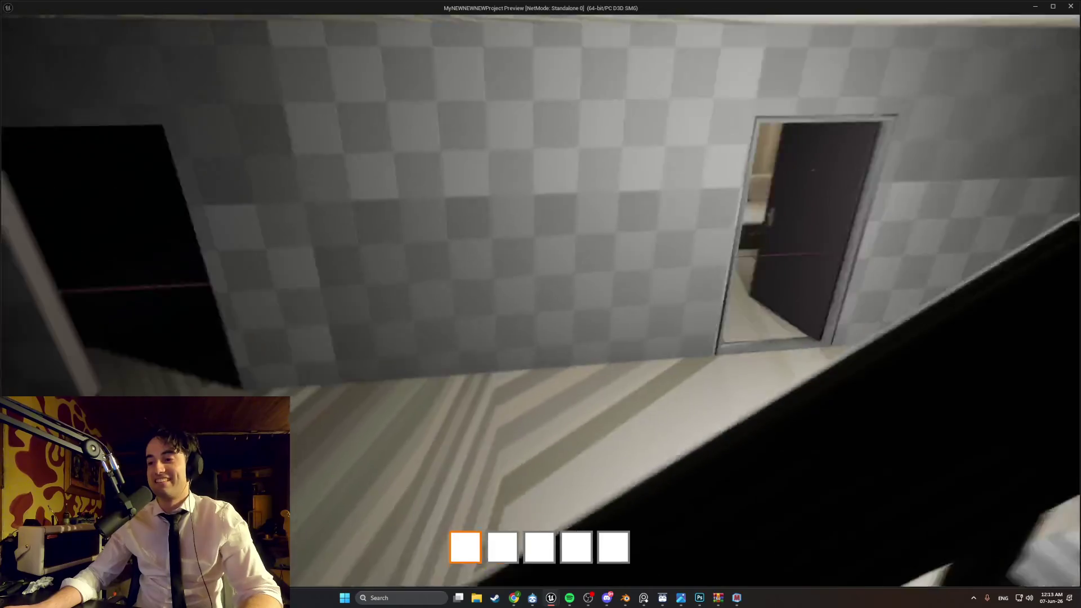
{"action": "key", "text": "w"}
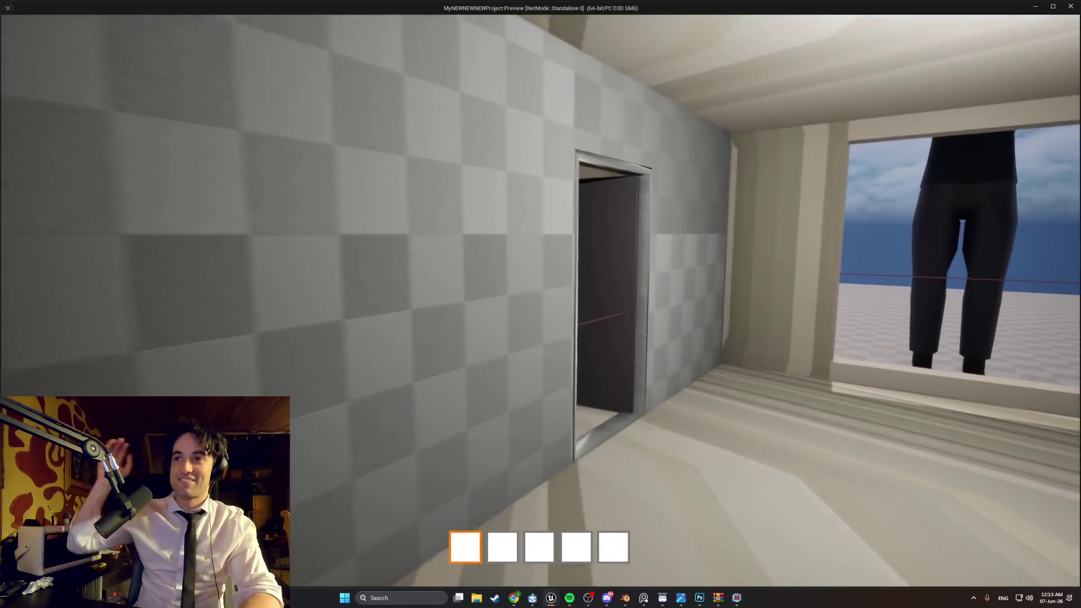
{"action": "key", "text": "w"}
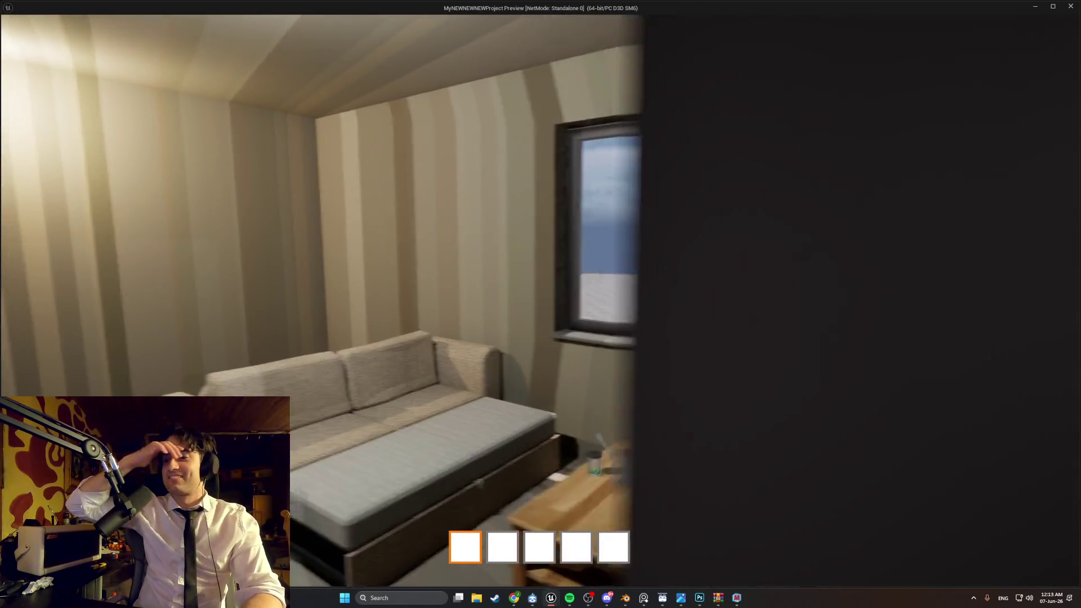
{"action": "key", "text": "w"}
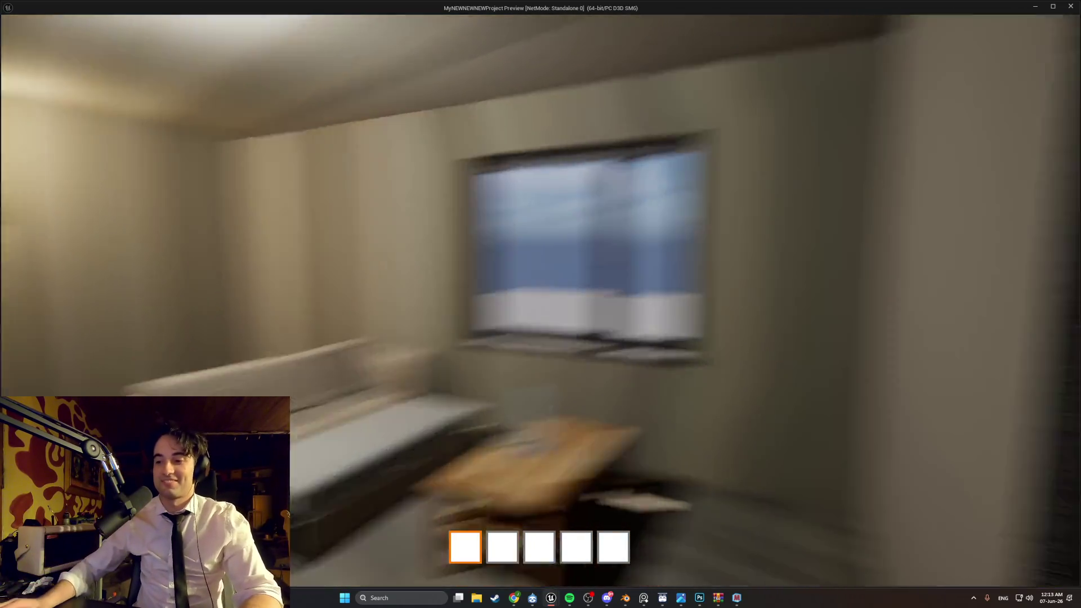
{"action": "key", "text": "s"}
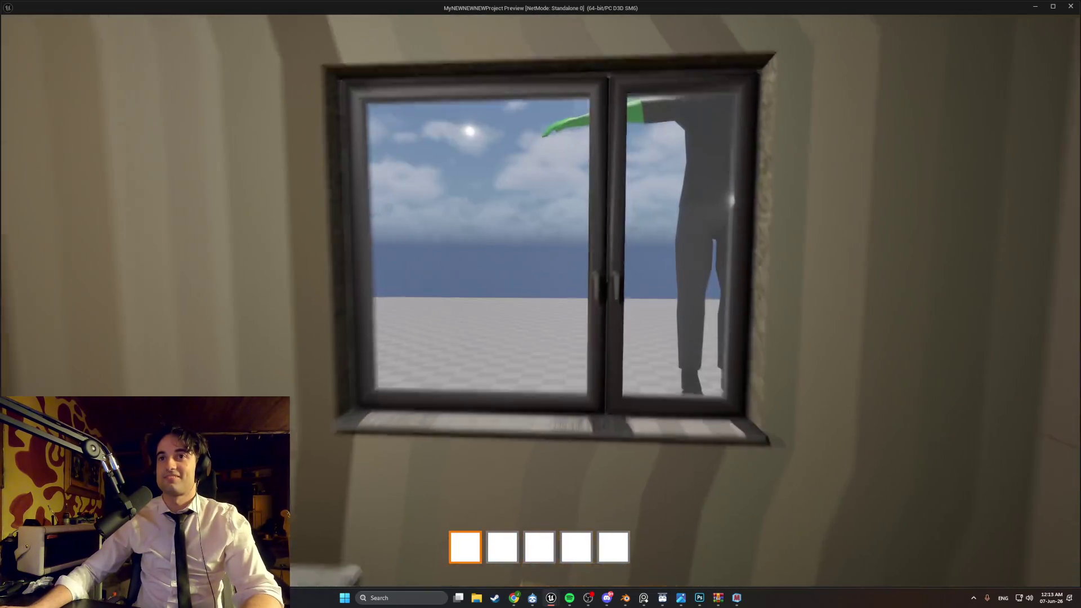
{"action": "key", "text": "w"}
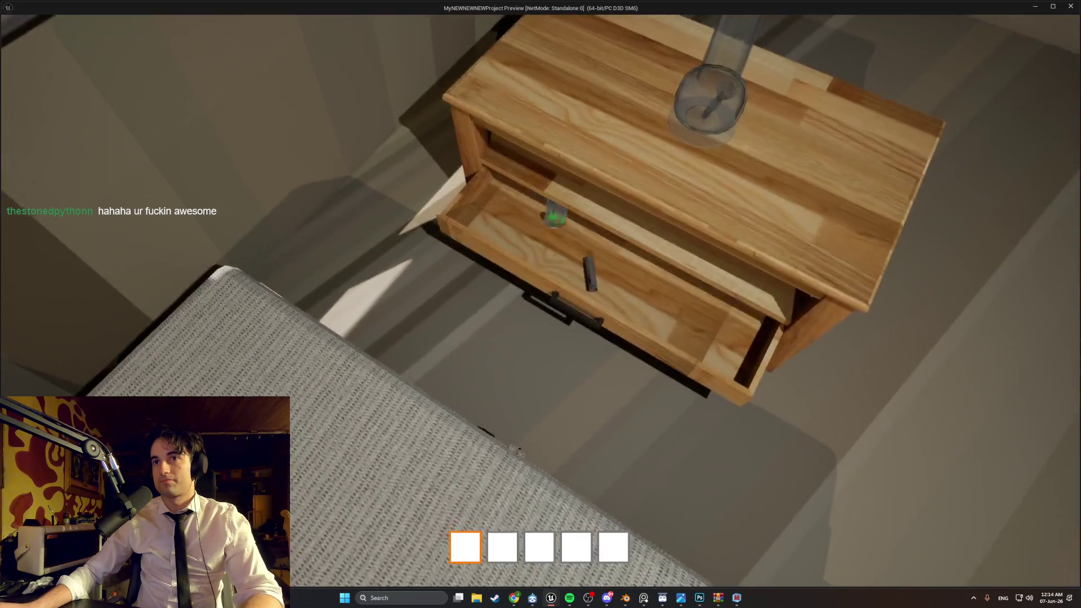
Step: Close the nightstand drawer, walk toward the table and guitar, then end the playtest
{"action": "key", "text": "e"}
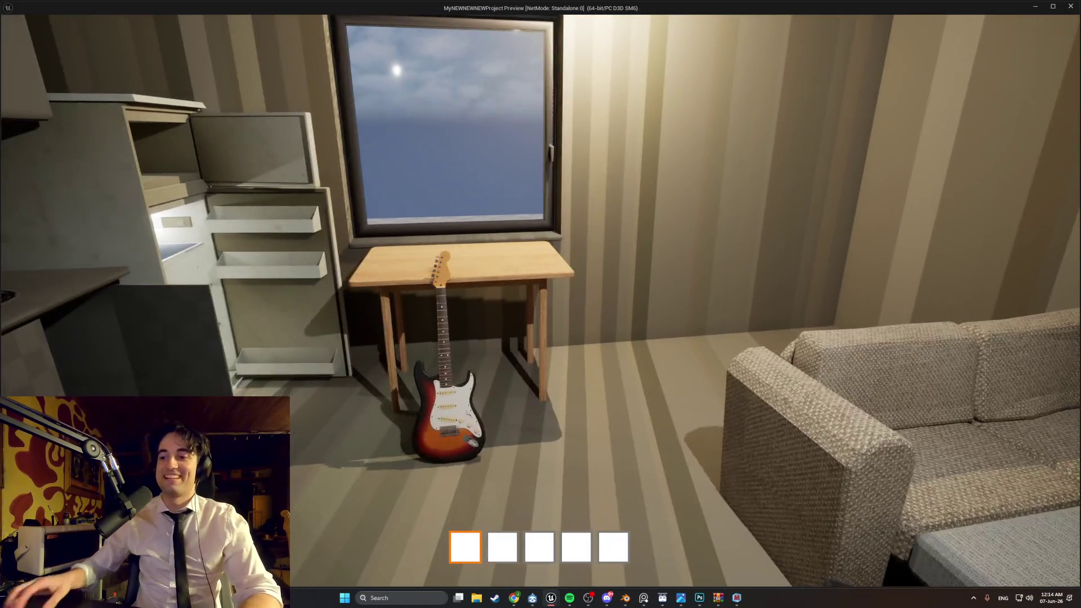
{"action": "key", "text": "w"}
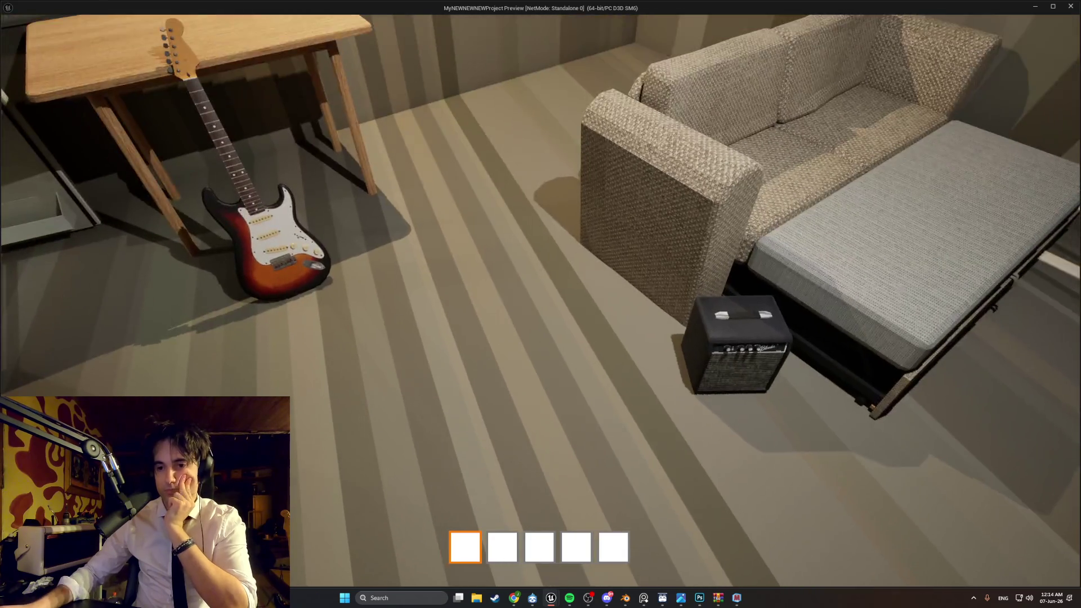
{"action": "key", "text": "Escape"}
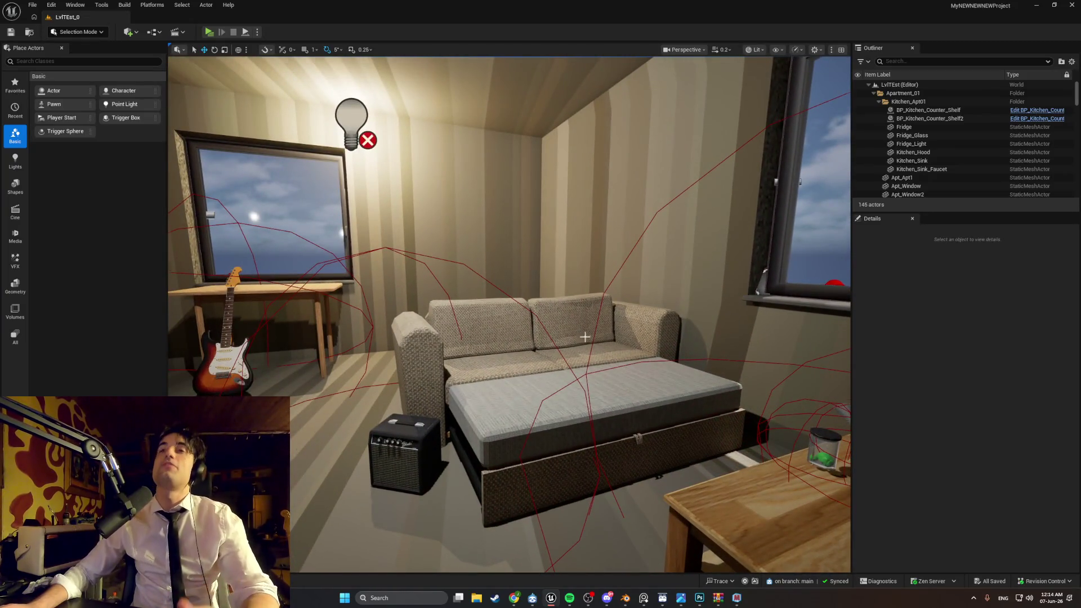
Step: Turn the editor view toward the window, table, sofa and door
{"action": "right_click_drag", "start_coordinate": [585, 337], "coordinate": [654, 338]}
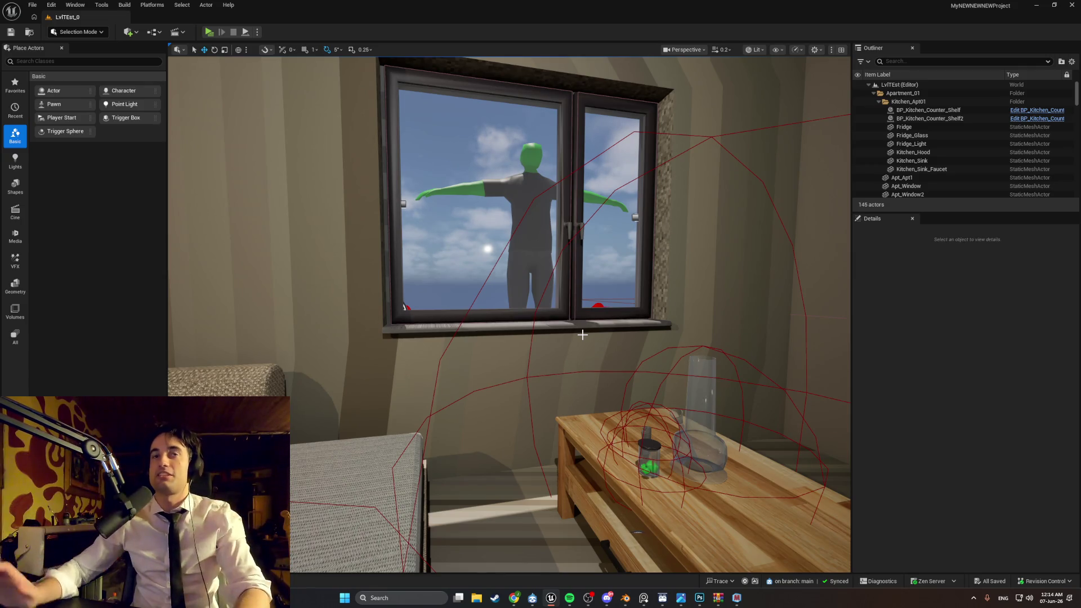
{"action": "mouse_move", "coordinate": [651, 229]}
{"action": "right_mouse_down"}
{"action": "mouse_move", "coordinate": [394, 233]}
{"action": "mouse_move", "coordinate": [282, 220]}
{"action": "right_mouse_up"}
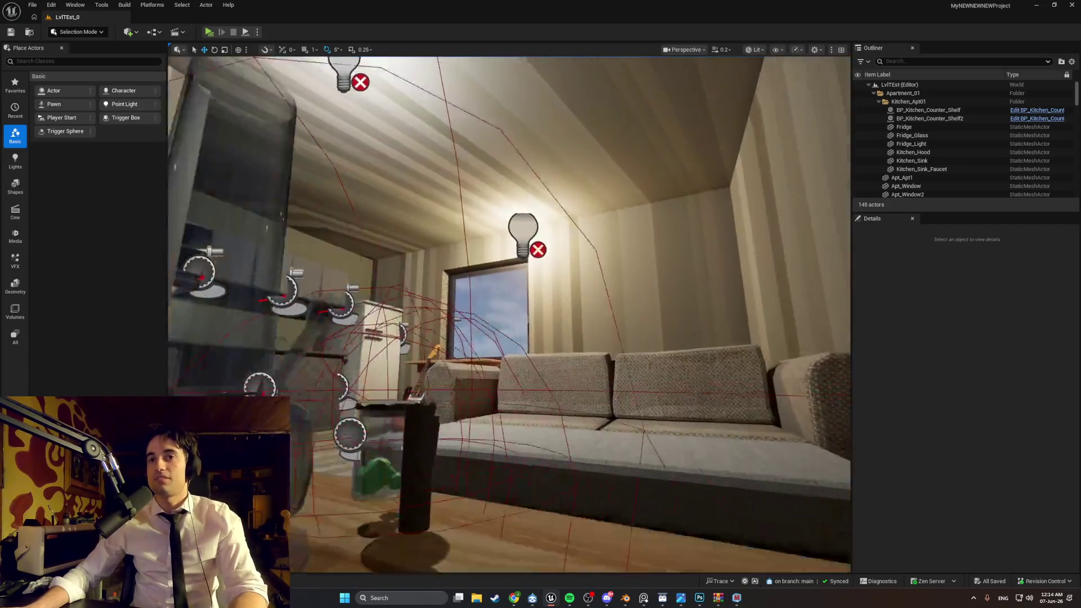
{"action": "right_click_drag", "start_coordinate": [509, 315], "coordinate": [462, 315]}
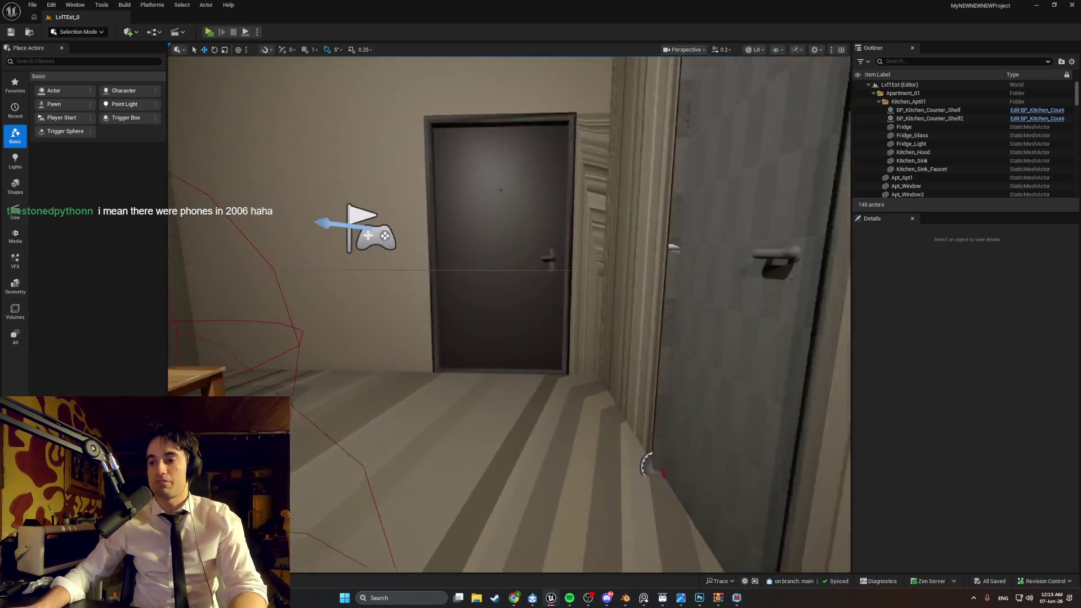
{"action": "right_click_drag", "start_coordinate": [510, 316], "coordinate": [450, 316]}
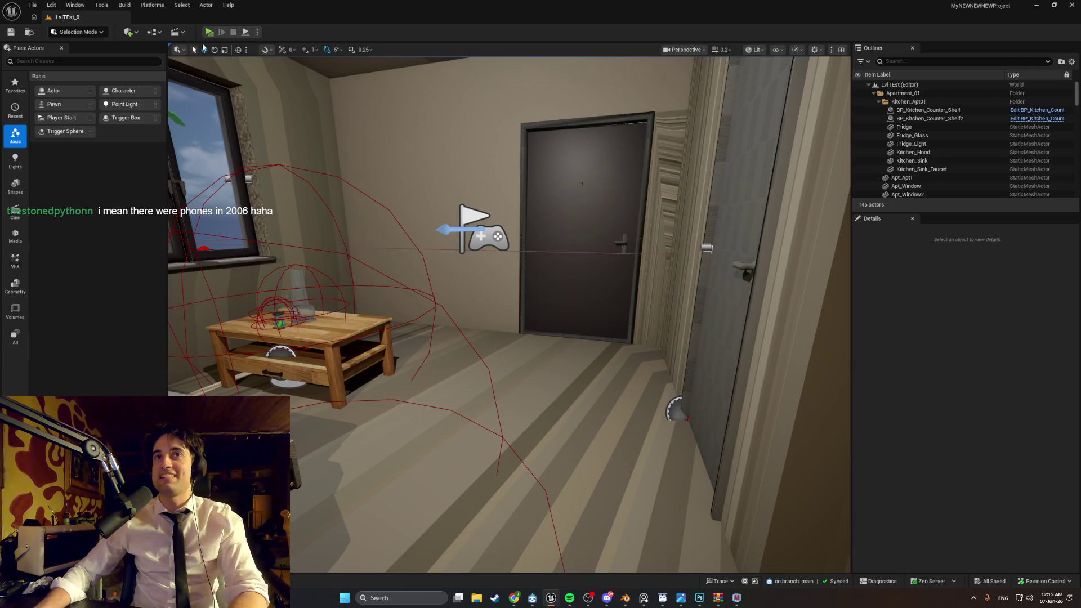
Step: Run and stop a quick standalone playtest, then bring up the browser's wood veneer results
{"action": "key", "text": "alt+p"}
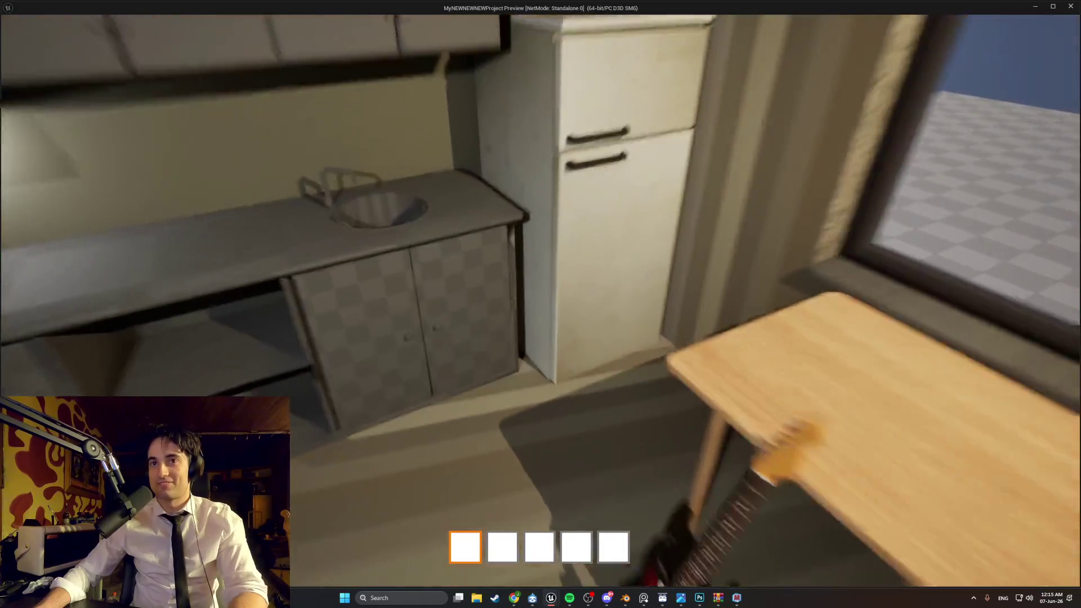
{"action": "key", "text": "Escape"}
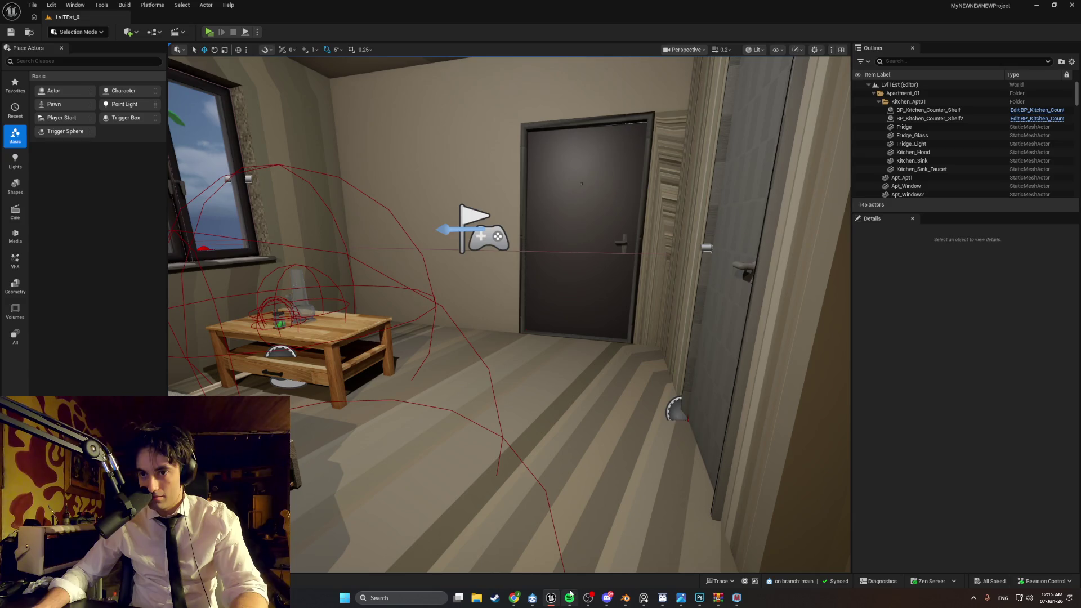
{"action": "mouse_move", "coordinate": [515, 598]}
{"action": "left_click", "coordinate": [555, 555]}
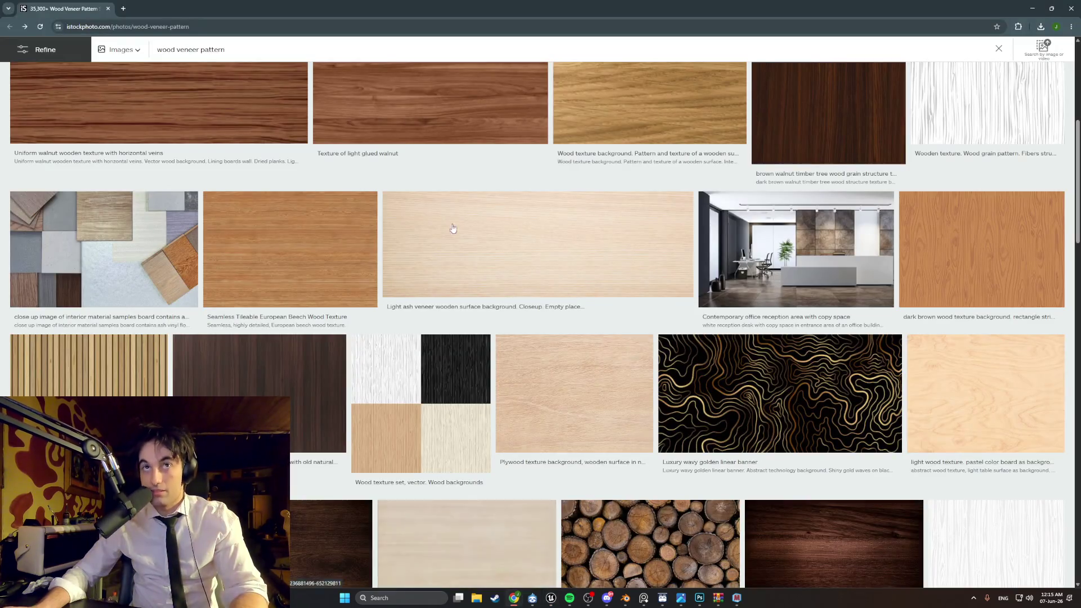
Step: Start entering a new address (y) in Chrome, then return to the Unreal Editor
{"action": "left_click", "coordinate": [93, 28]}
{"action": "type", "text": "youtube.com"}
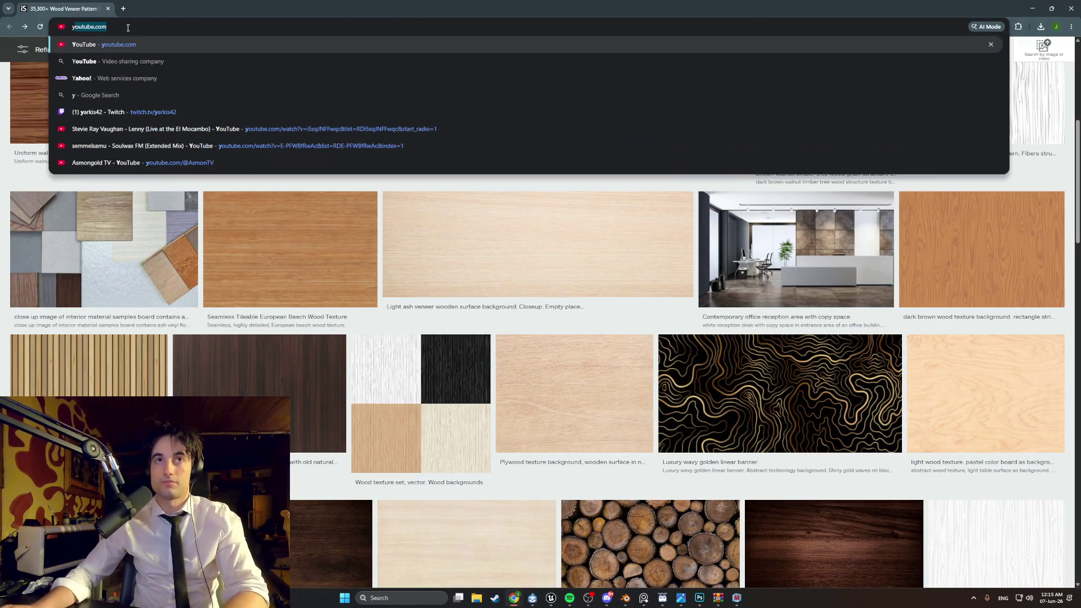
{"action": "key", "text": "alt+Tab"}
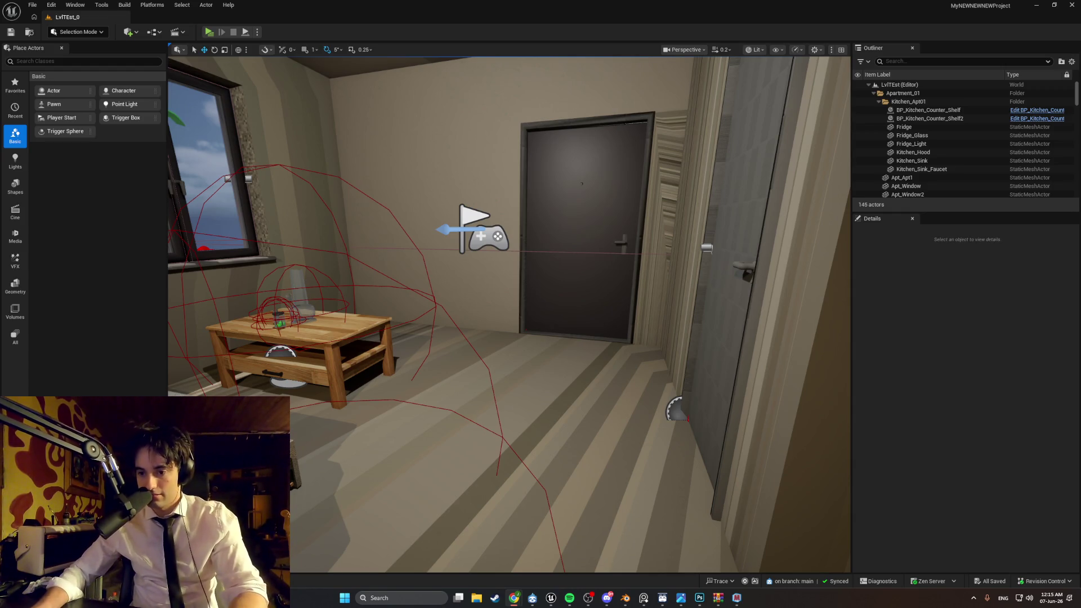
Step: Place the YouTube window beside the level, turn the view toward the door, and bring YouTube forward
{"action": "mouse_move", "coordinate": [816, 299]}
{"action": "left_mouse_down"}
{"action": "mouse_move", "coordinate": [772, 271]}
{"action": "mouse_move", "coordinate": [765, 238]}
{"action": "left_mouse_up"}
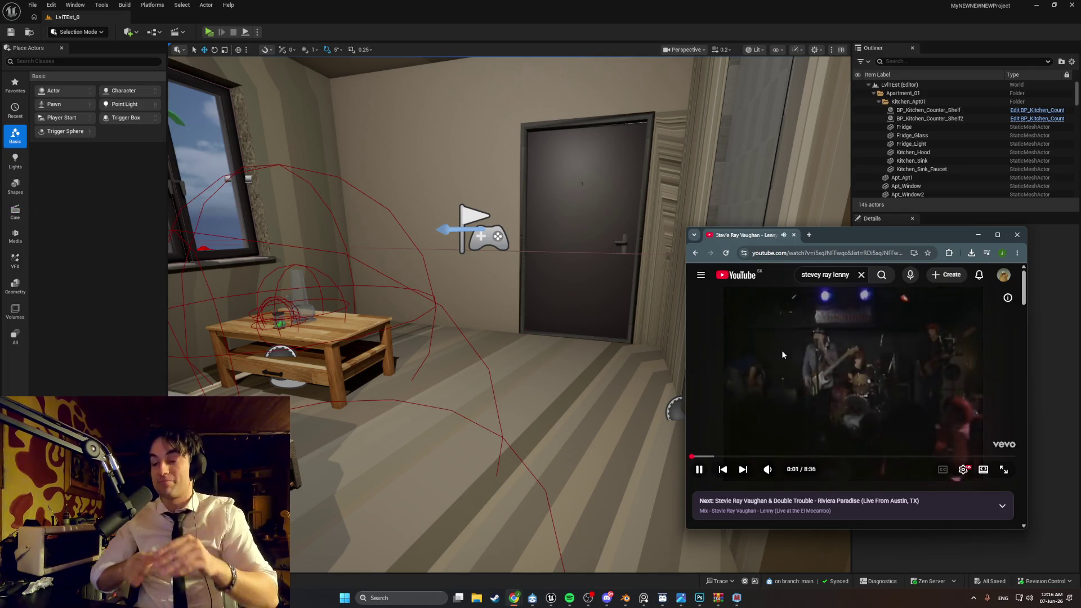
{"action": "mouse_move", "coordinate": [670, 445]}
{"action": "right_mouse_down"}
{"action": "mouse_move", "coordinate": [743, 394]}
{"action": "mouse_move", "coordinate": [743, 428]}
{"action": "mouse_move", "coordinate": [728, 434]}
{"action": "mouse_move", "coordinate": [591, 438]}
{"action": "mouse_move", "coordinate": [505, 539]}
{"action": "right_mouse_up"}
{"action": "mouse_move", "coordinate": [516, 598]}
{"action": "left_click", "coordinate": [541, 570]}
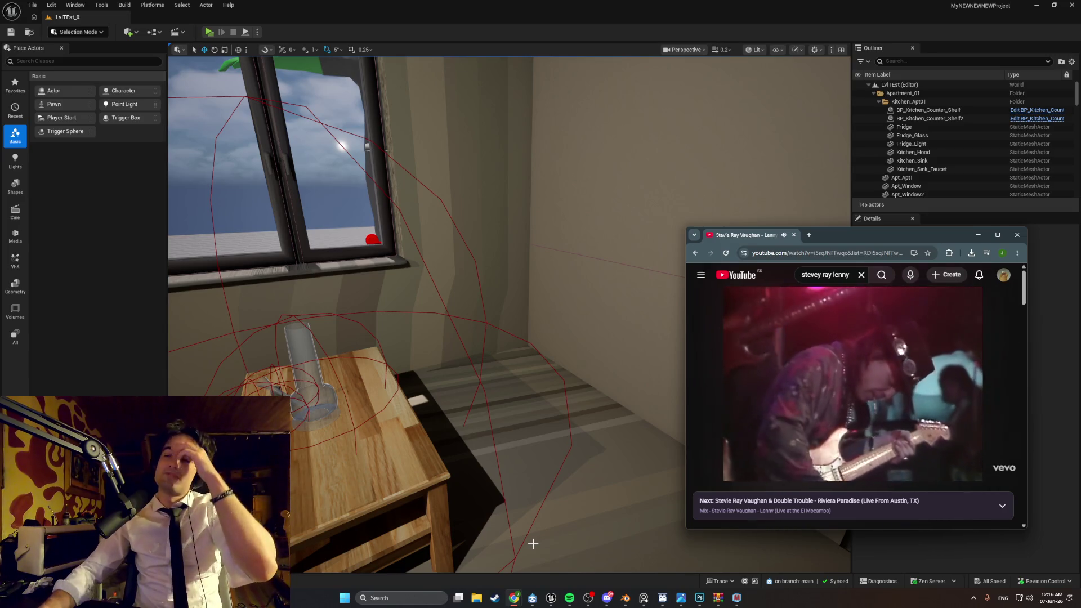
Step: Switch to Blender, where the pole material's rename is in progress
{"action": "mouse_move", "coordinate": [777, 468]}
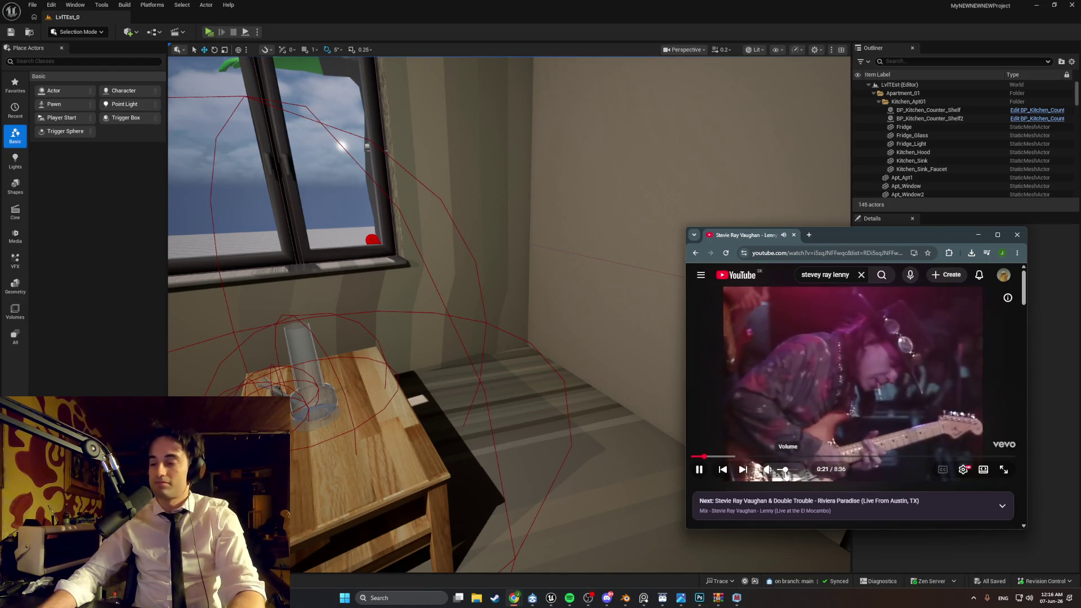
{"action": "mouse_move", "coordinate": [625, 597]}
{"action": "left_click", "coordinate": [630, 563]}
{"action": "type", "text": "Cabinet_Pole_mat"}
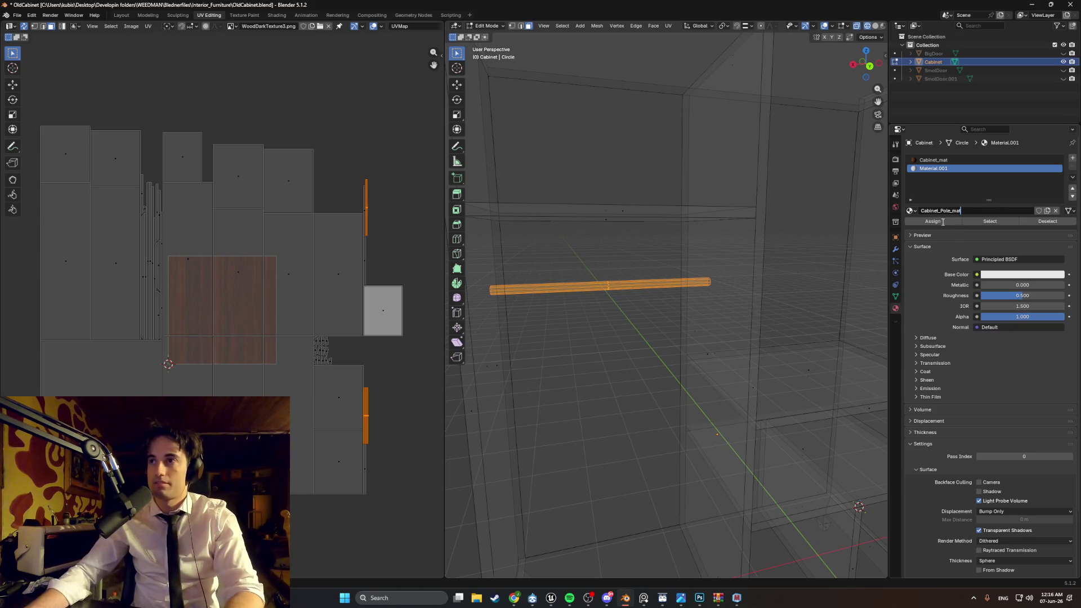
Step: Confirm the name Cabinet_Pole_mat and drive its Base Color from an Image Texture
{"action": "key", "text": "Return"}
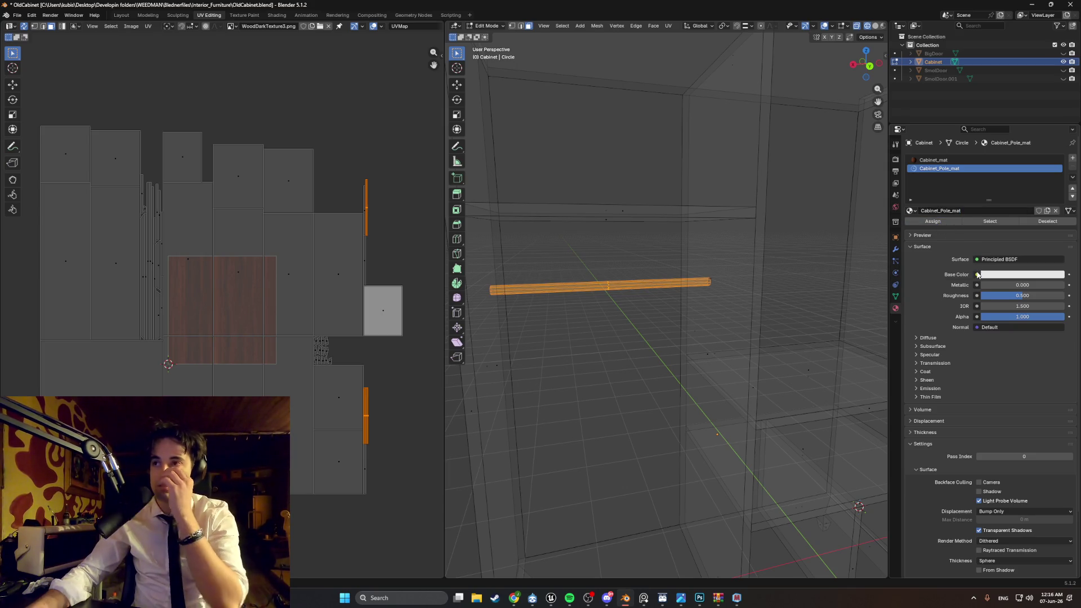
{"action": "left_click", "coordinate": [978, 274]}
{"action": "left_click", "coordinate": [803, 331]}
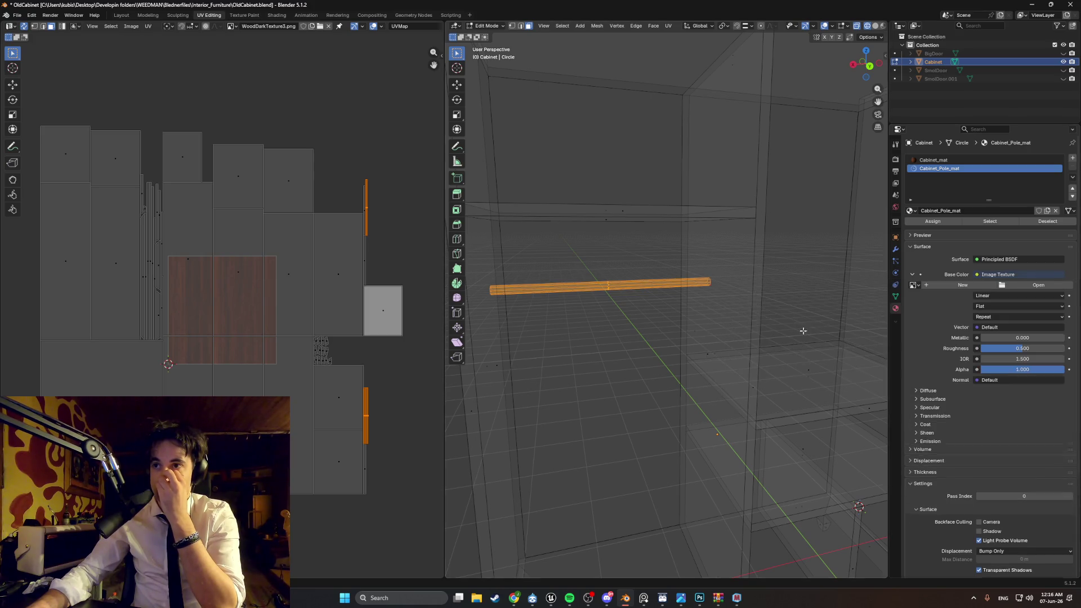
Step: Load DarkMetal.png from the Textures folder as the base colour image
{"action": "left_click", "coordinate": [1039, 285]}
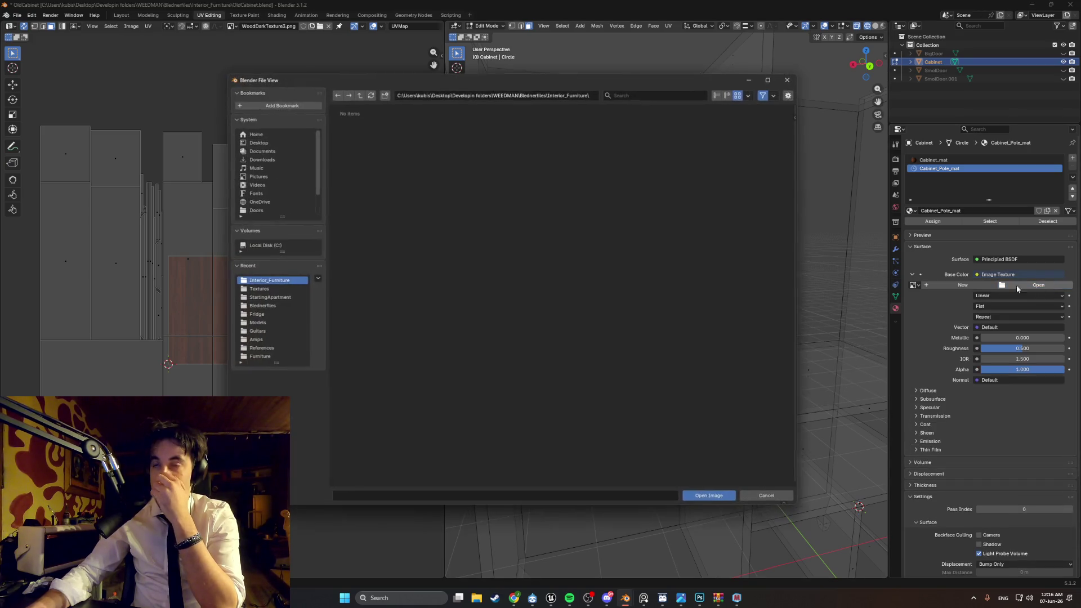
{"action": "left_click", "coordinate": [265, 289]}
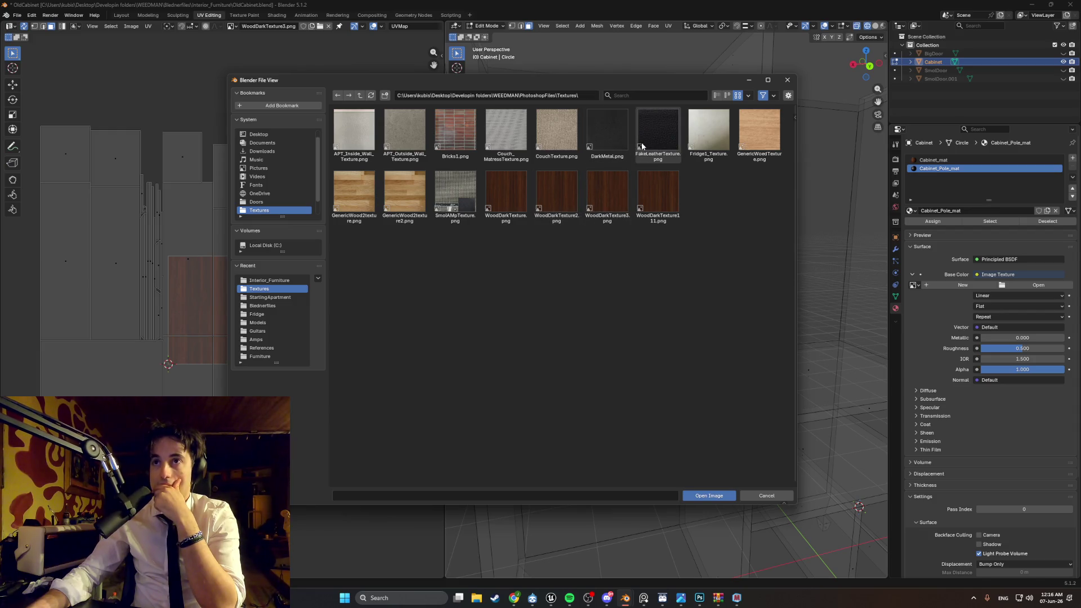
{"action": "left_click", "coordinate": [616, 138]}
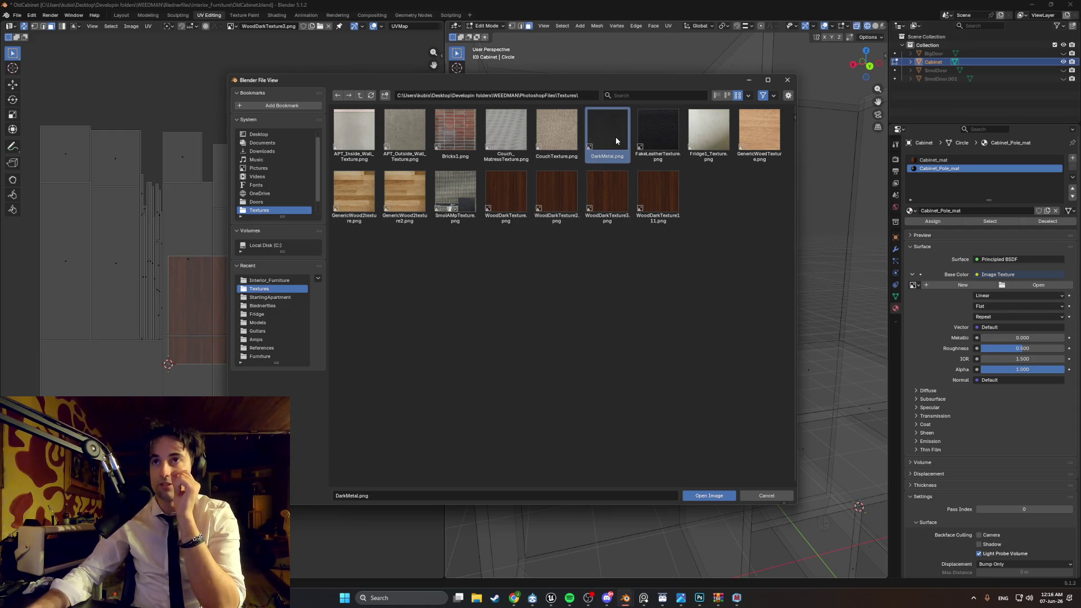
{"action": "double_click", "coordinate": [616, 140]}
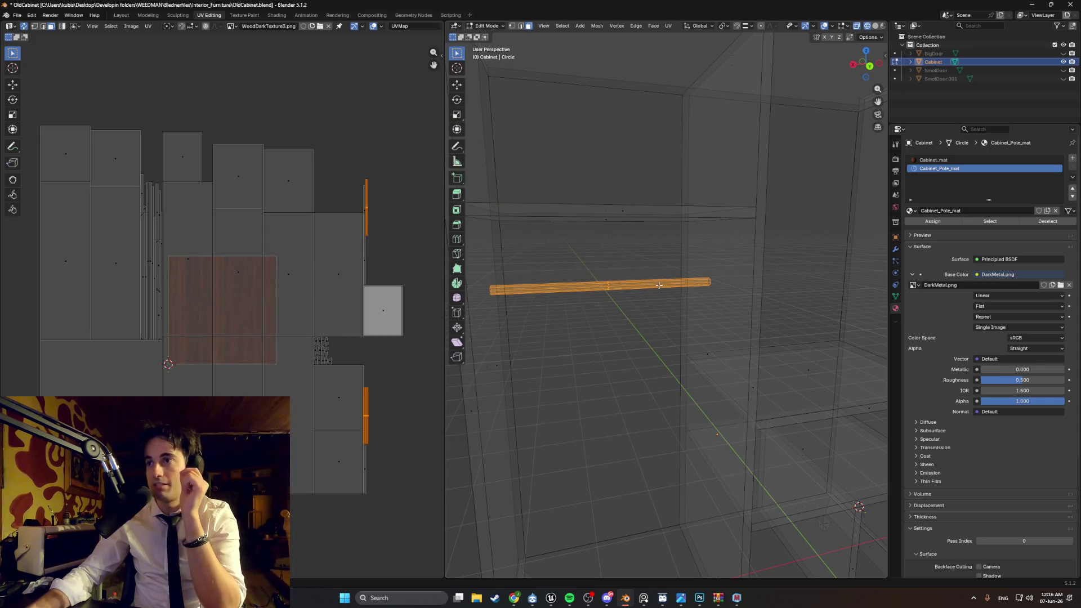
Step: Show DarkMetal.png in the UV editor and Smart UV Project unwrap the hanging pole
{"action": "left_click", "coordinate": [231, 27]}
{"action": "left_click", "coordinate": [265, 39]}
{"action": "middle_click_drag", "start_coordinate": [490, 226], "coordinate": [605, 273]}
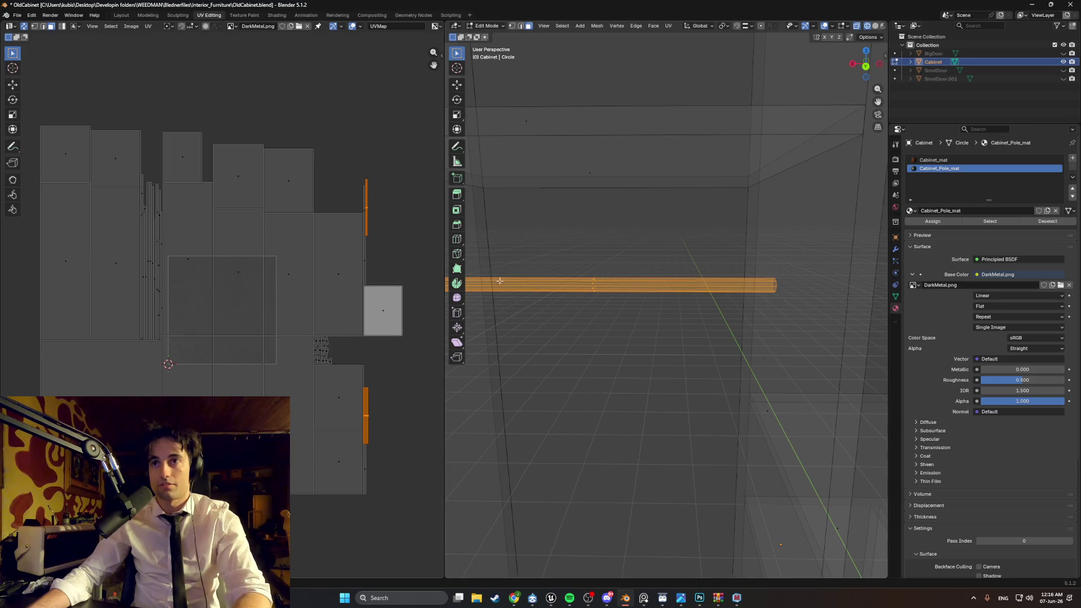
{"action": "key", "text": "u"}
{"action": "left_click", "coordinate": [546, 287]}
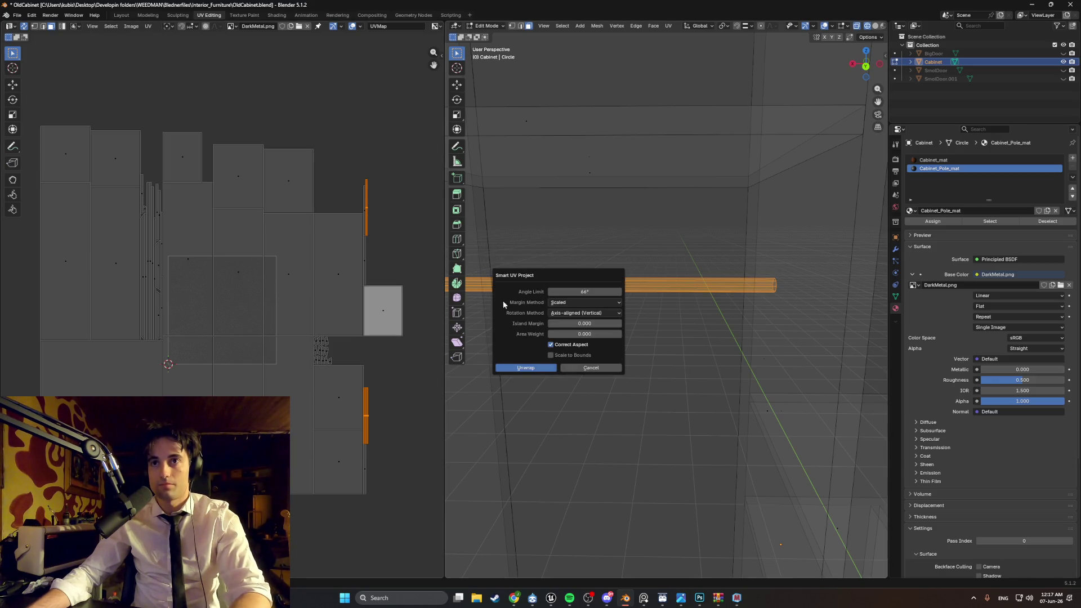
{"action": "left_click", "coordinate": [521, 367]}
Step: Switch to Material Preview and orbit to inspect the textured cabinet and shelf underside
{"action": "key", "text": "z"}
{"action": "left_click", "coordinate": [577, 335]}
{"action": "mouse_move", "coordinate": [577, 335]}
{"action": "middle_mouse_down"}
{"action": "mouse_move", "coordinate": [603, 338]}
{"action": "mouse_move", "coordinate": [576, 331]}
{"action": "middle_mouse_up"}
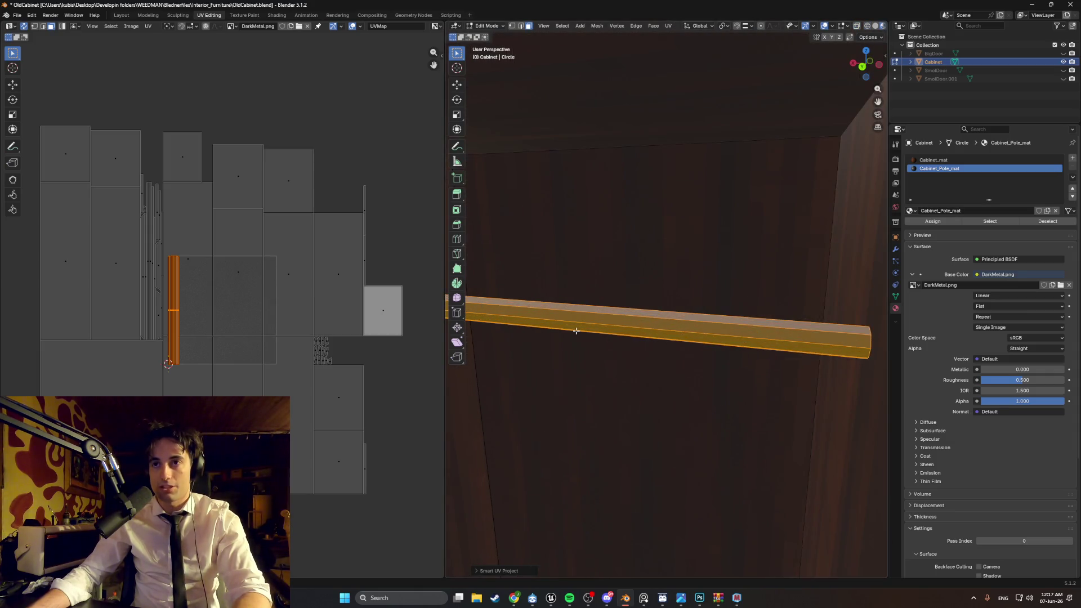
{"action": "left_click", "coordinate": [630, 274]}
{"action": "scroll", "coordinate": [619, 283], "scroll_direction": "up", "scroll_amount": 3}
{"action": "scroll", "coordinate": [621, 283], "scroll_direction": "down", "scroll_amount": 3}
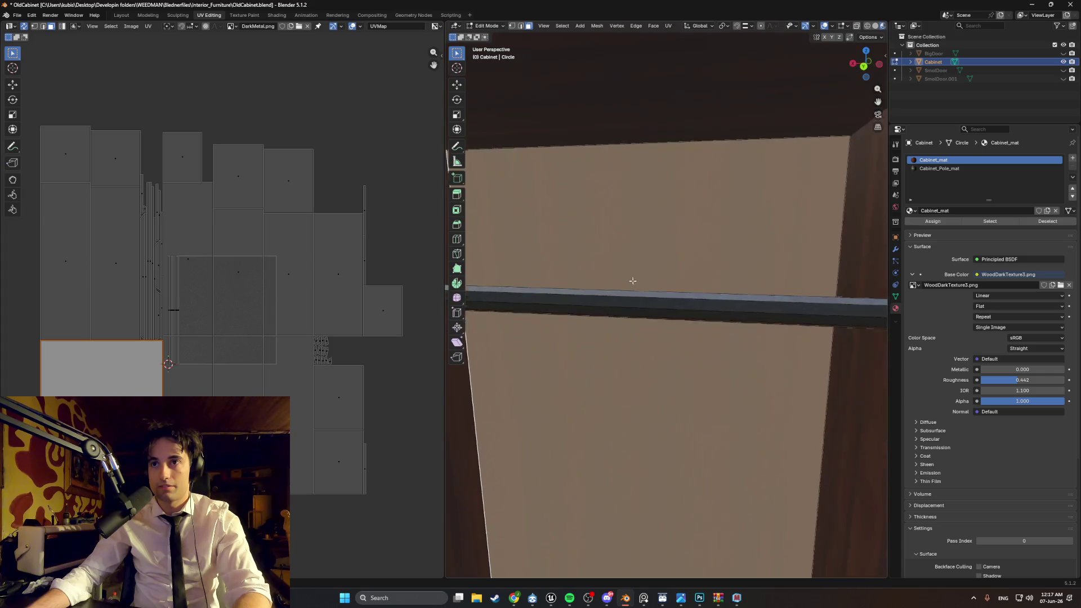
{"action": "scroll", "coordinate": [649, 288], "scroll_direction": "down", "scroll_amount": 2}
{"action": "mouse_move", "coordinate": [647, 292]}
{"action": "middle_mouse_down"}
{"action": "mouse_move", "coordinate": [640, 261]}
{"action": "mouse_move", "coordinate": [529, 299]}
{"action": "mouse_move", "coordinate": [504, 294]}
{"action": "mouse_move", "coordinate": [560, 288]}
{"action": "mouse_move", "coordinate": [608, 256]}
{"action": "mouse_move", "coordinate": [602, 467]}
{"action": "middle_mouse_up"}
{"action": "scroll", "coordinate": [632, 270], "scroll_direction": "down", "scroll_amount": 2}
{"action": "scroll", "coordinate": [632, 269], "scroll_direction": "down", "scroll_amount": 5}
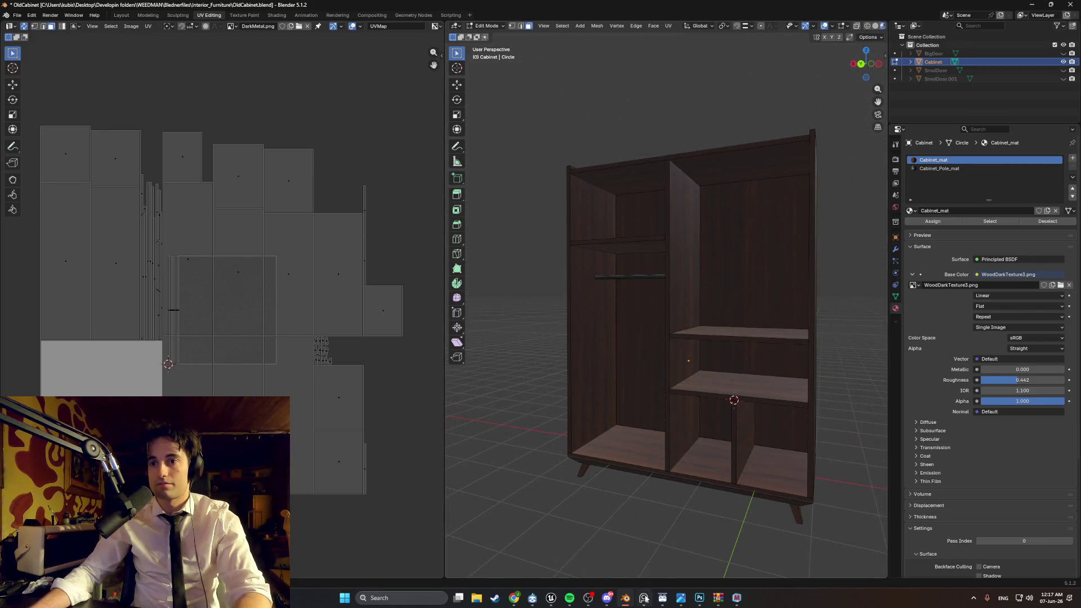
Step: Set the wooden cabinet reference photo beside a frontal cabinet view, then bring YouTube forward
{"action": "left_click", "coordinate": [645, 598]}
{"action": "mouse_move", "coordinate": [593, 313]}
{"action": "left_mouse_down"}
{"action": "mouse_move", "coordinate": [440, 253]}
{"action": "mouse_move", "coordinate": [390, 284]}
{"action": "left_mouse_up"}
{"action": "mouse_move", "coordinate": [648, 337]}
{"action": "middle_mouse_down"}
{"action": "mouse_move", "coordinate": [681, 344]}
{"action": "mouse_move", "coordinate": [655, 525]}
{"action": "middle_mouse_up"}
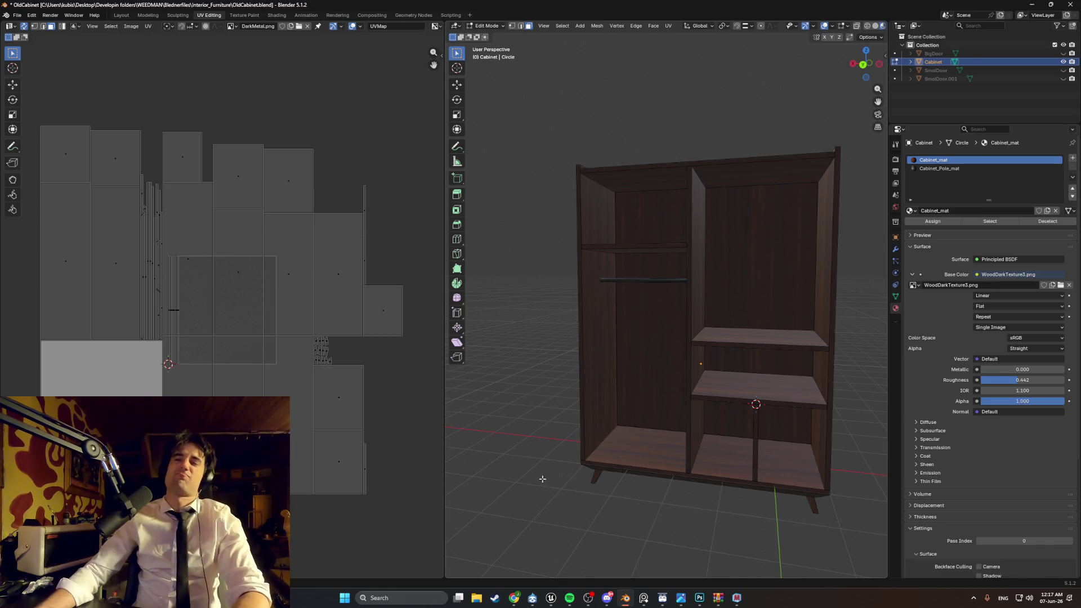
{"action": "mouse_move", "coordinate": [514, 599]}
{"action": "left_click", "coordinate": [544, 546]}
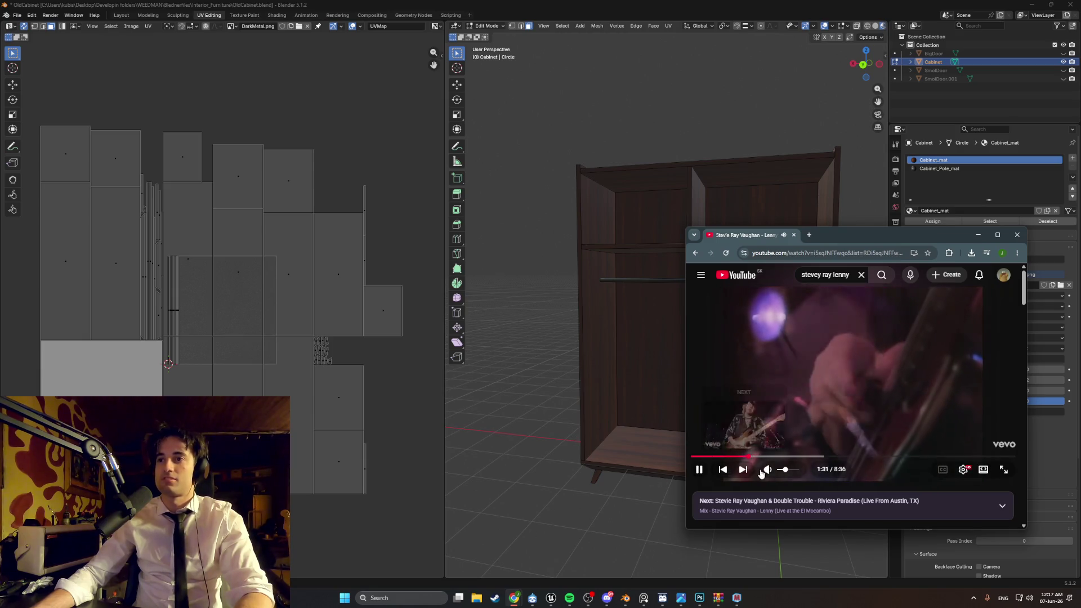
Step: Leave the YouTube music playing and return to the Blender cabinet scene with the WoodDarkTexture3 material
{"action": "mouse_move", "coordinate": [785, 471]}
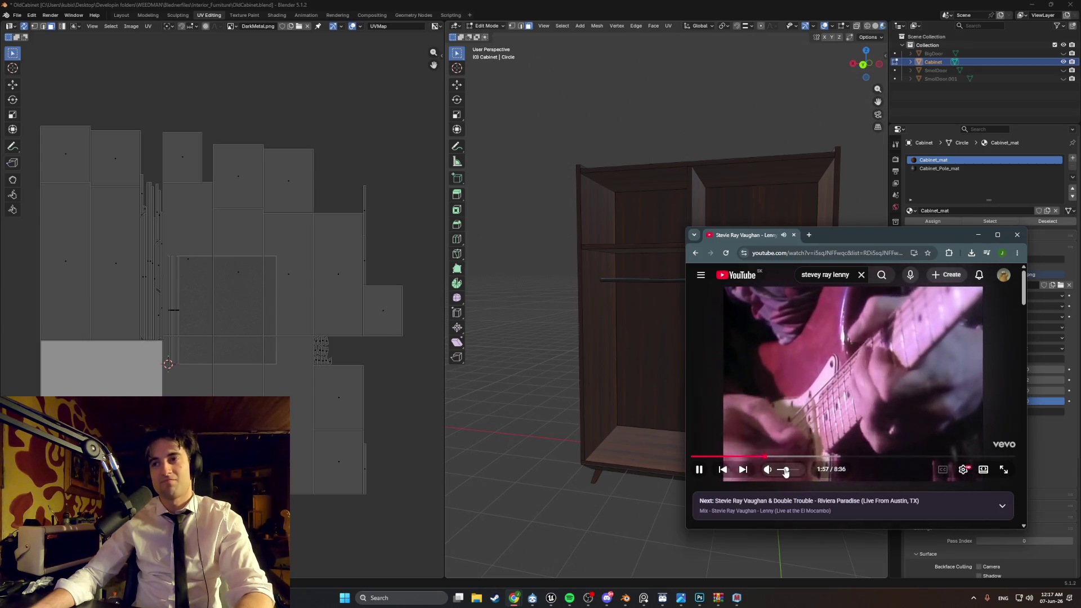
{"action": "left_click", "coordinate": [631, 601]}
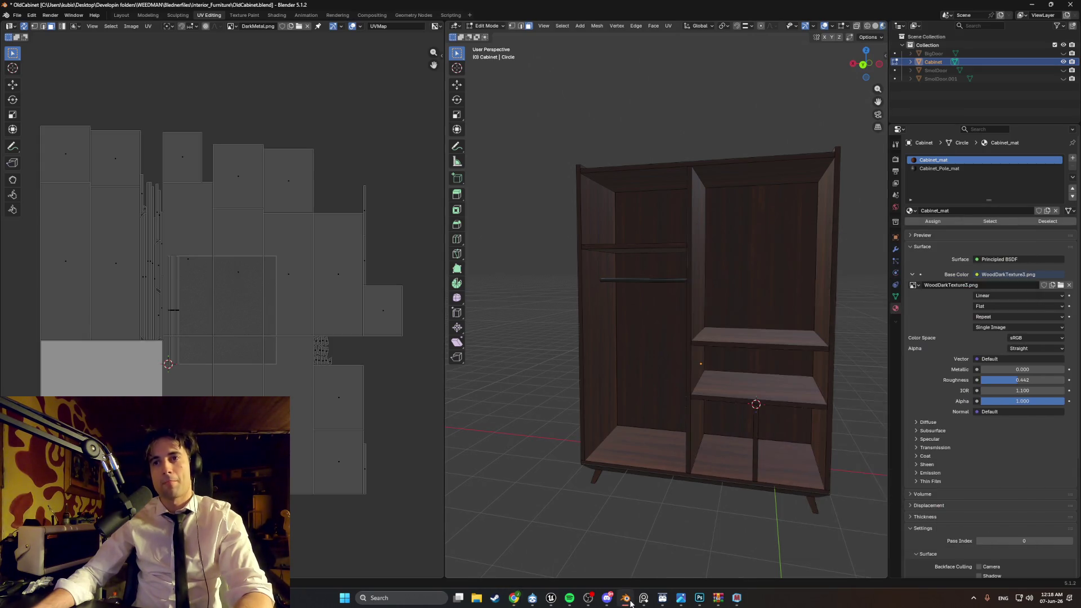
Step: Unhide SmolDoor, SmolDoor.001 and BigDoor in the Outliner and orbit the cabinet to a new angle
{"action": "middle_click_drag", "start_coordinate": [656, 459], "coordinate": [671, 458]}
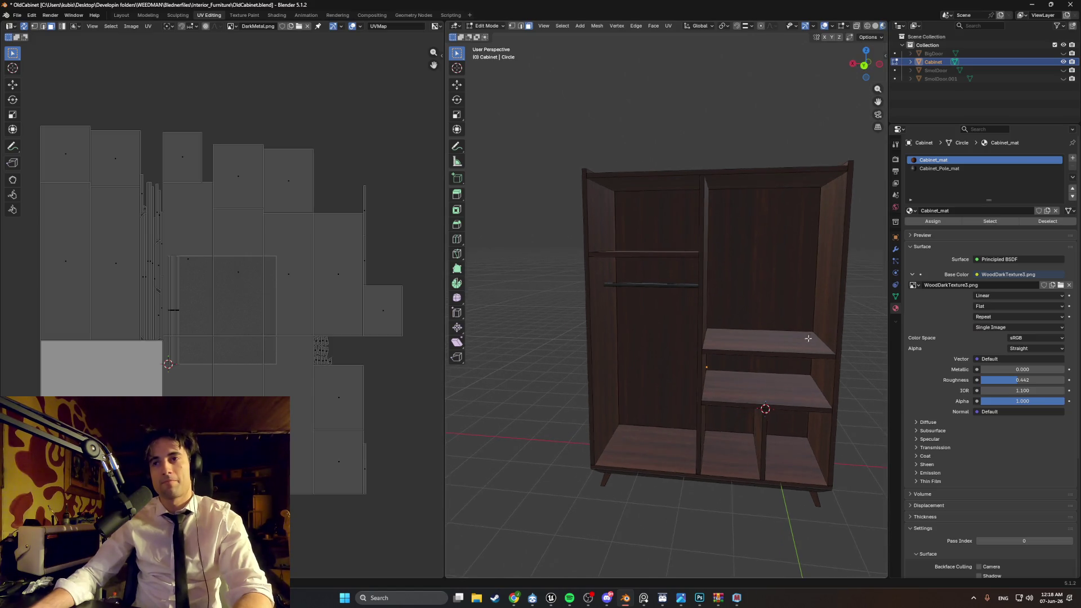
{"action": "left_click_drag", "start_coordinate": [1063, 70], "coordinate": [1063, 85]}
{"action": "left_click", "coordinate": [1063, 53]}
{"action": "mouse_move", "coordinate": [704, 264]}
{"action": "middle_mouse_down"}
{"action": "mouse_move", "coordinate": [671, 257]}
{"action": "mouse_move", "coordinate": [712, 289]}
{"action": "middle_mouse_up"}
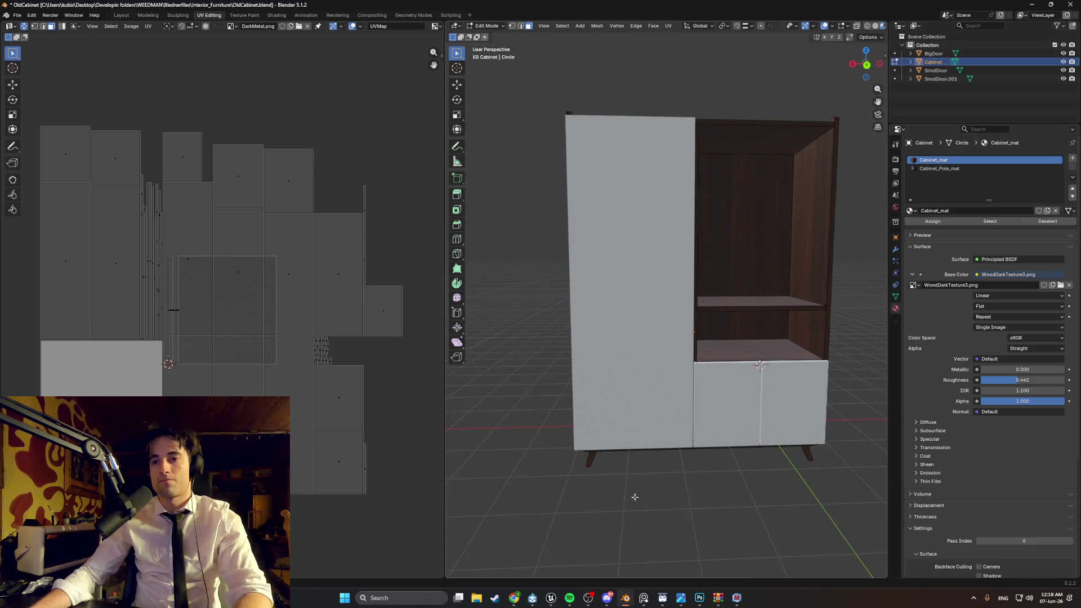
Step: Bring up the wardrobe reference photo and the YouTube browser window on top of Blender
{"action": "left_click", "coordinate": [645, 600]}
{"action": "scroll", "coordinate": [285, 285], "scroll_direction": "up", "scroll_amount": 5}
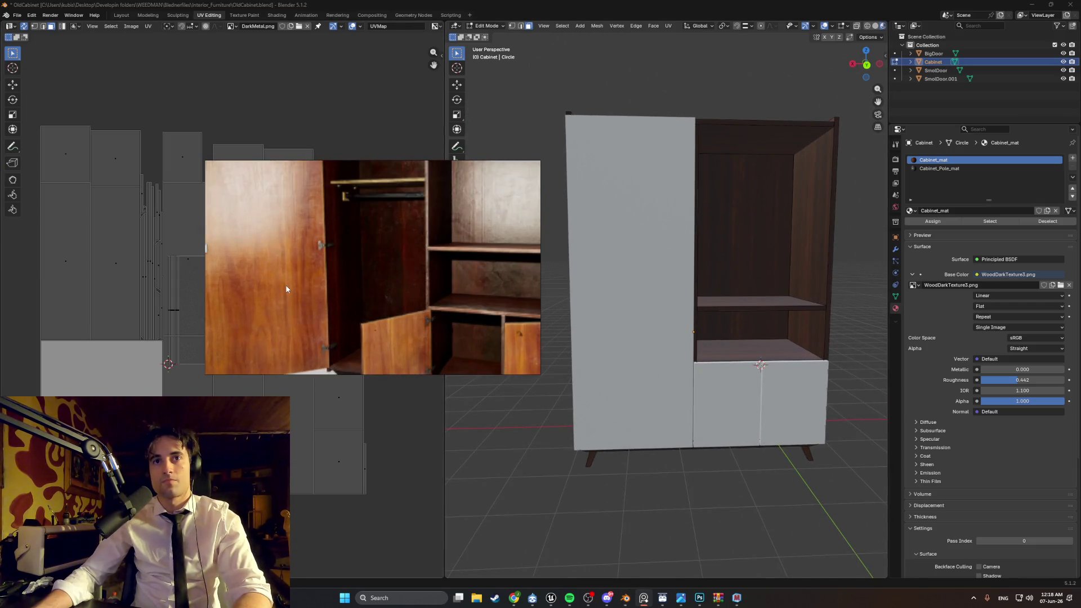
{"action": "mouse_move", "coordinate": [516, 598]}
{"action": "left_click", "coordinate": [585, 554]}
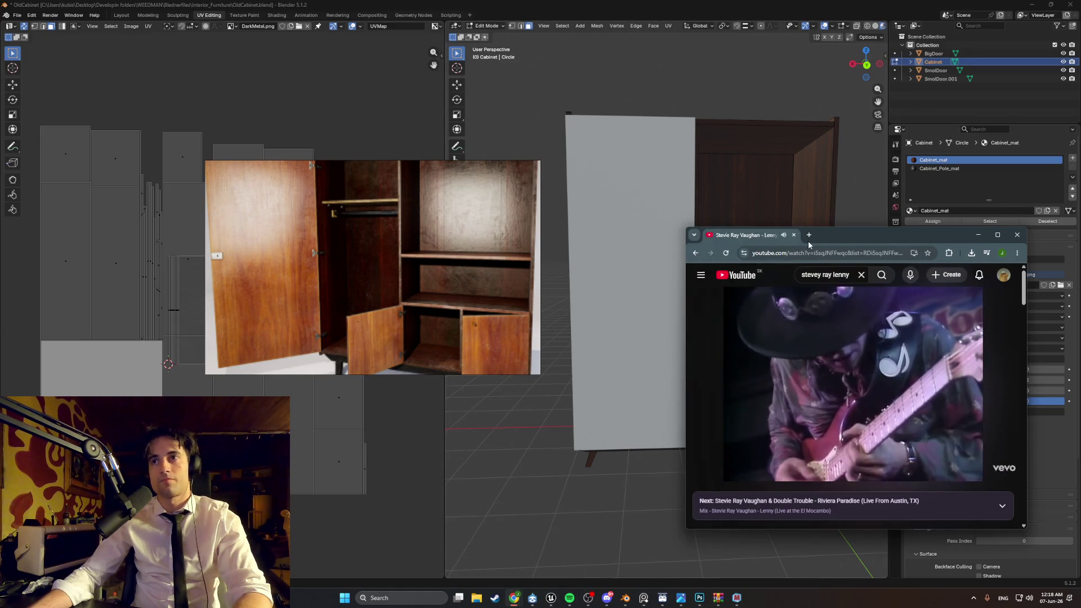
Step: Search Google Images for 'light wood veneer' in a new tab and maximize the browser
{"action": "left_click", "coordinate": [809, 236]}
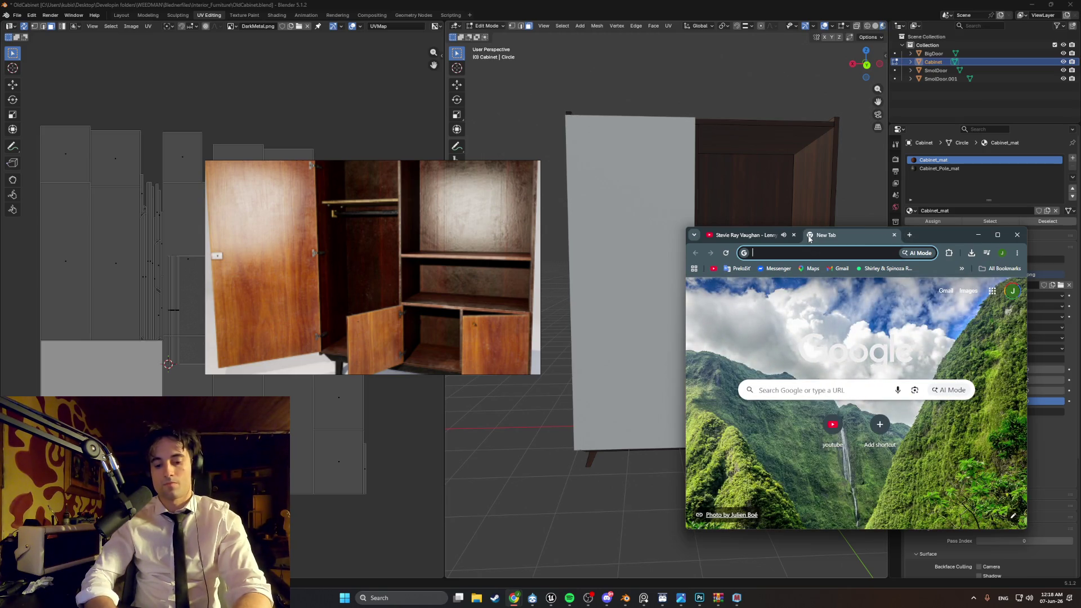
{"action": "type", "text": "light wood veneer"}
{"action": "key", "text": "Return"}
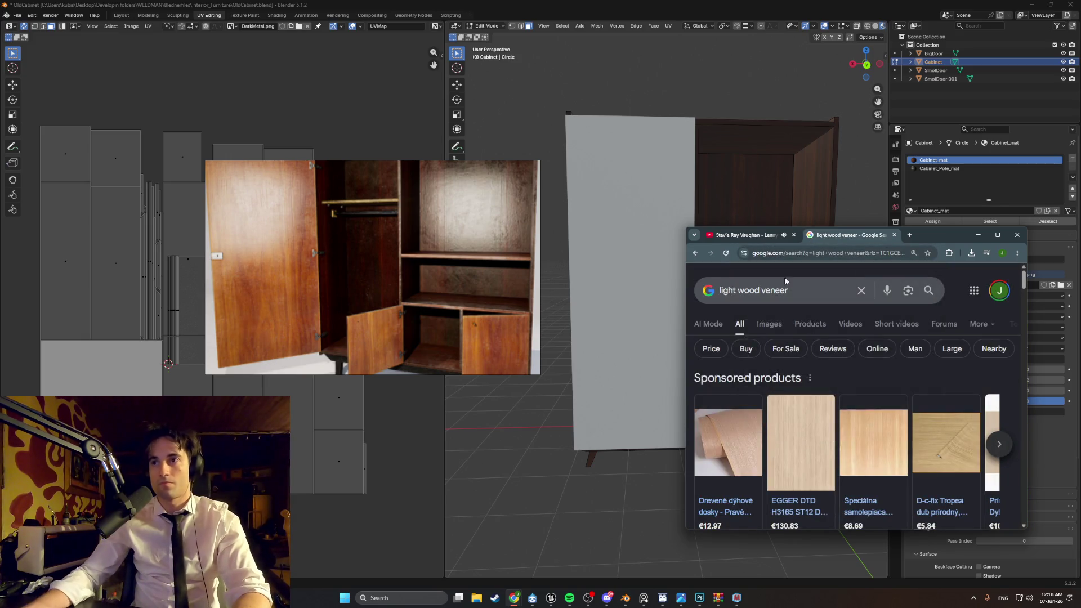
{"action": "left_click", "coordinate": [769, 324]}
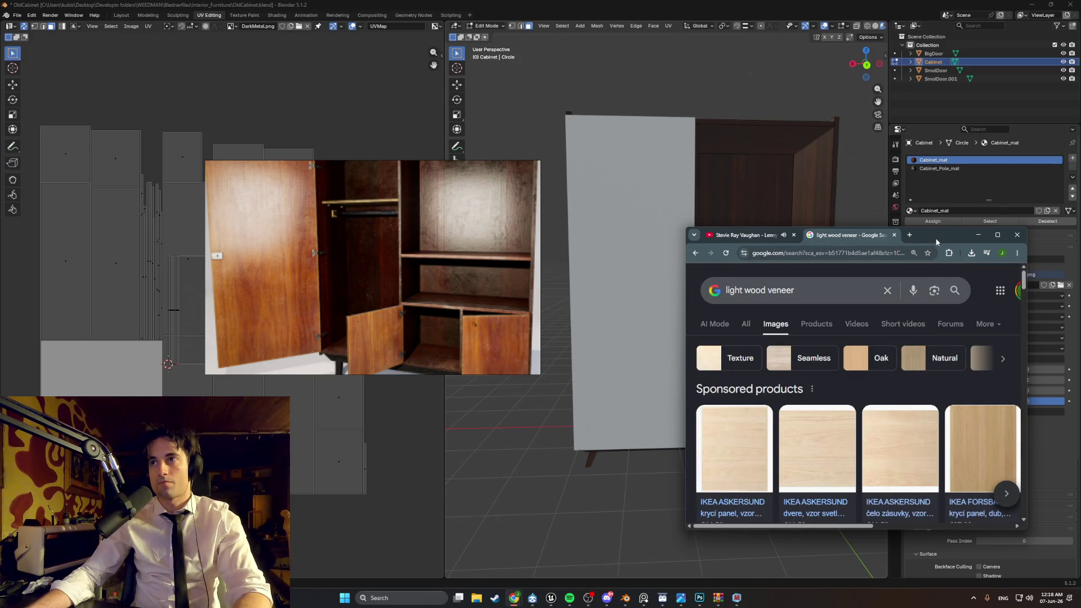
{"action": "left_click_drag", "start_coordinate": [936, 241], "coordinate": [694, 163]}
{"action": "left_click", "coordinate": [754, 157]}
Step: Snip the lower, darker half of the Mikasa Decowood veneer image and switch to Photoshop
{"action": "scroll", "coordinate": [657, 270], "scroll_direction": "down", "scroll_amount": 5}
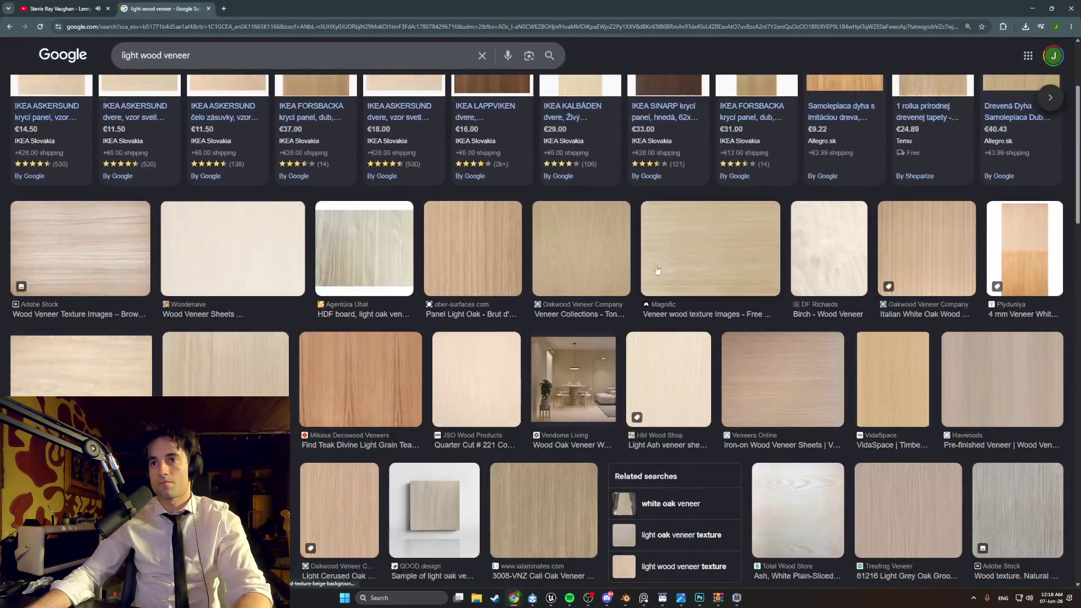
{"action": "scroll", "coordinate": [657, 270], "scroll_direction": "down", "scroll_amount": 3}
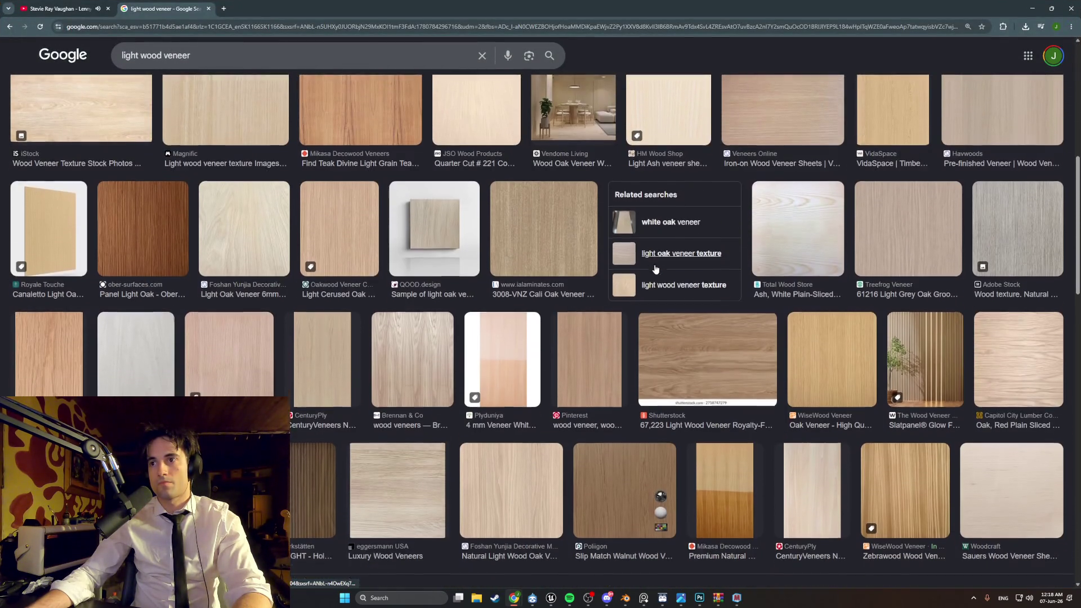
{"action": "scroll", "coordinate": [656, 269], "scroll_direction": "down", "scroll_amount": 4}
{"action": "left_click", "coordinate": [707, 269]}
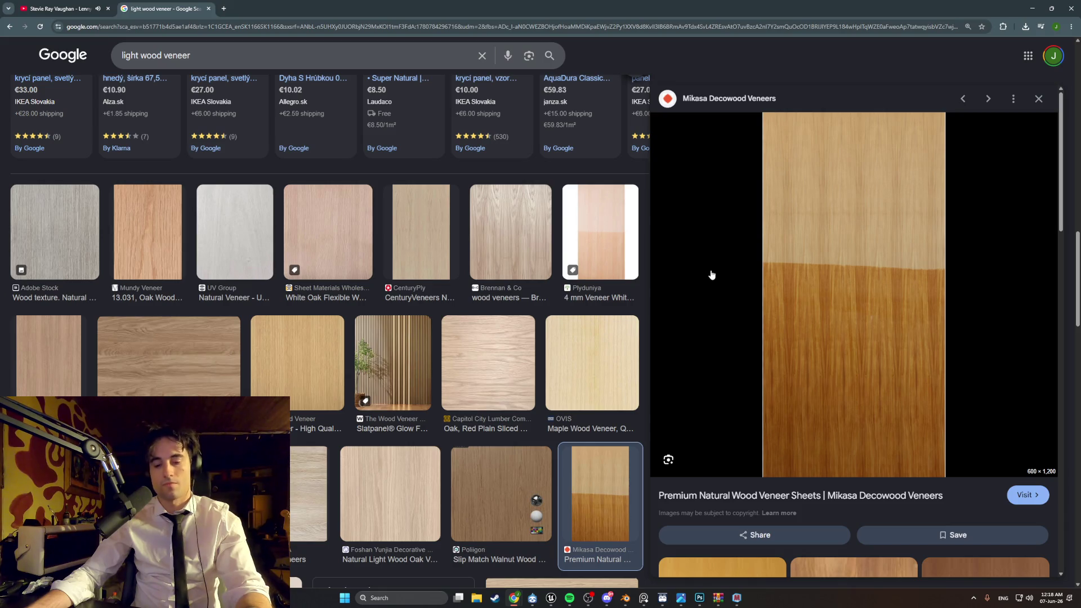
{"action": "key", "text": "super+shift+s"}
{"action": "mouse_move", "coordinate": [765, 476]}
{"action": "left_mouse_down"}
{"action": "mouse_move", "coordinate": [805, 414]}
{"action": "mouse_move", "coordinate": [935, 280]}
{"action": "mouse_move", "coordinate": [943, 285]}
{"action": "left_mouse_up"}
{"action": "left_click", "coordinate": [700, 598]}
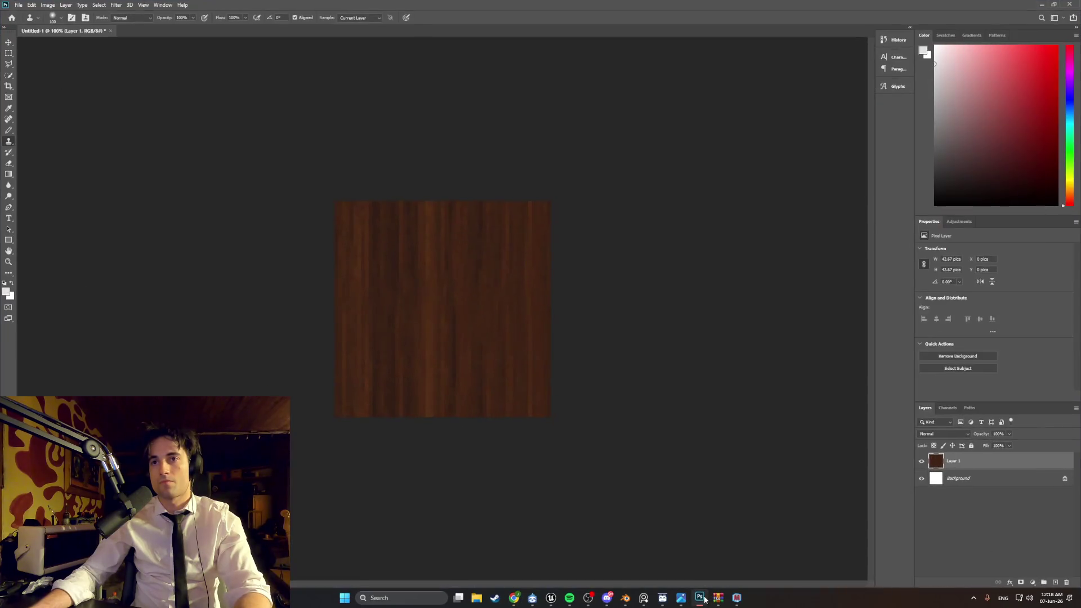
Step: Save the dark wood texture document as DarkWoodVeneer_PH.psd in the PhotoshopFiles folder
{"action": "key", "text": "ctrl+s"}
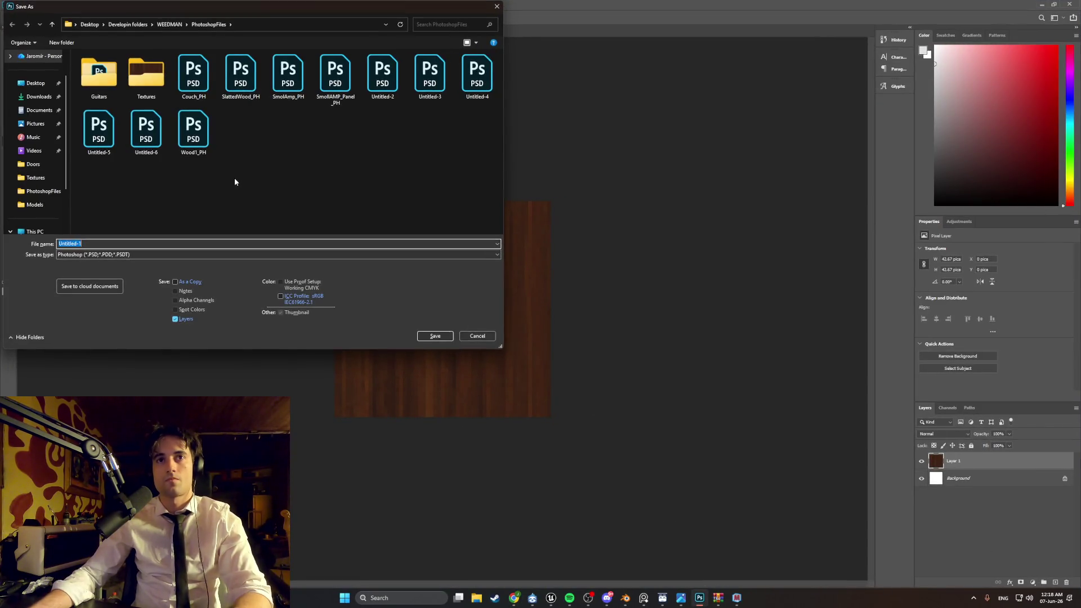
{"action": "type", "text": "DarkWoodVeneer_PH"}
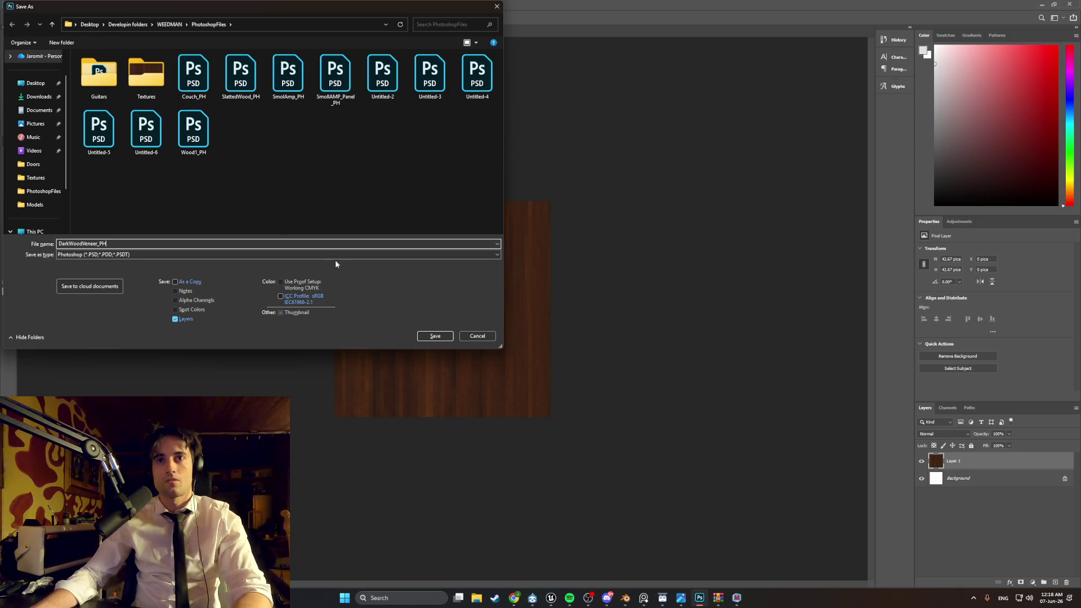
{"action": "left_click", "coordinate": [428, 337]}
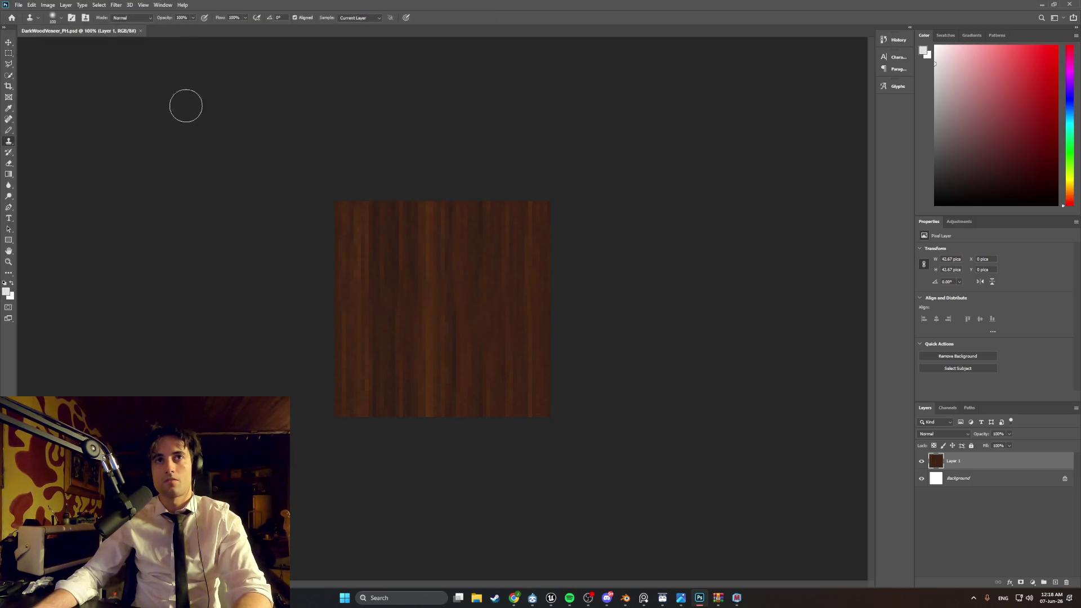
{"action": "left_click", "coordinate": [20, 6]}
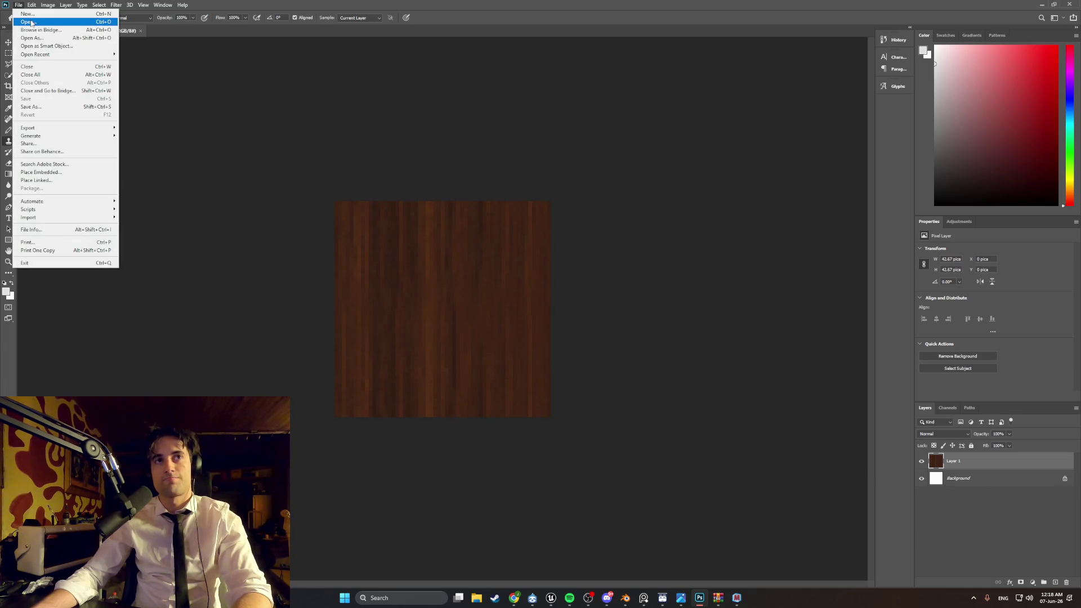
Step: Create a new blank 512x512 Photoshop document
{"action": "left_click", "coordinate": [28, 13]}
{"action": "left_click", "coordinate": [439, 361]}
{"action": "left_click", "coordinate": [702, 433]}
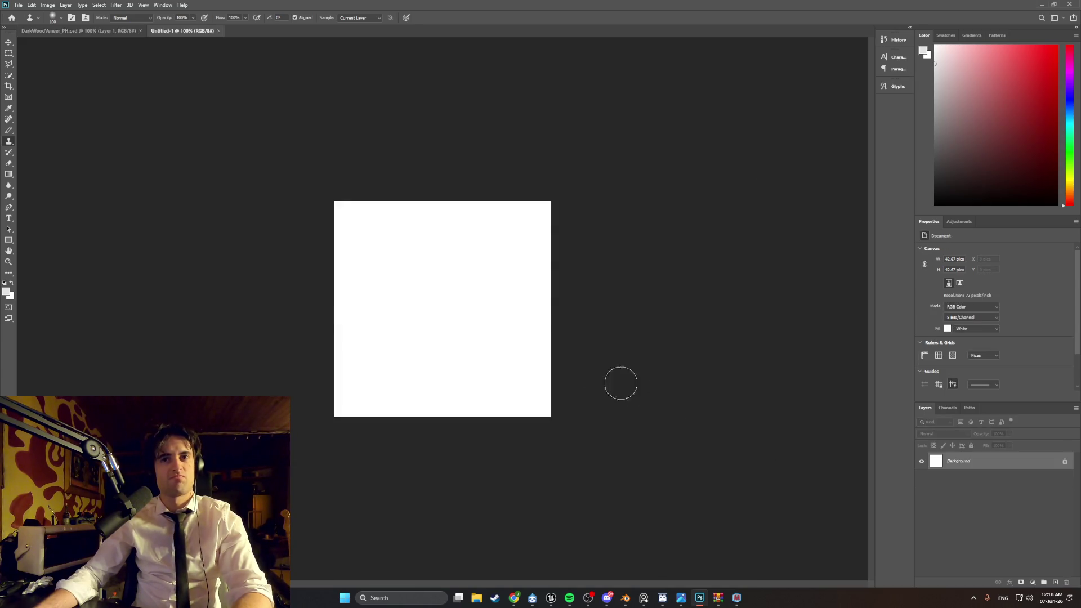
Step: Paste the snipped light wood veneer and scale it to about 124.56% to cover the canvas
{"action": "key", "text": "ctrl+v"}
{"action": "key", "text": "ctrl+t"}
{"action": "mouse_move", "coordinate": [531, 213]}
{"action": "left_mouse_down"}
{"action": "mouse_move", "coordinate": [585, 169]}
{"action": "mouse_move", "coordinate": [510, 238]}
{"action": "left_mouse_up"}
{"action": "left_click_drag", "start_coordinate": [557, 187], "coordinate": [551, 193]}
{"action": "left_click_drag", "start_coordinate": [503, 233], "coordinate": [508, 237]}
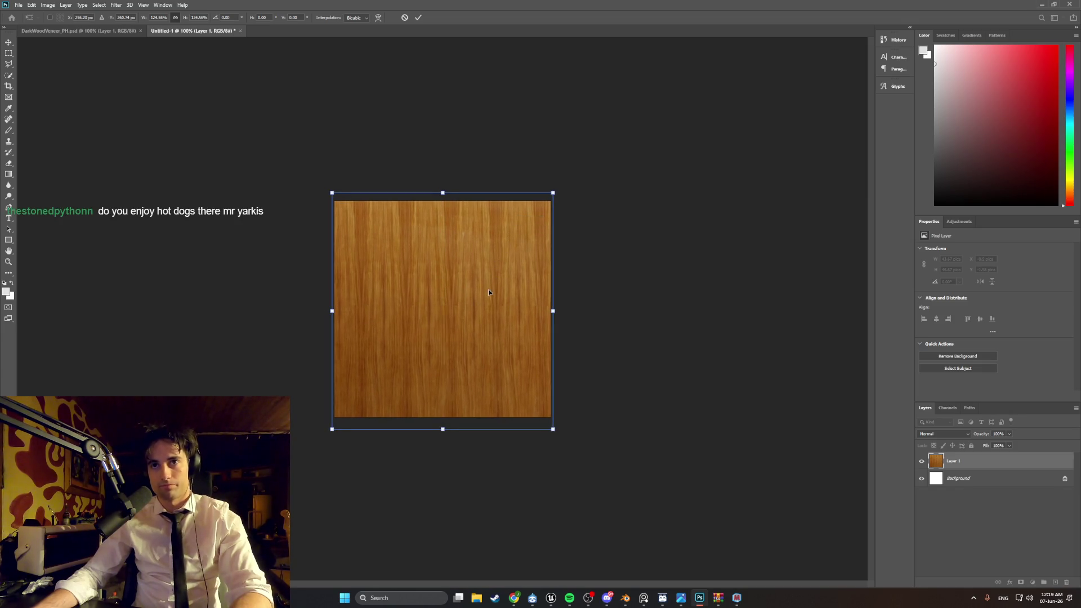
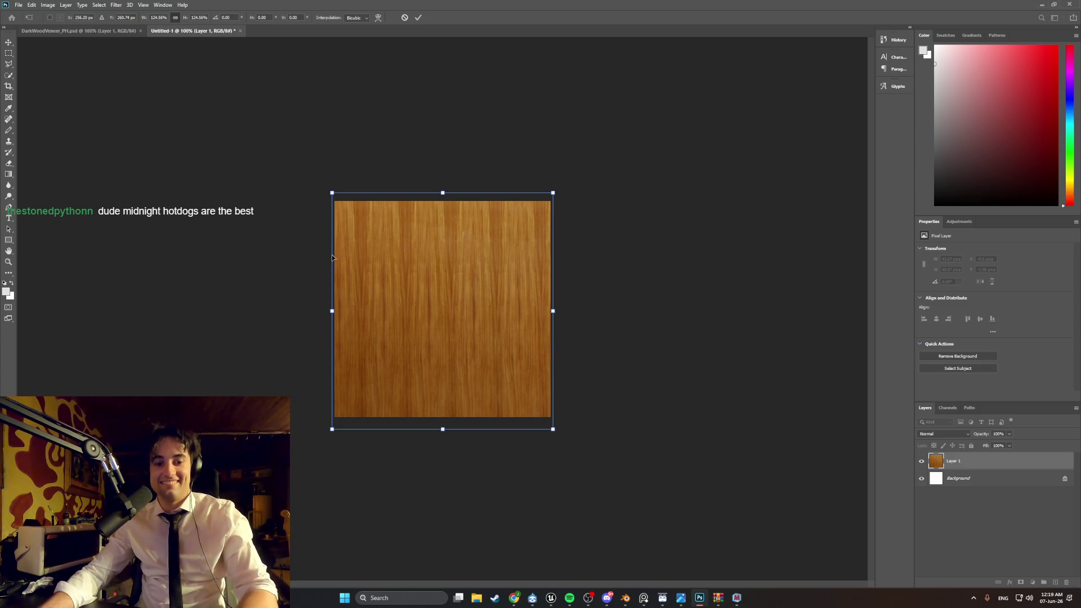
Step: Commit the resized wood texture and clear the selection
{"action": "left_click", "coordinate": [943, 510]}
{"action": "key", "text": "ctrl+a"}
{"action": "key", "text": "s"}
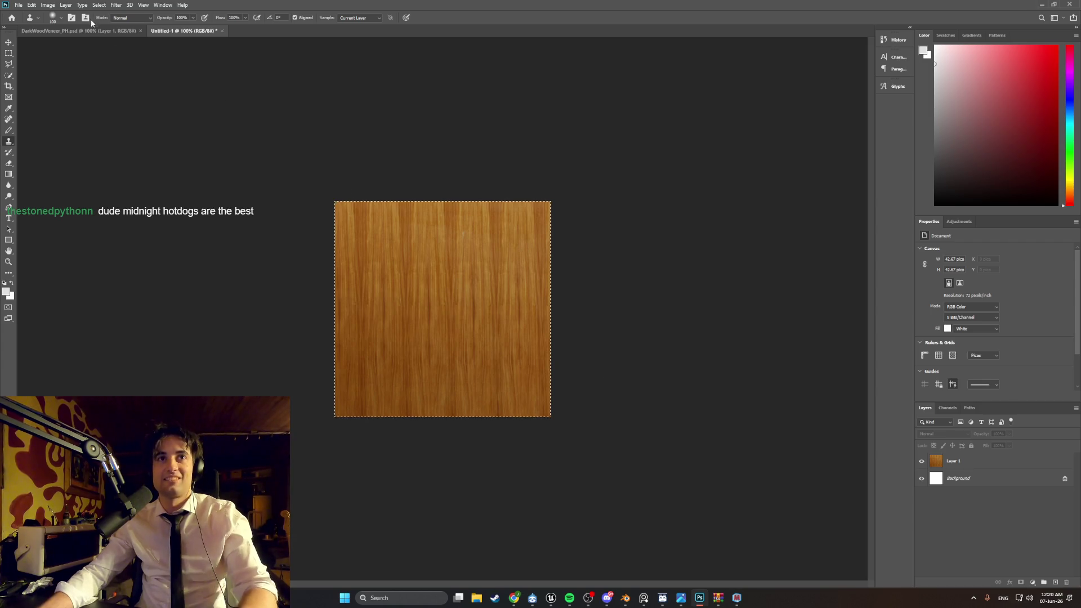
{"action": "left_click", "coordinate": [47, 5]}
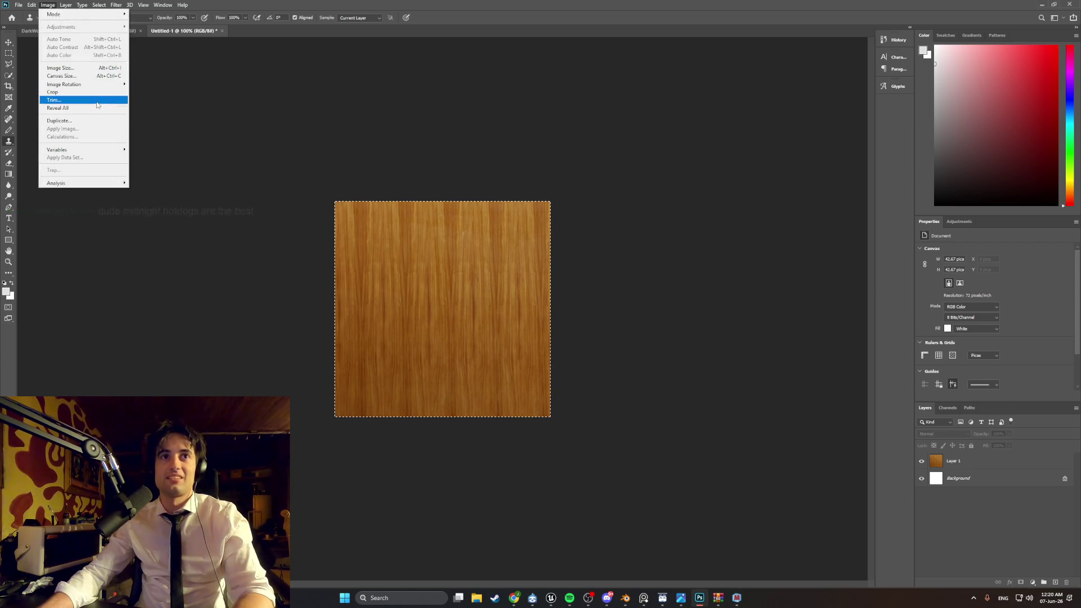
{"action": "left_click", "coordinate": [89, 92]}
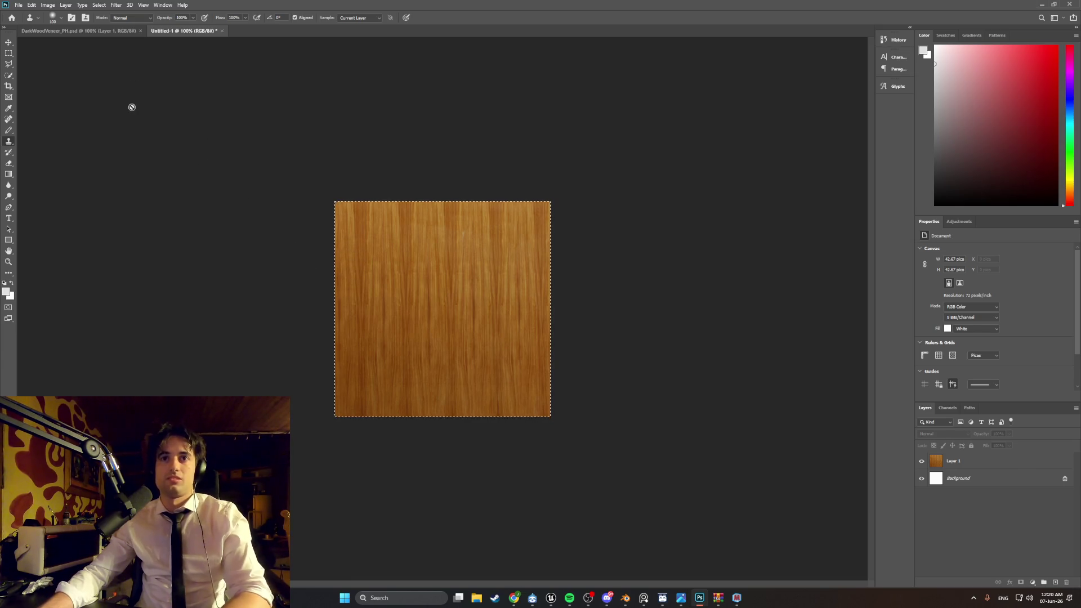
{"action": "key", "text": "ctrl+d"}
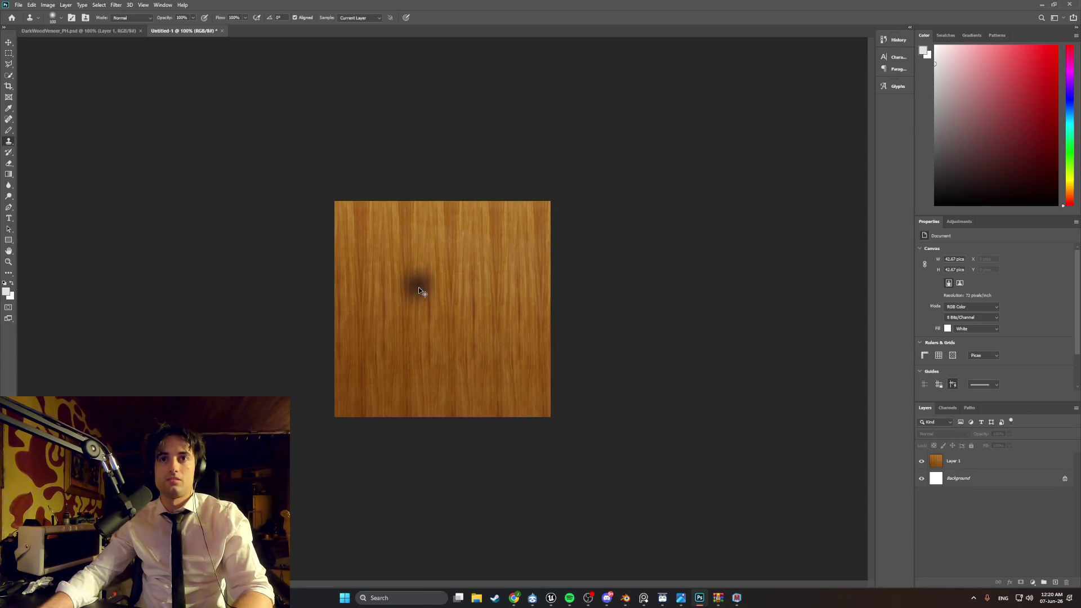
Step: Drag Layer 1 with the Move tool until it sits flush with the canvas edges
{"action": "key", "text": "v"}
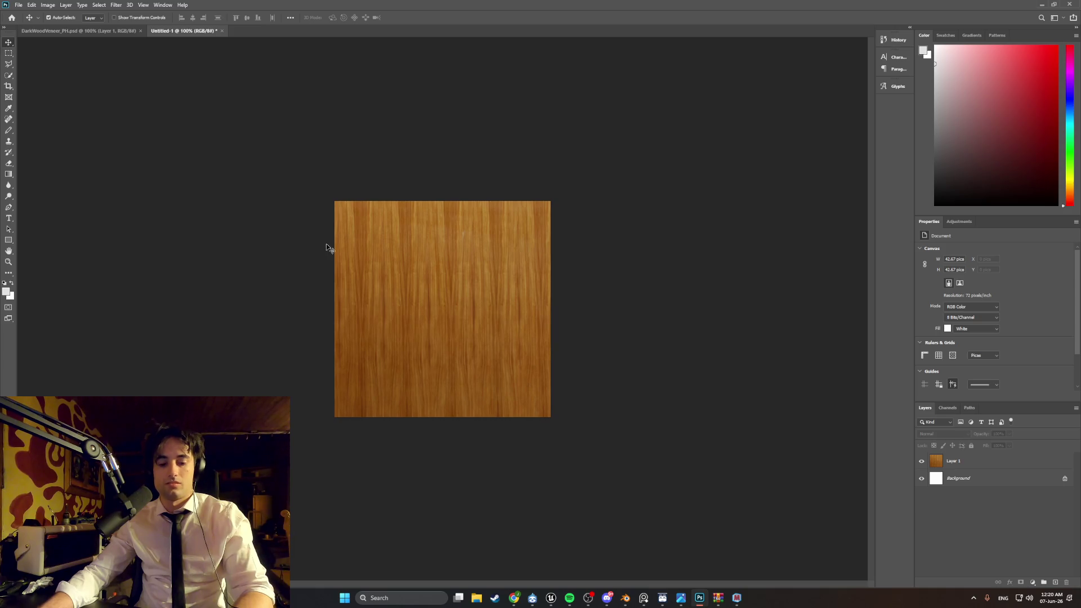
{"action": "left_click_drag", "start_coordinate": [446, 309], "coordinate": [443, 308]}
{"action": "key", "text": "ctrl+a"}
{"action": "left_click", "coordinate": [222, 205]}
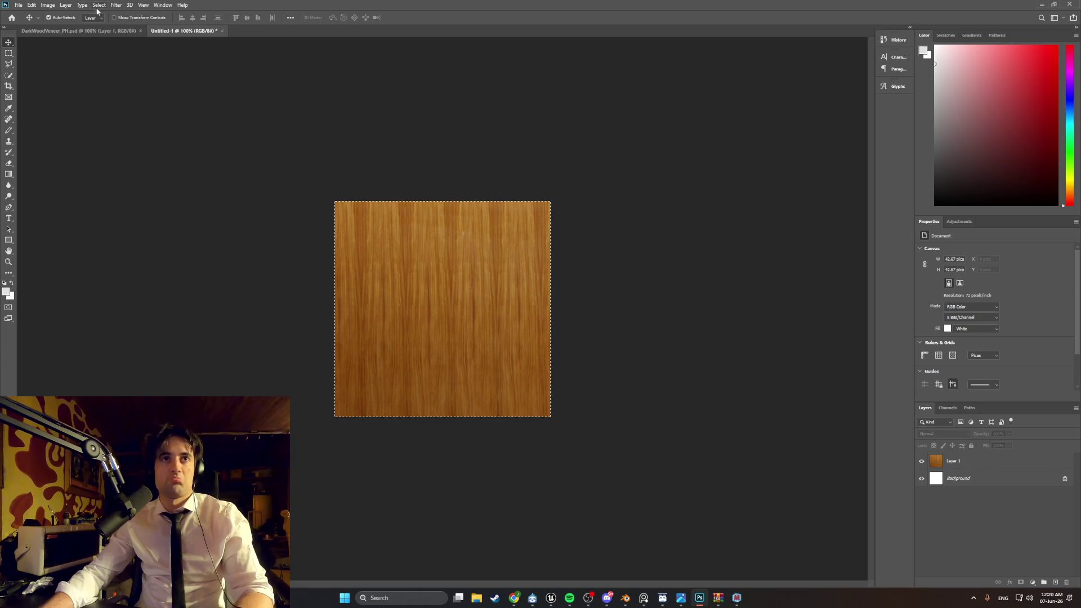
{"action": "left_click", "coordinate": [114, 5]}
{"action": "key", "text": "Escape"}
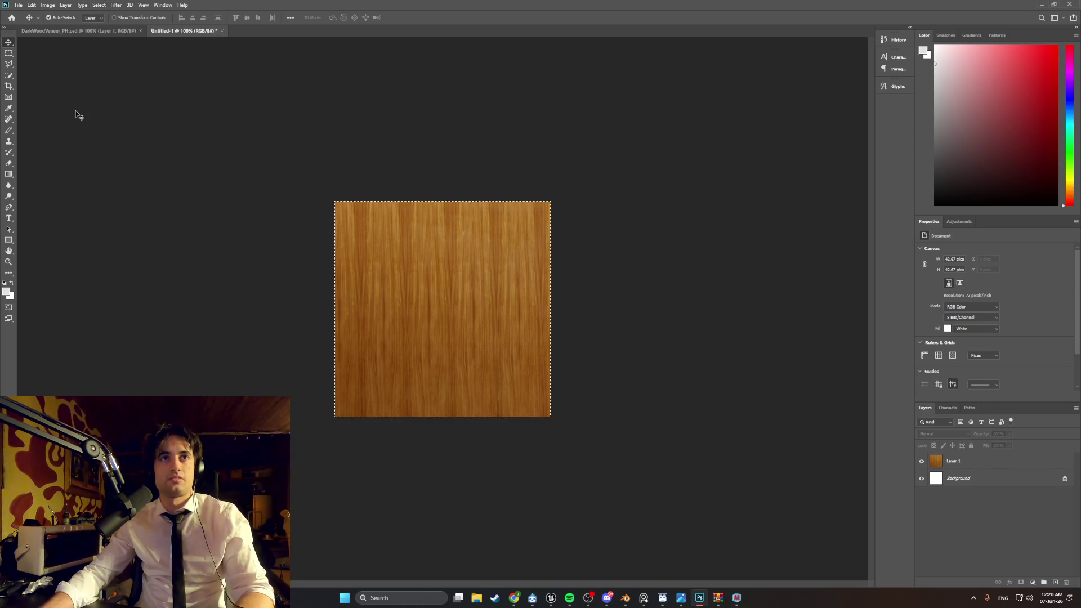
{"action": "left_click", "coordinate": [958, 461]}
Step: Apply Filter > Other > Offset to Layer 1: +325 right, +273 down, Wrap Around
{"action": "left_click", "coordinate": [116, 5]}
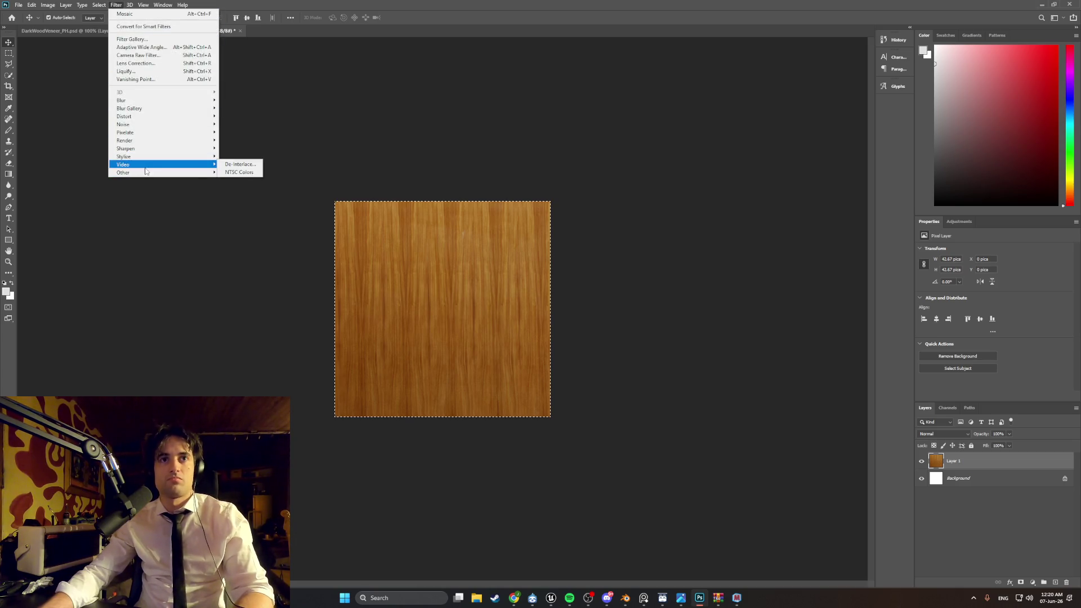
{"action": "mouse_move", "coordinate": [159, 173]}
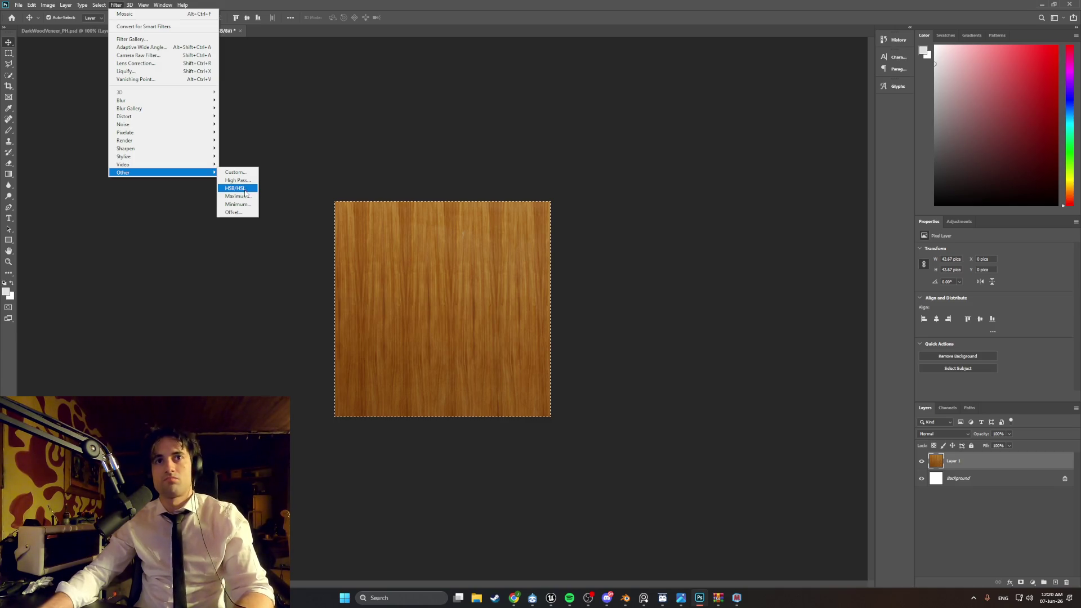
{"action": "left_click", "coordinate": [243, 211]}
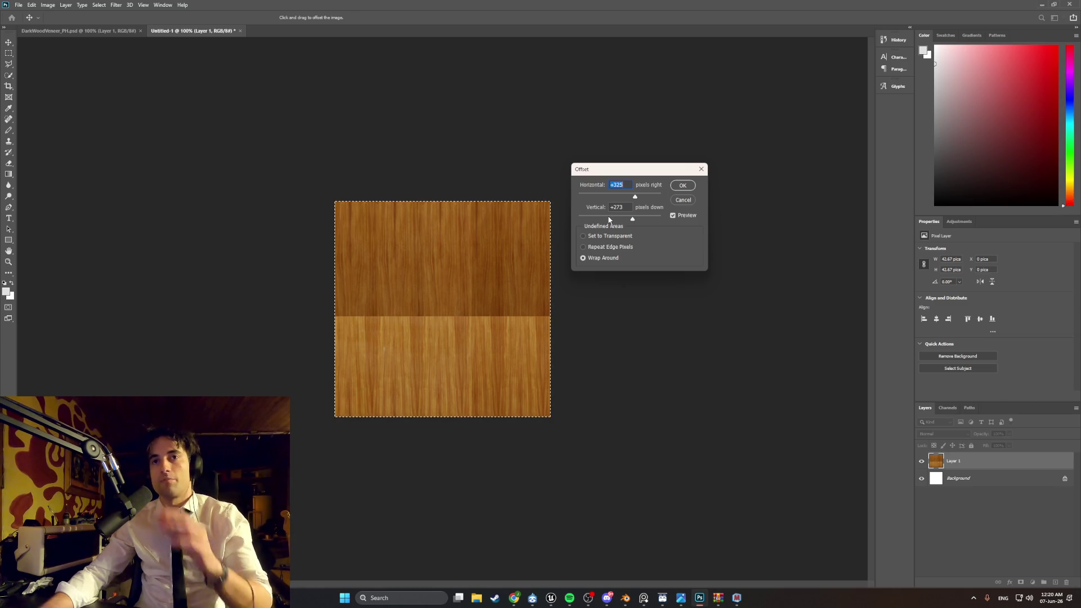
{"action": "left_click", "coordinate": [682, 187]}
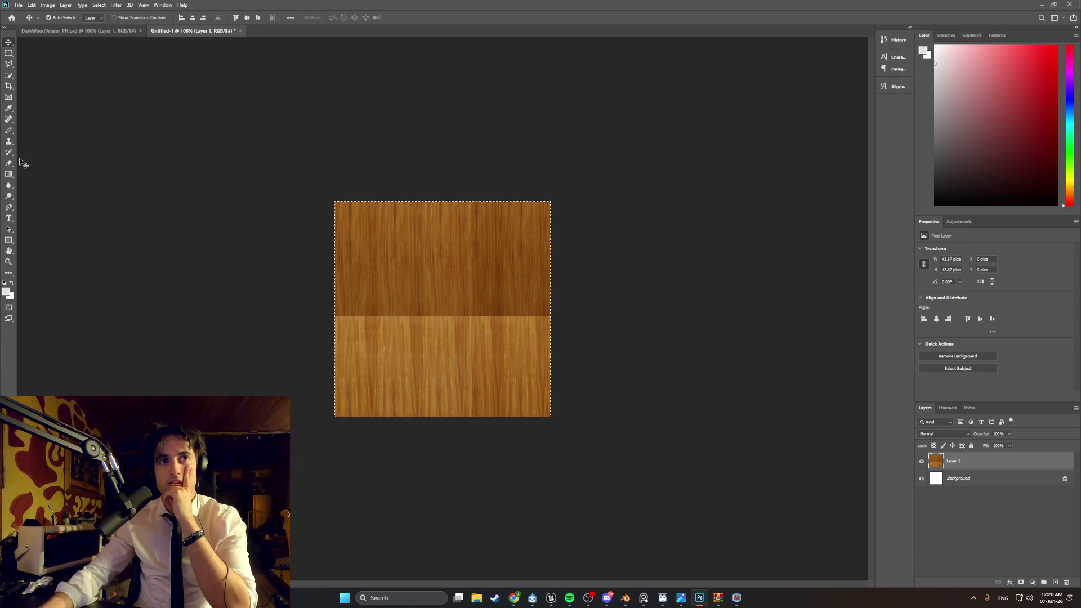
{"action": "left_click", "coordinate": [9, 141]}
{"action": "left_click_drag", "start_coordinate": [363, 305], "coordinate": [366, 316]}
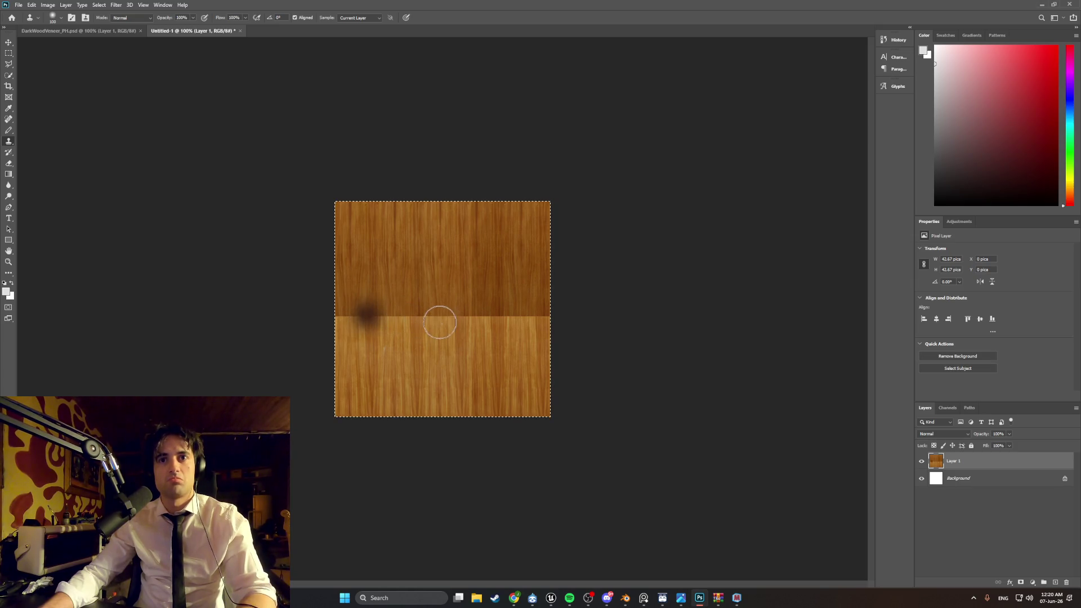
{"action": "key", "text": "ctrl+z"}
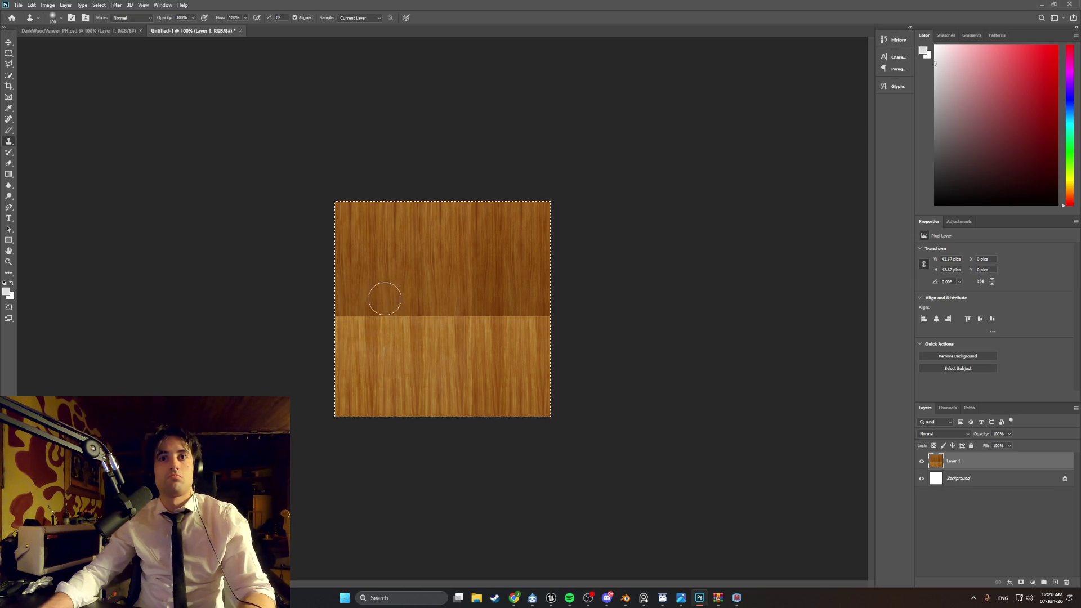
{"action": "left_click_drag", "start_coordinate": [353, 314], "coordinate": [527, 319]}
{"action": "mouse_move", "coordinate": [470, 362]}
{"action": "left_mouse_down"}
{"action": "mouse_move", "coordinate": [464, 333]}
{"action": "mouse_move", "coordinate": [387, 340]}
{"action": "mouse_move", "coordinate": [446, 341]}
{"action": "mouse_move", "coordinate": [465, 309]}
{"action": "mouse_move", "coordinate": [553, 316]}
{"action": "left_mouse_up"}
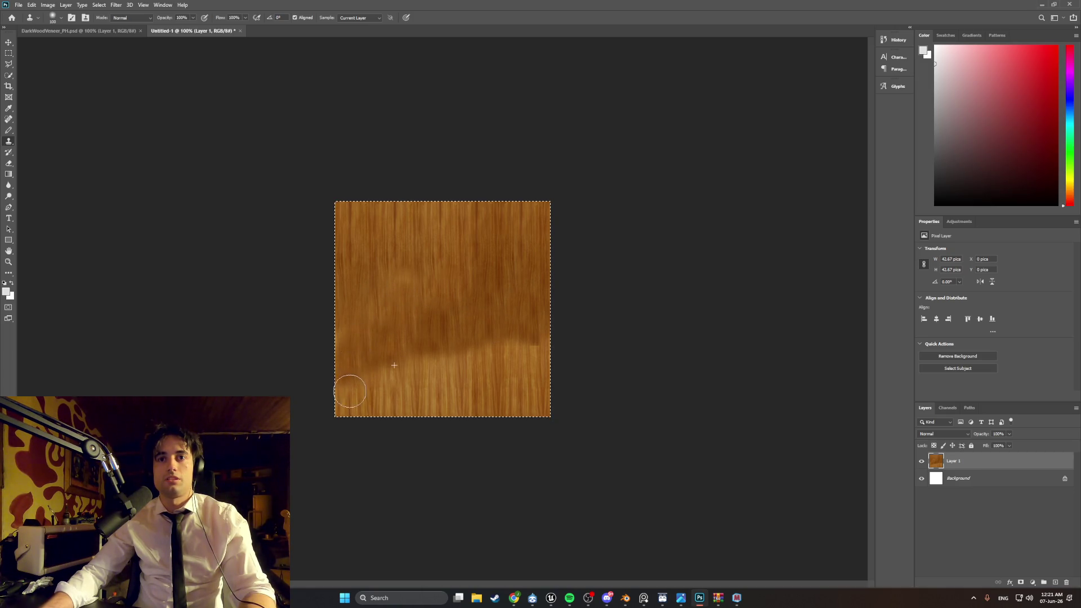
{"action": "left_click_drag", "start_coordinate": [457, 363], "coordinate": [539, 349]}
{"action": "mouse_move", "coordinate": [586, 597]}
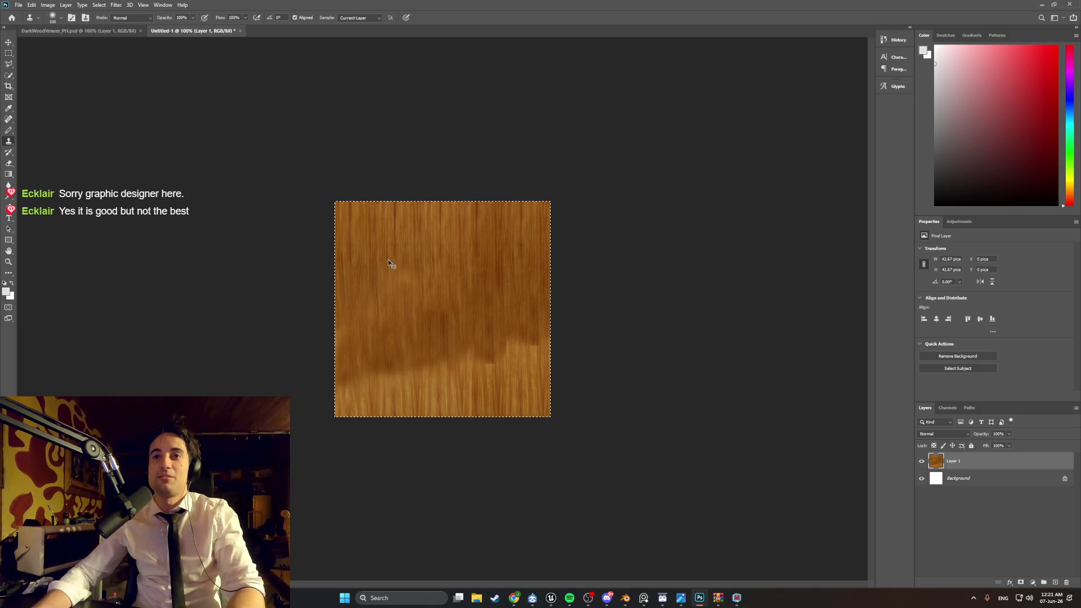
{"action": "left_click", "coordinate": [415, 291]}
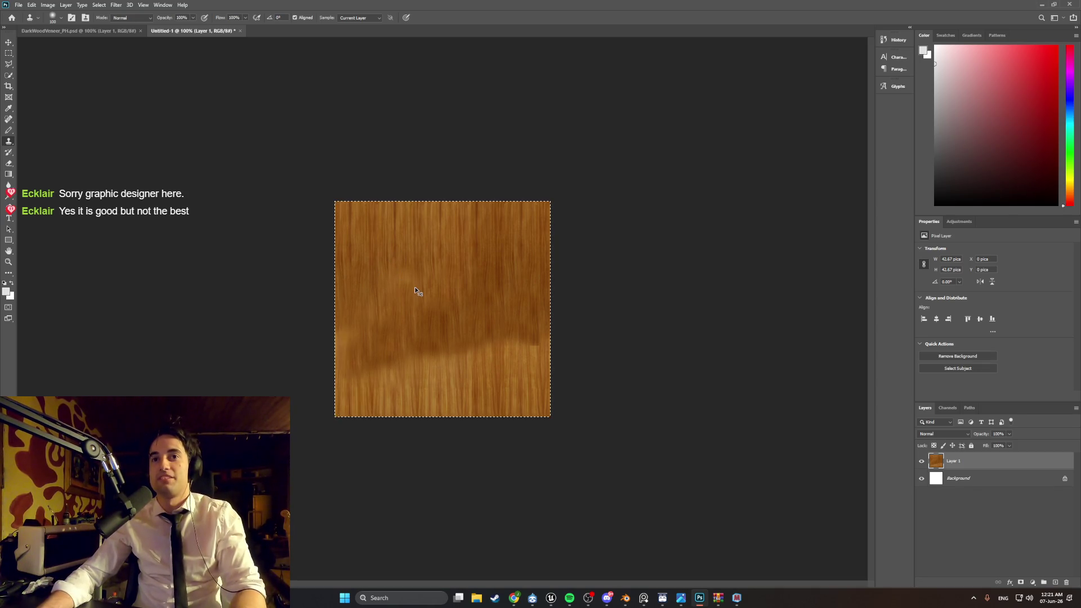
{"action": "left_click", "coordinate": [415, 290]}
{"action": "key", "text": "ctrl+z"}
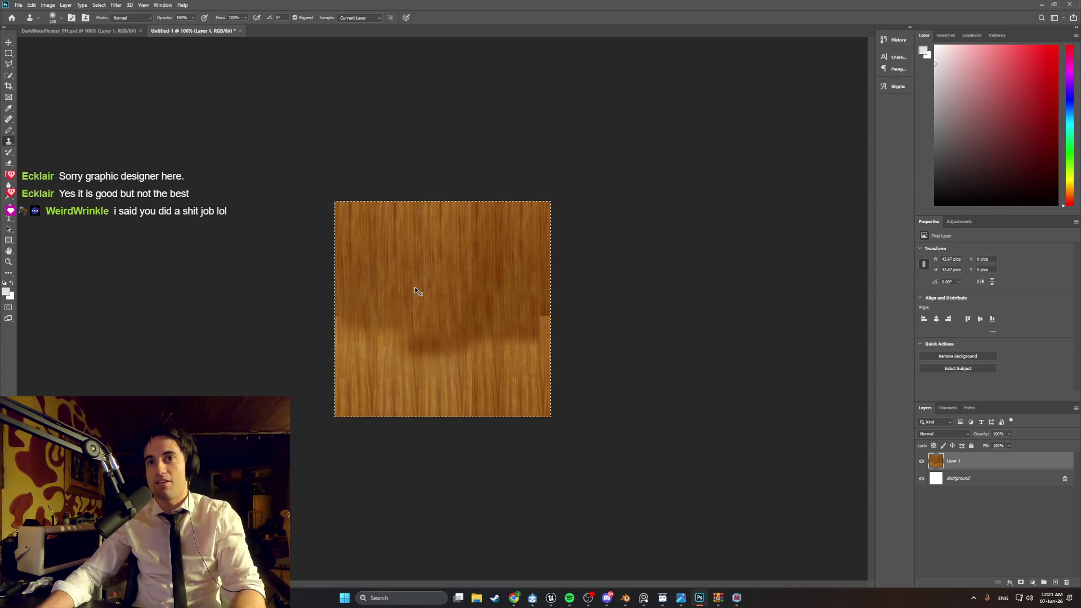
{"action": "key", "text": "ctrl+z"}
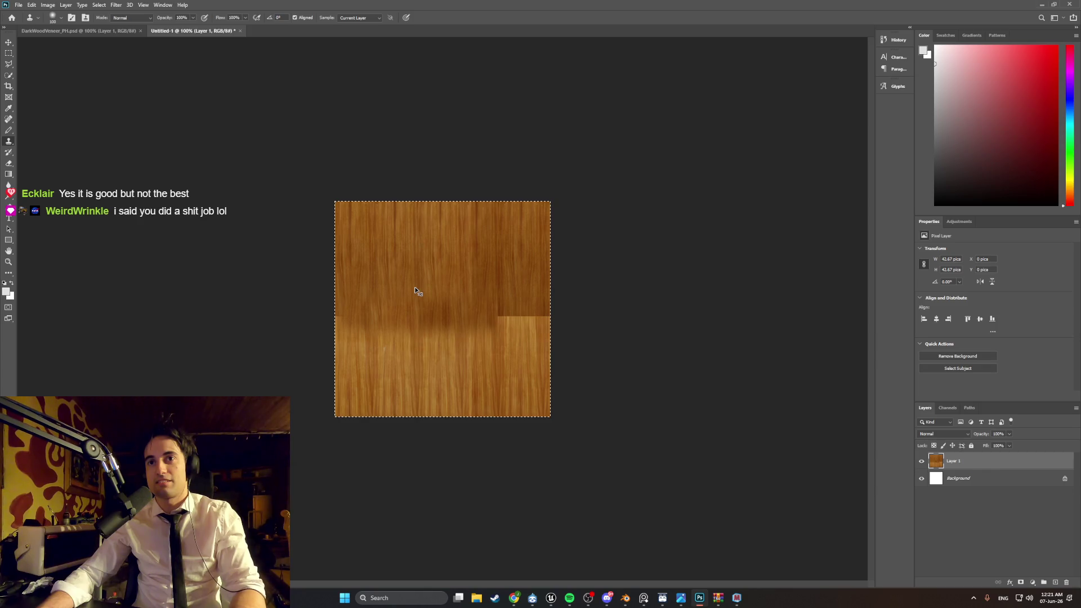
{"action": "key", "text": "ctrl+z"}
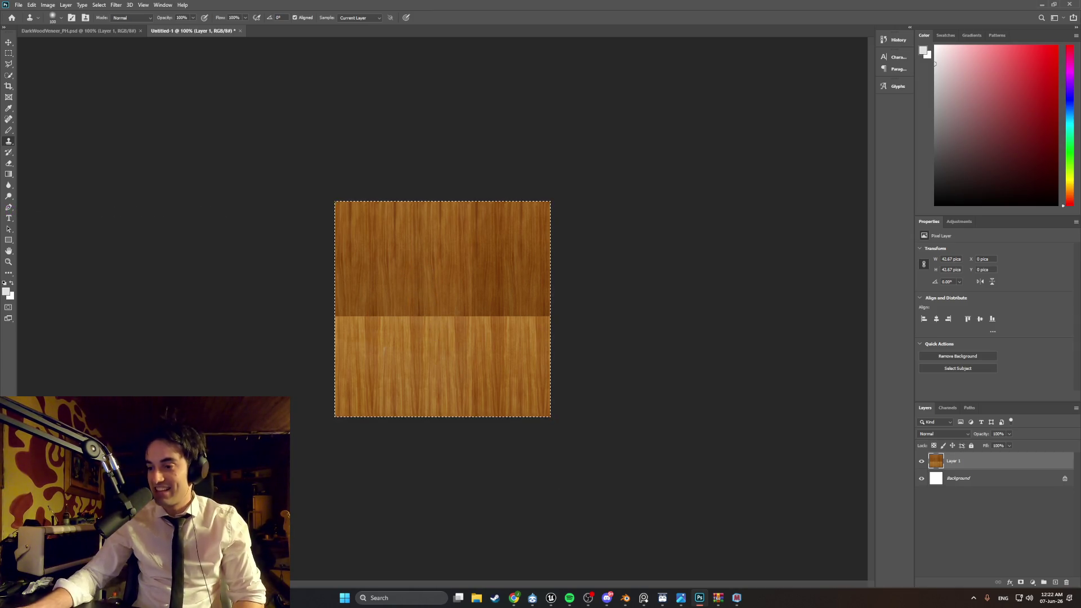
{"action": "right_click", "coordinate": [12, 144]}
{"action": "left_click", "coordinate": [12, 146]}
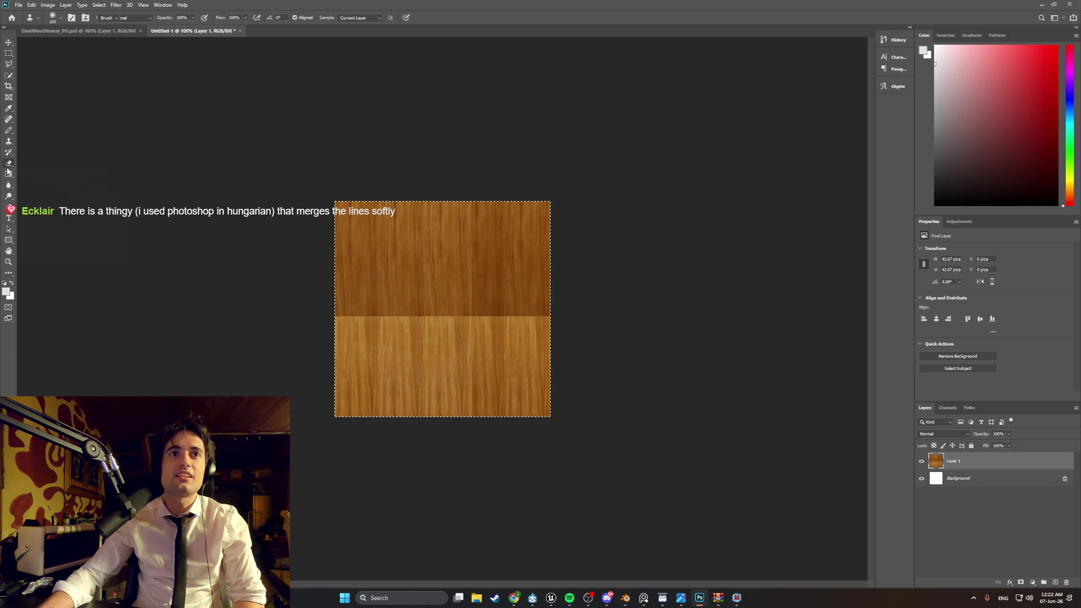
{"action": "left_click", "coordinate": [8, 168]}
{"action": "left_click", "coordinate": [9, 142]}
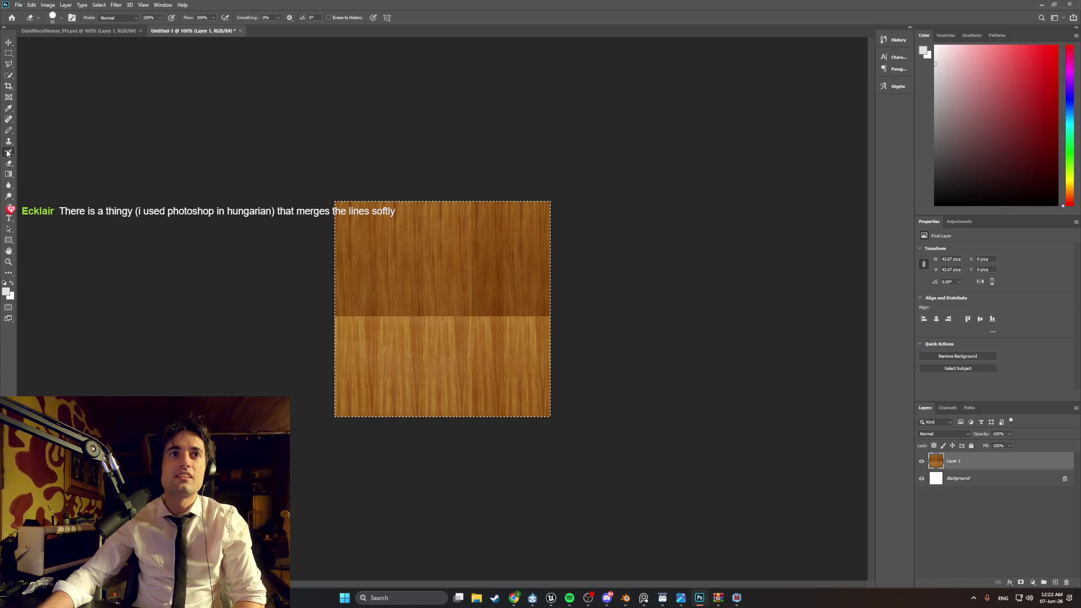
{"action": "left_click", "coordinate": [8, 130]}
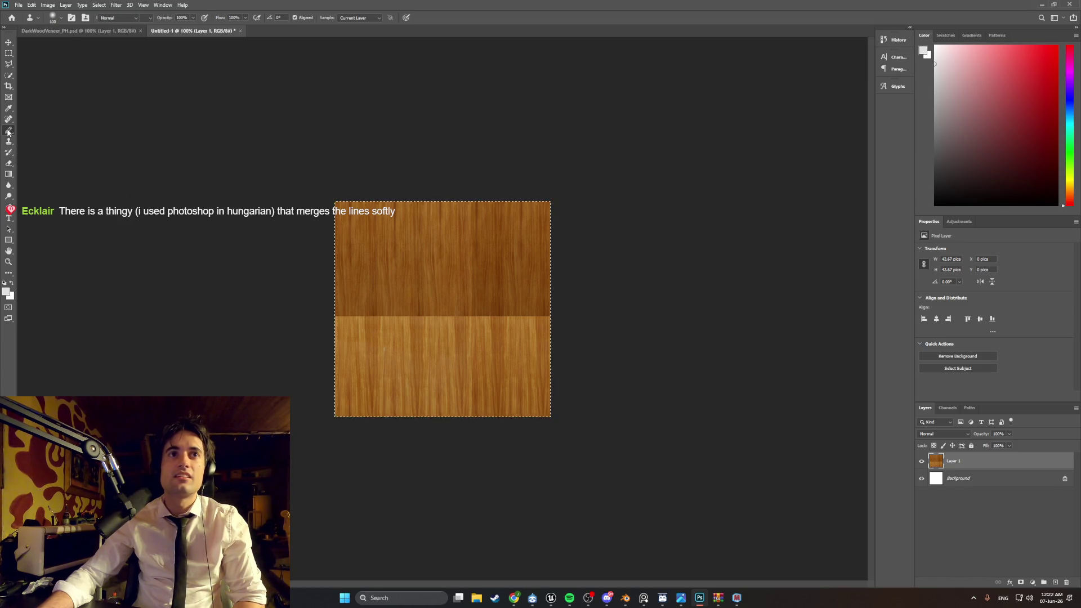
{"action": "left_click", "coordinate": [8, 120]}
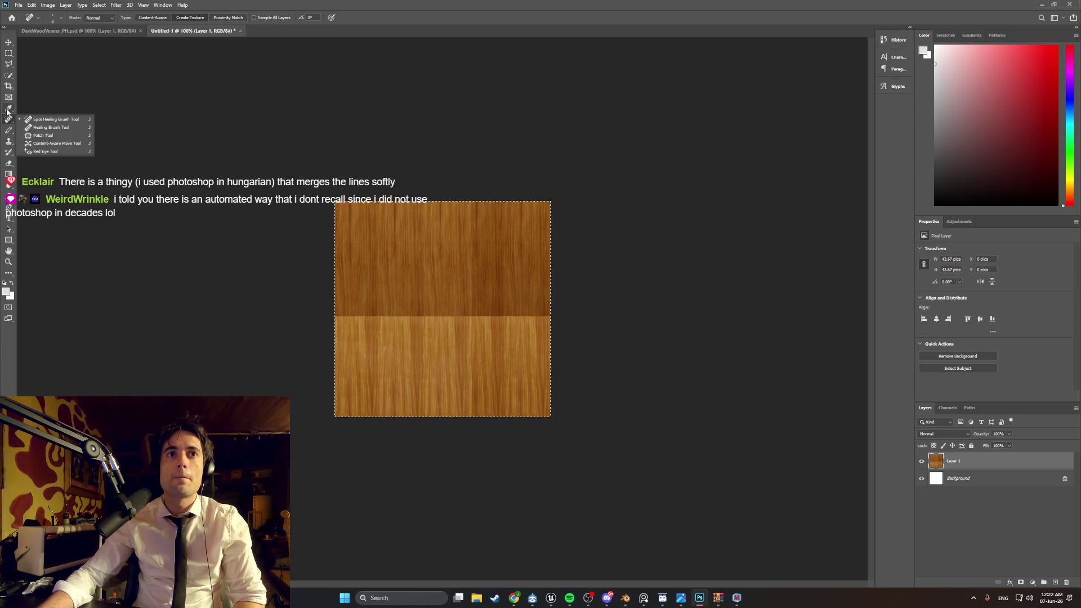
{"action": "left_click", "coordinate": [8, 109]}
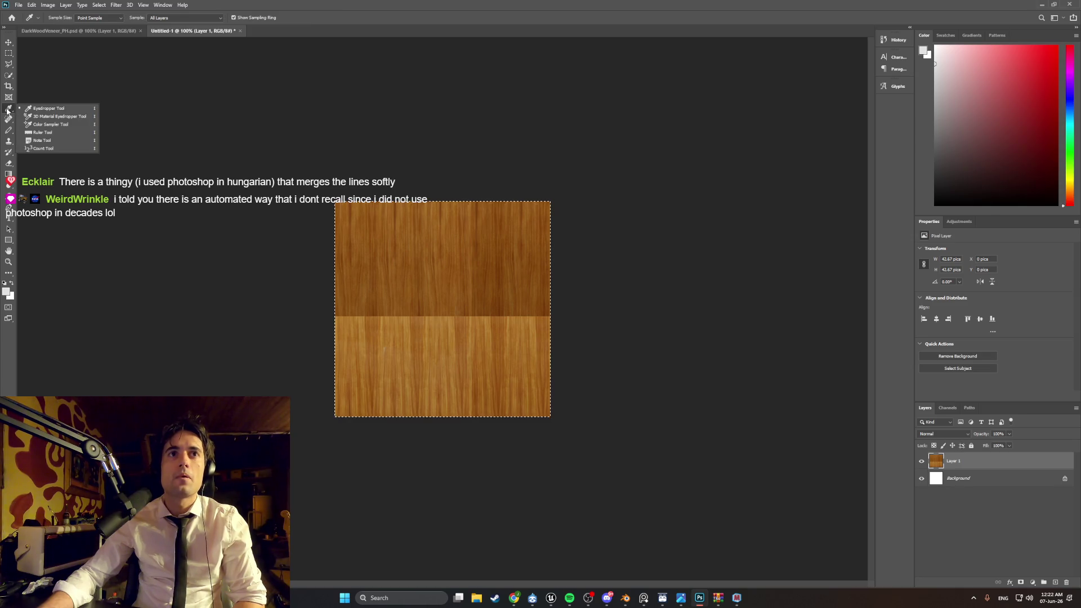
{"action": "left_click", "coordinate": [8, 98]}
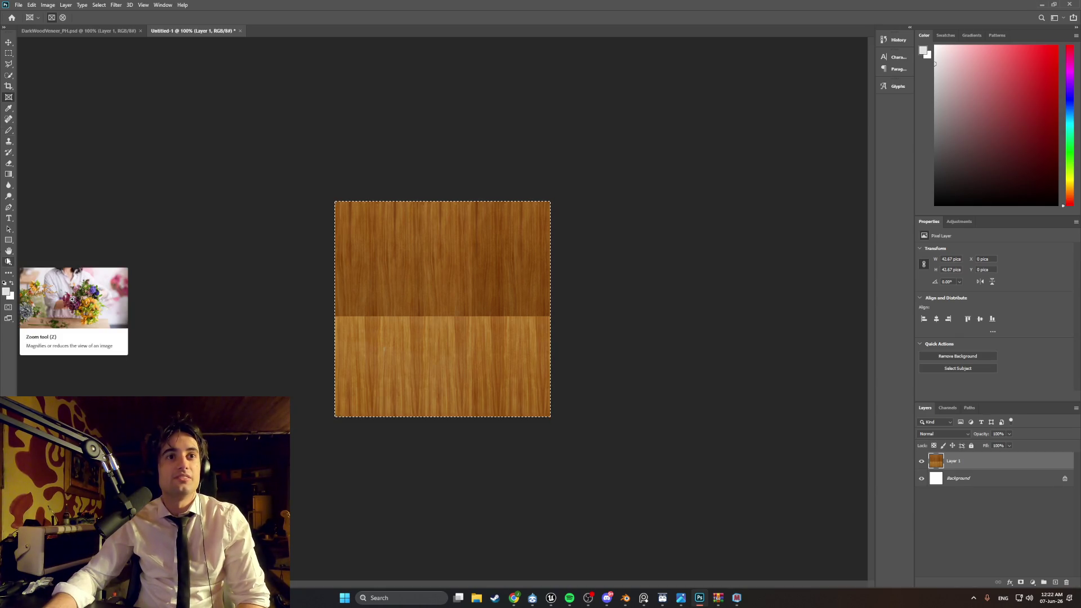
{"action": "left_click", "coordinate": [8, 263]}
{"action": "left_click", "coordinate": [8, 253]}
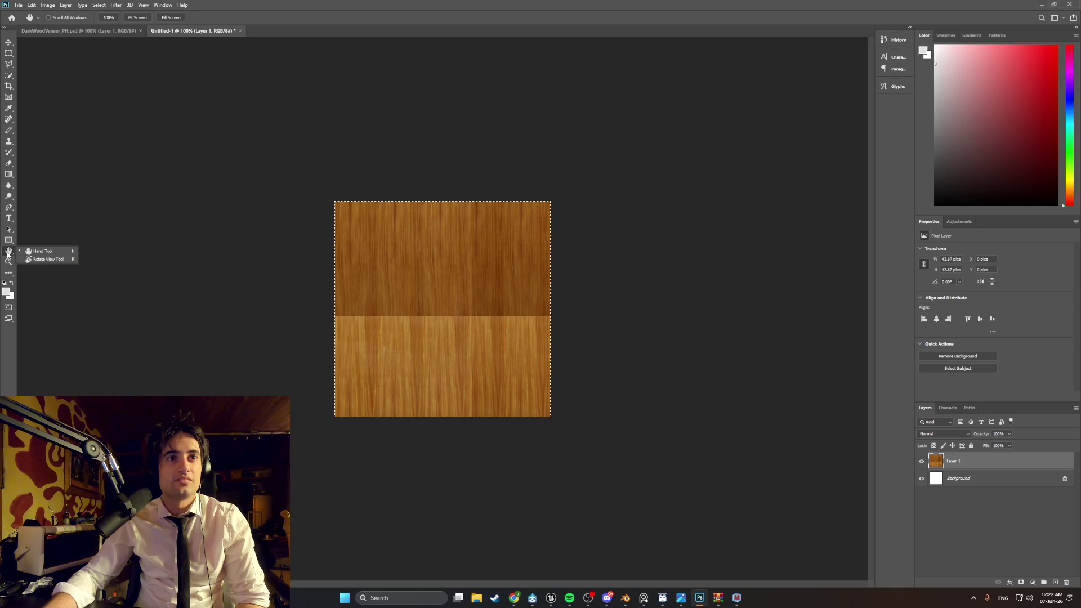
{"action": "left_click", "coordinate": [8, 243]}
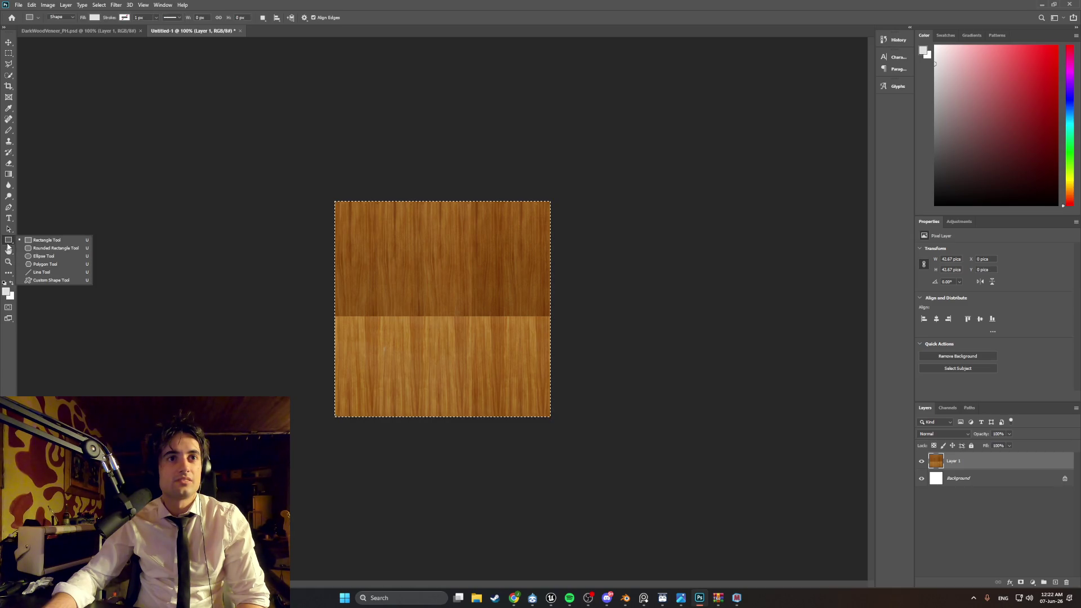
{"action": "left_click", "coordinate": [9, 230]}
{"action": "left_click", "coordinate": [9, 218]}
{"action": "left_click", "coordinate": [8, 208]}
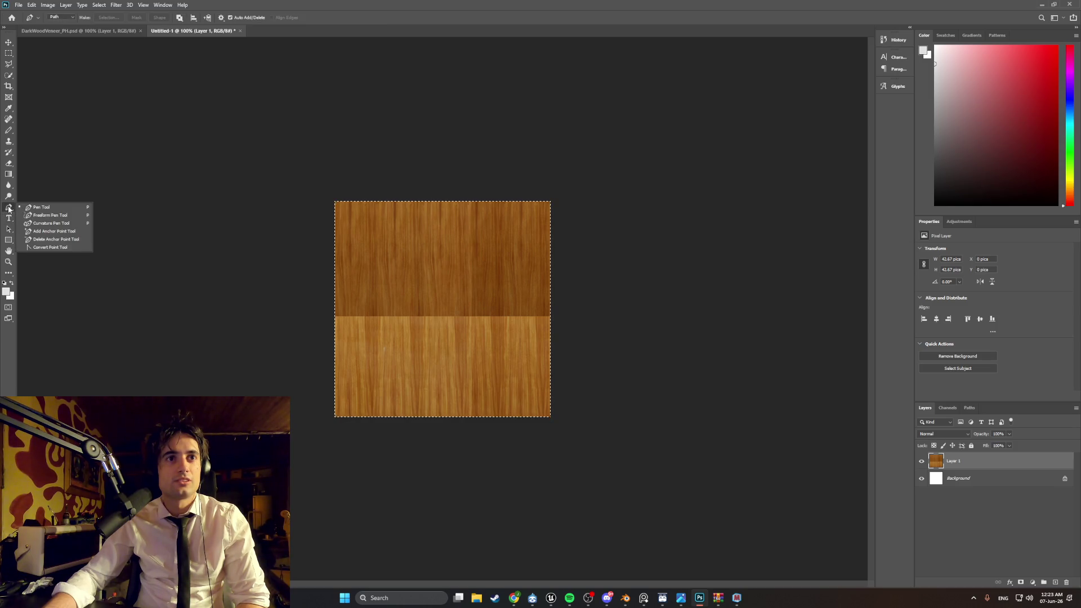
{"action": "left_click", "coordinate": [9, 197]}
{"action": "left_click", "coordinate": [9, 187]}
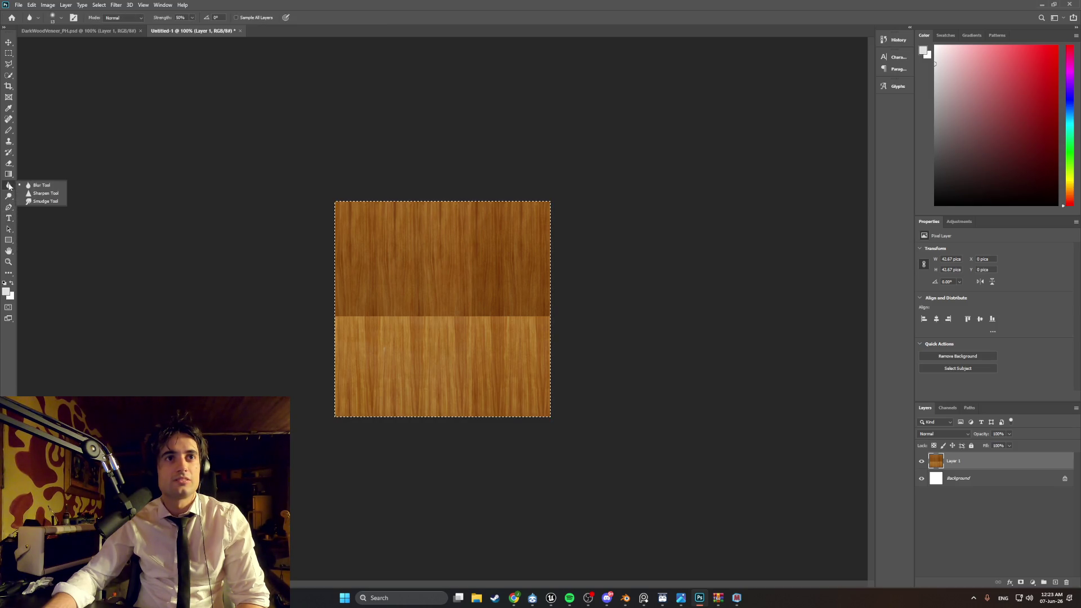
{"action": "left_click", "coordinate": [9, 176]}
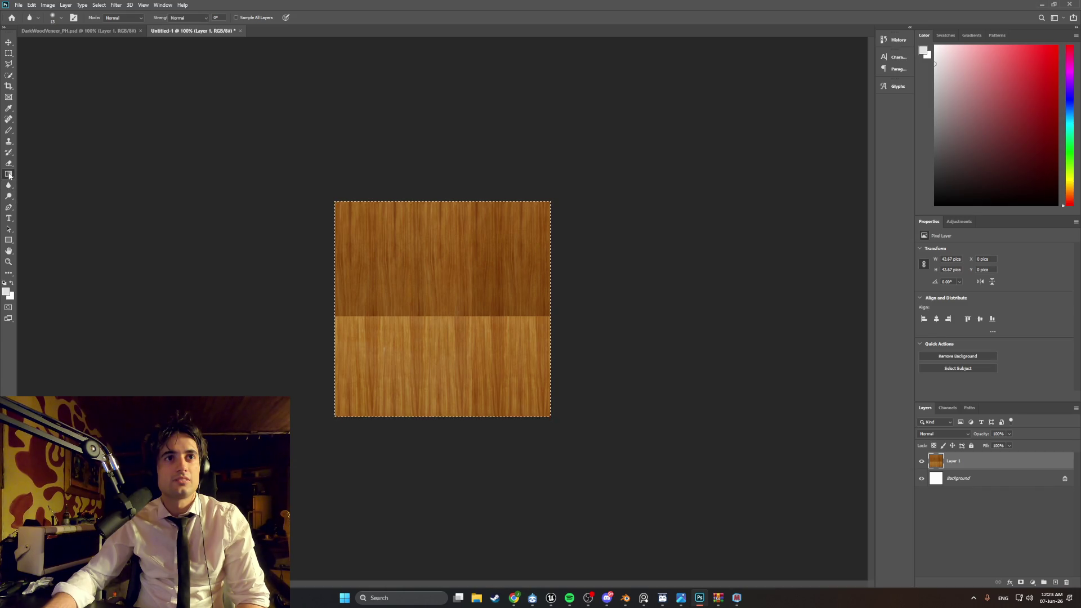
{"action": "left_click", "coordinate": [9, 164]}
{"action": "left_click", "coordinate": [9, 153]}
{"action": "left_click", "coordinate": [9, 142]}
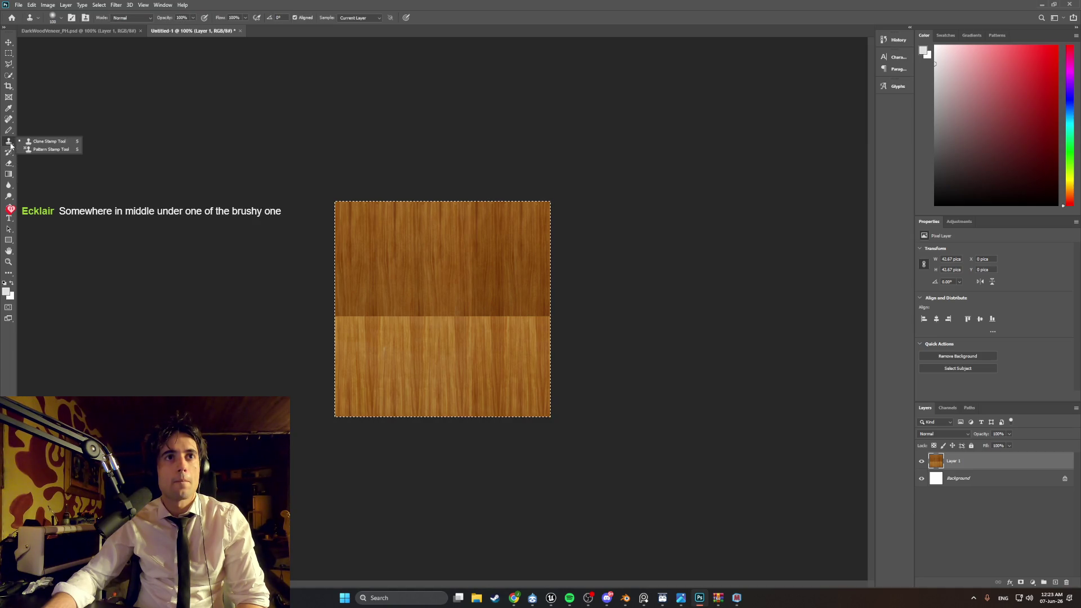
{"action": "left_click", "coordinate": [10, 131]}
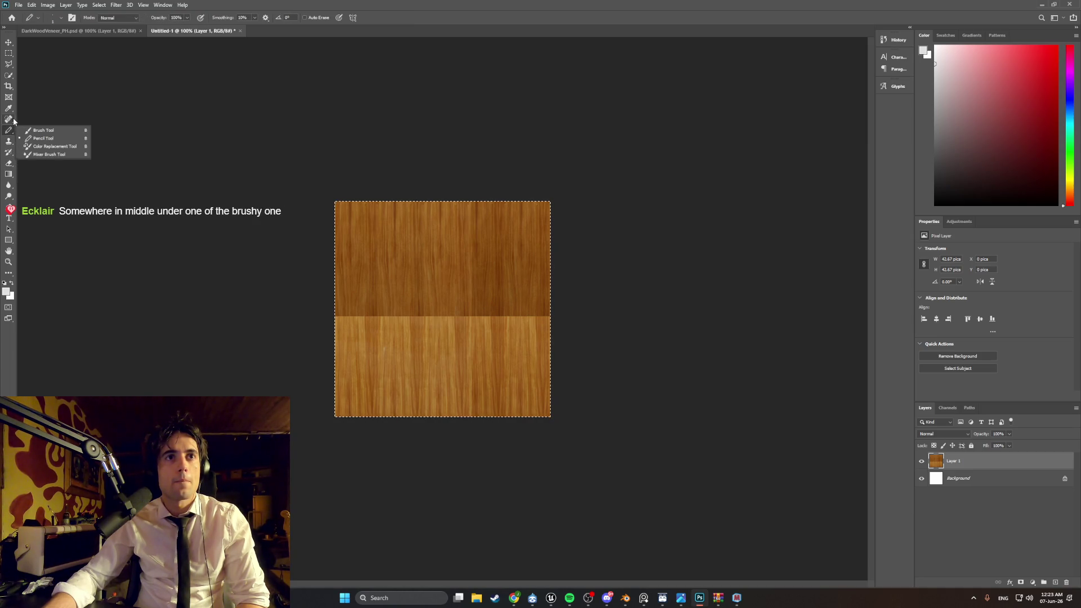
{"action": "left_click", "coordinate": [9, 119]}
{"action": "left_click", "coordinate": [10, 109]}
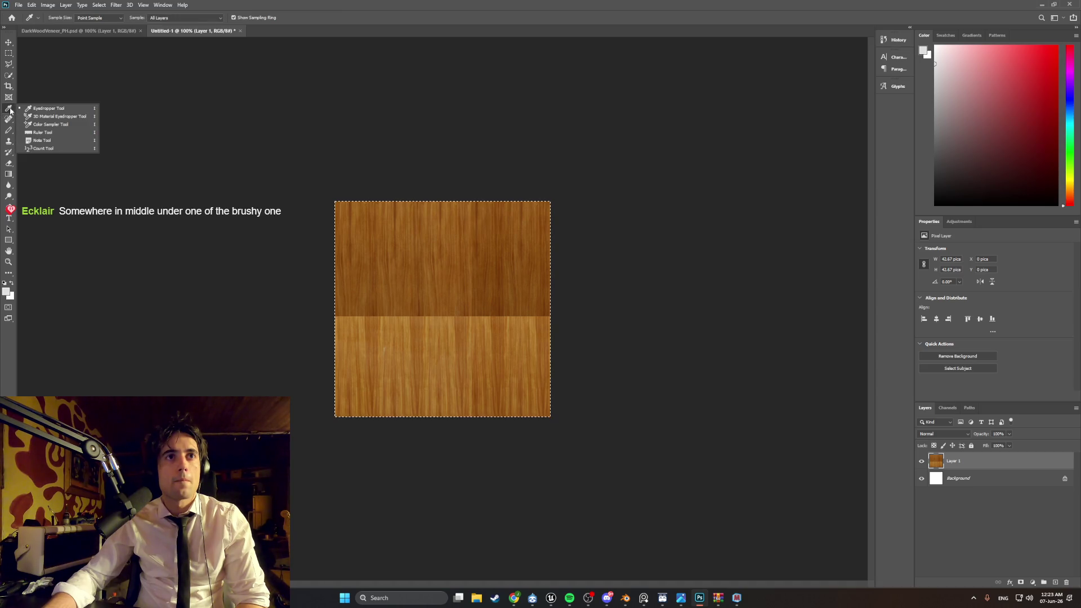
{"action": "left_click", "coordinate": [9, 75]}
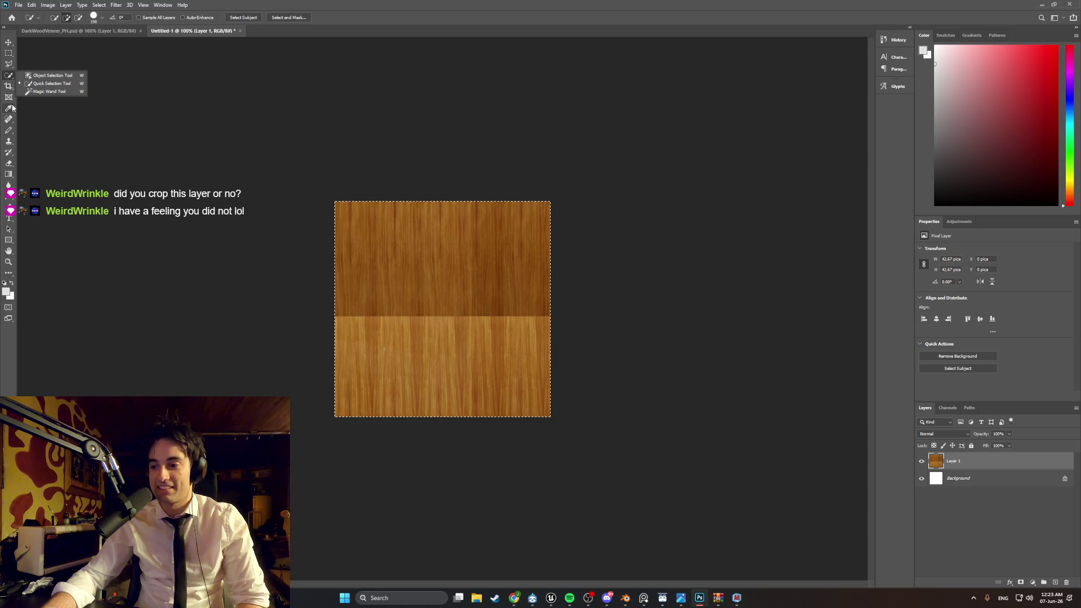
{"action": "key", "text": "v"}
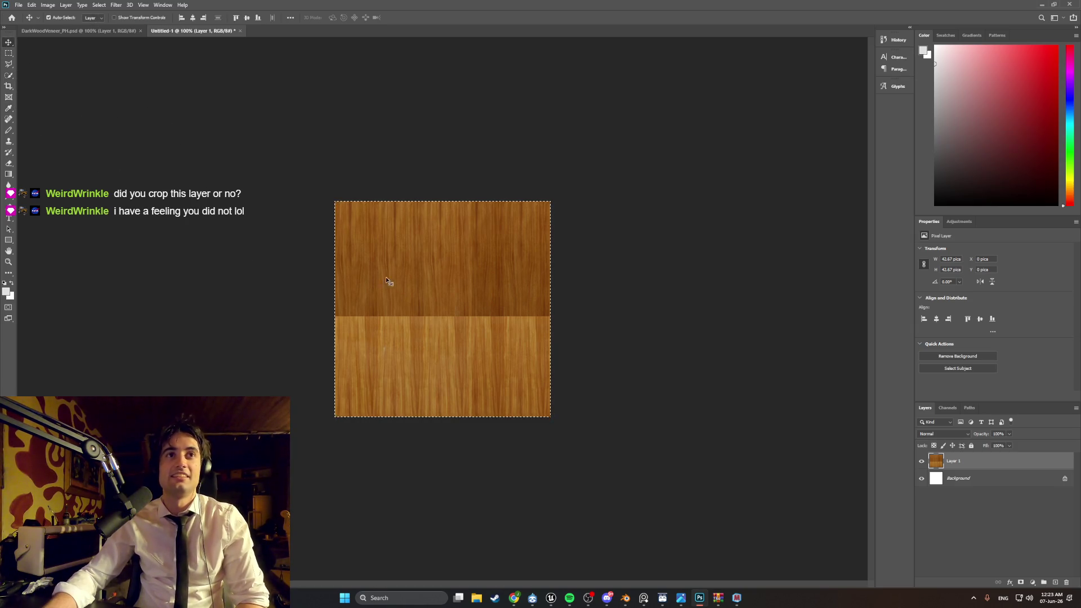
Step: Return Layer 1 to the canvas origin and browse the Eraser, Gradient, Blur and Dodge tools
{"action": "left_click_drag", "start_coordinate": [397, 296], "coordinate": [394, 295]}
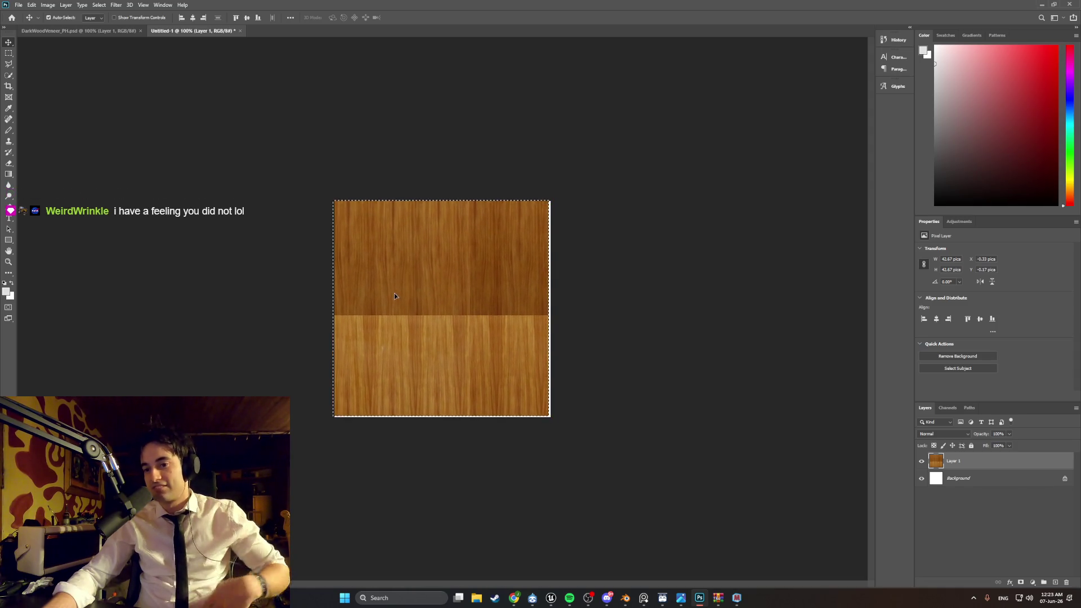
{"action": "key", "text": "ctrl+z"}
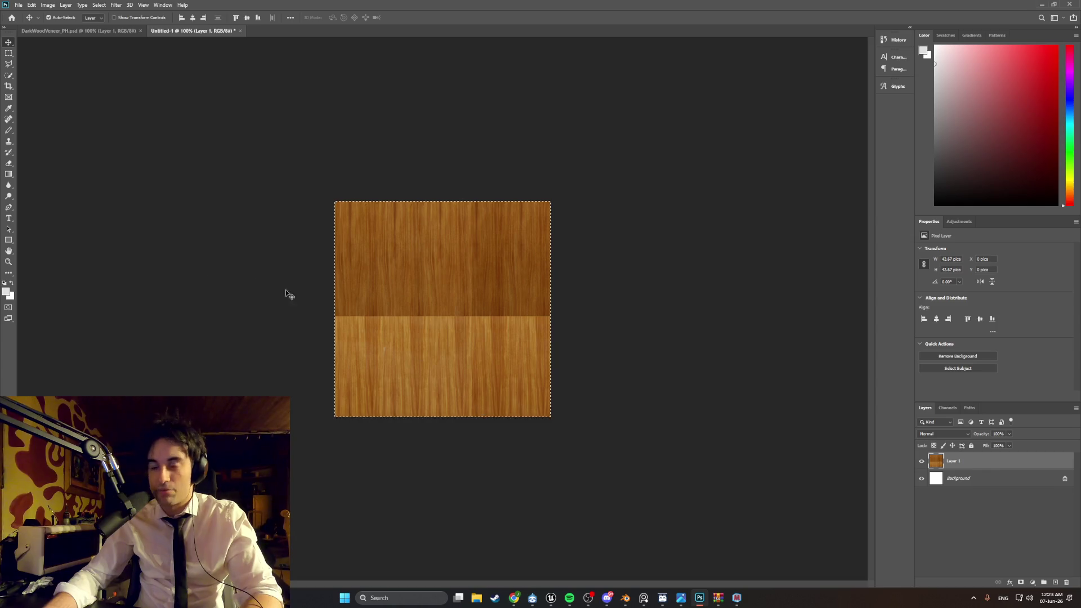
{"action": "left_click", "coordinate": [11, 164]}
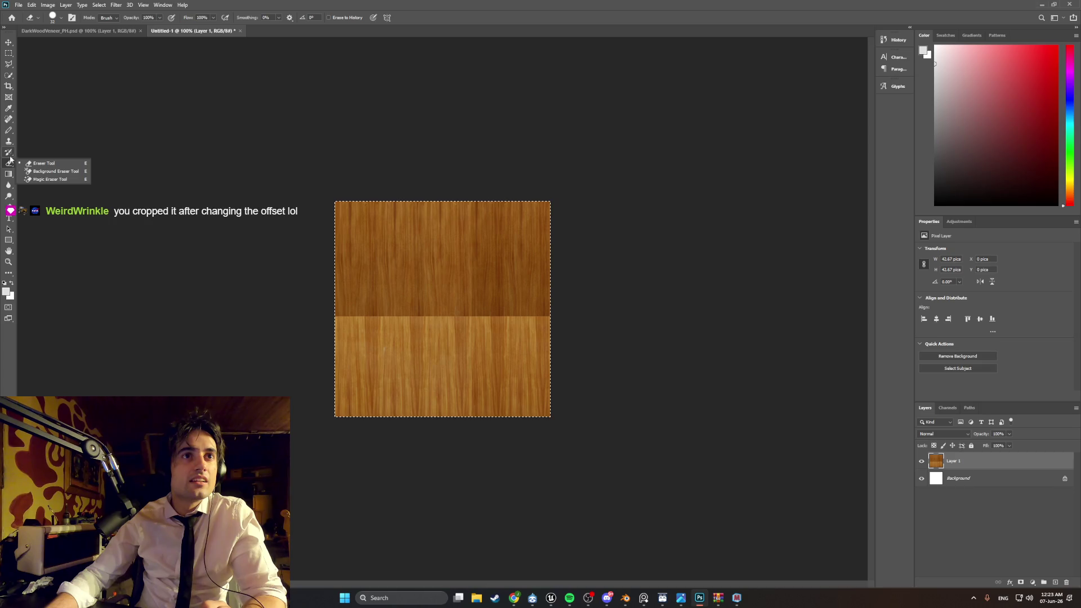
{"action": "left_click", "coordinate": [10, 156]}
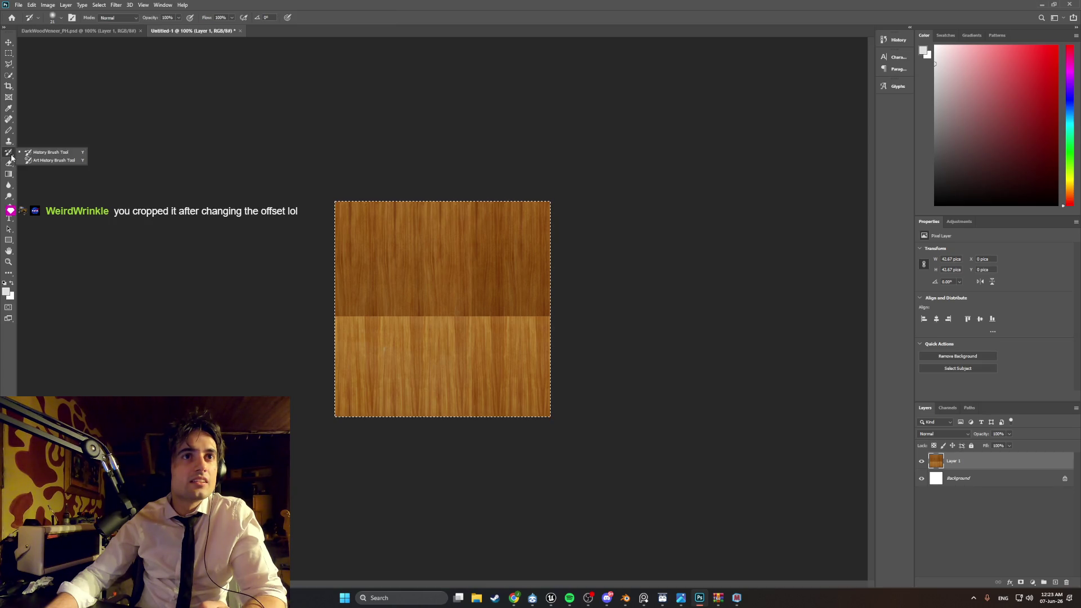
{"action": "left_click", "coordinate": [9, 141]}
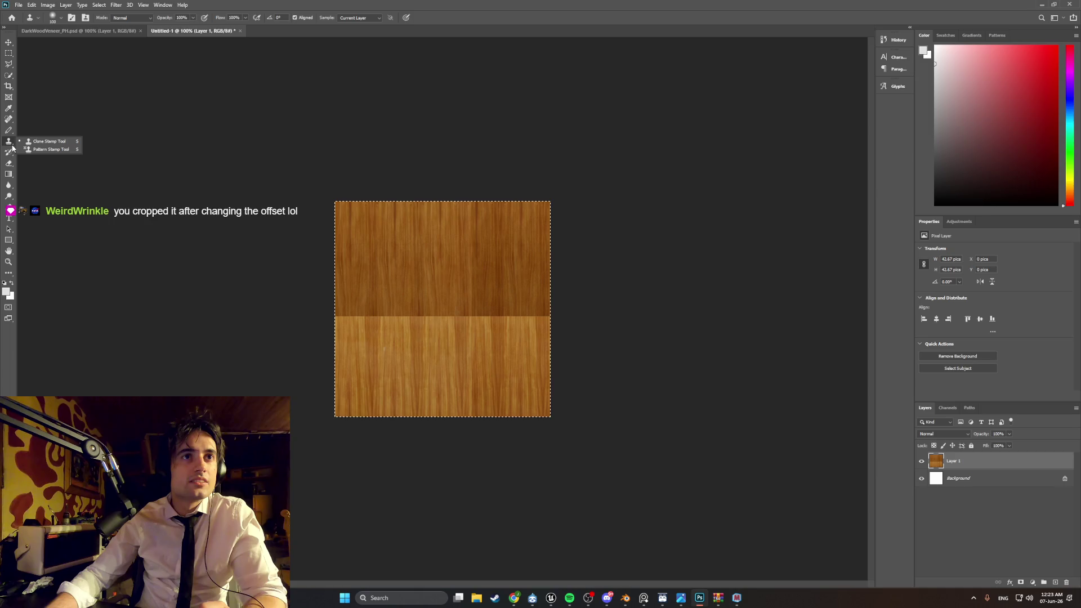
{"action": "left_click", "coordinate": [9, 133]}
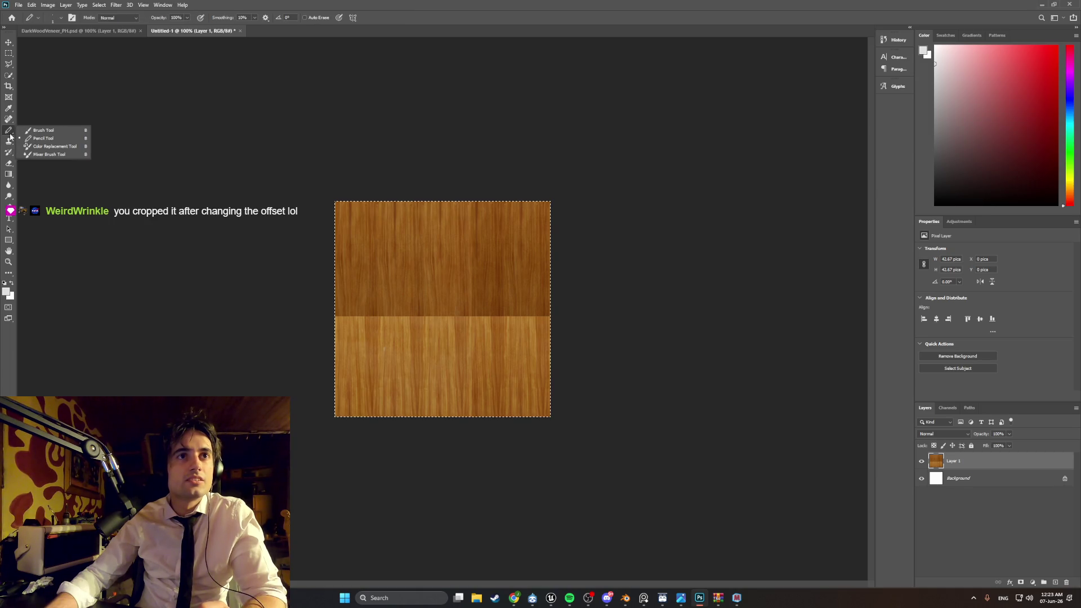
{"action": "left_click", "coordinate": [9, 177]}
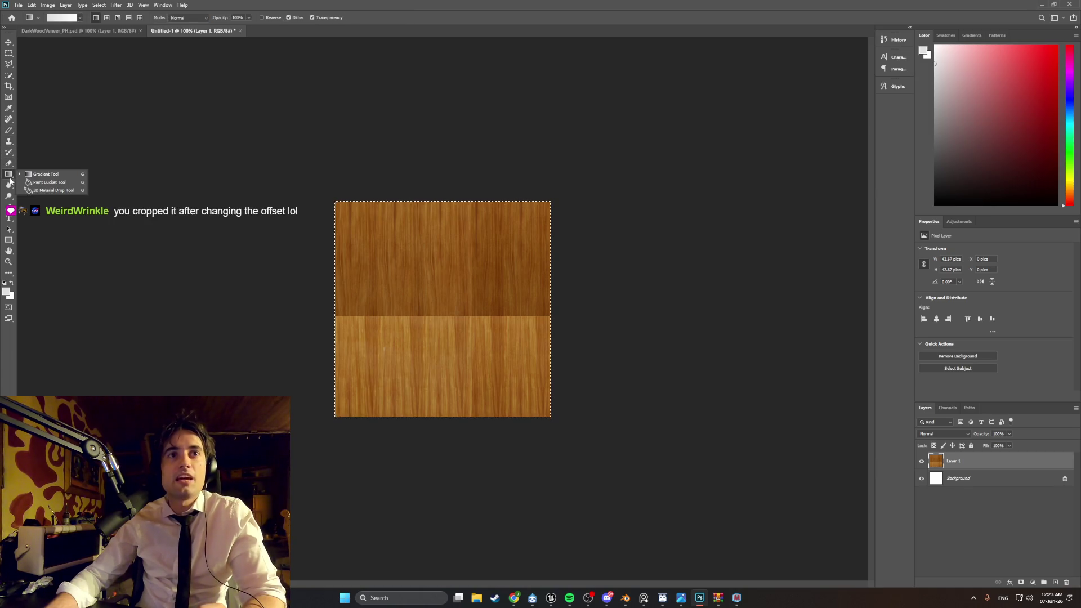
{"action": "left_click", "coordinate": [9, 187]}
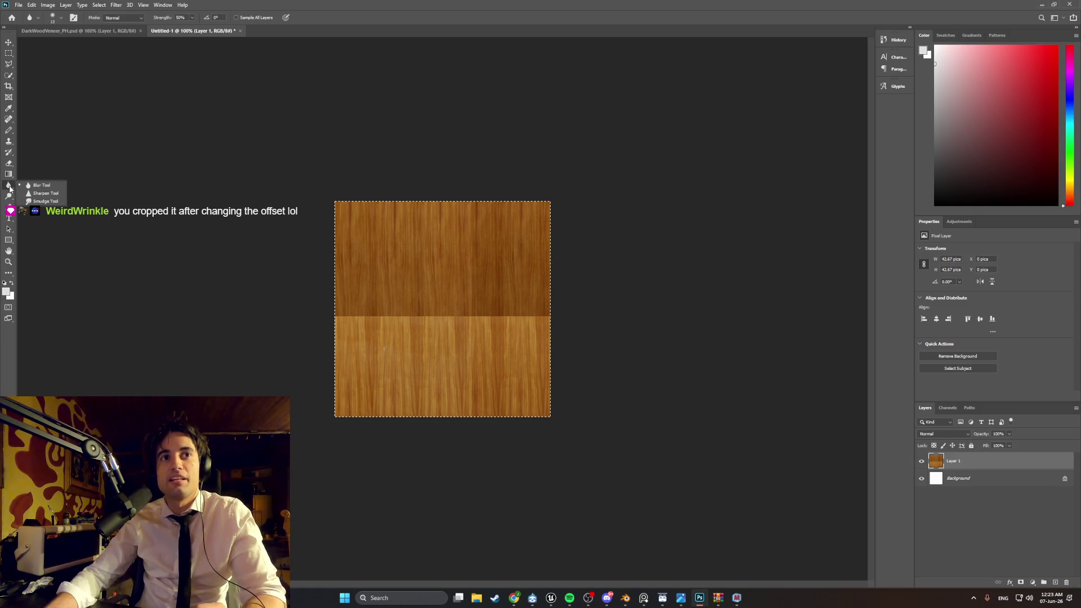
{"action": "left_click", "coordinate": [10, 197]}
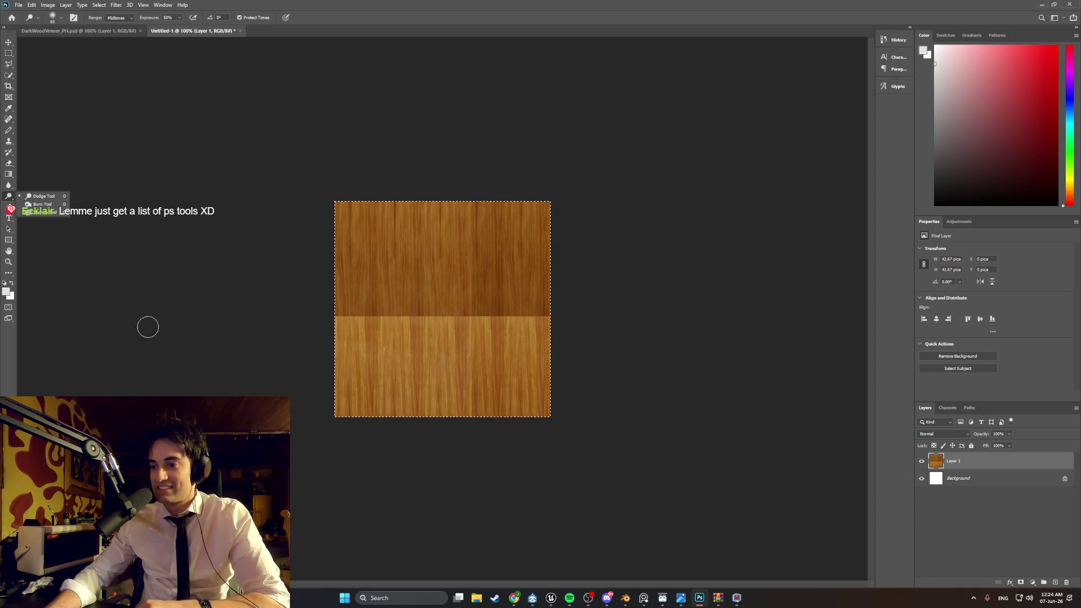
Step: Switch to the 'light wood veneer' image search in Chrome
{"action": "mouse_move", "coordinate": [514, 598]}
{"action": "left_click", "coordinate": [541, 554]}
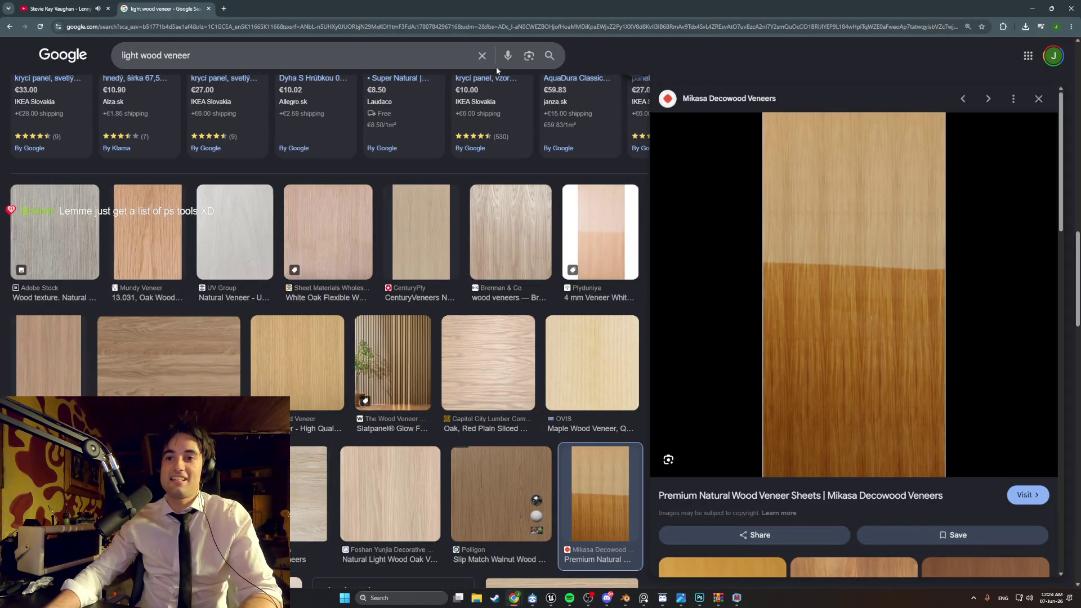
{"action": "mouse_move", "coordinate": [514, 599]}
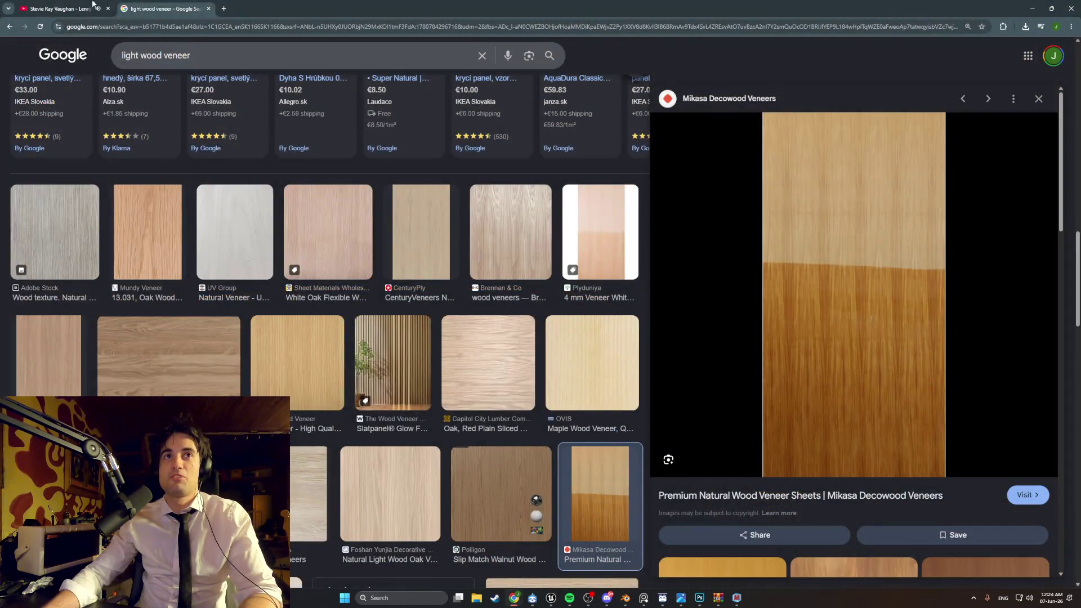
Step: Play the Life Without You live video on YouTube and shrink Chrome over Photoshop
{"action": "left_click", "coordinate": [56, 9]}
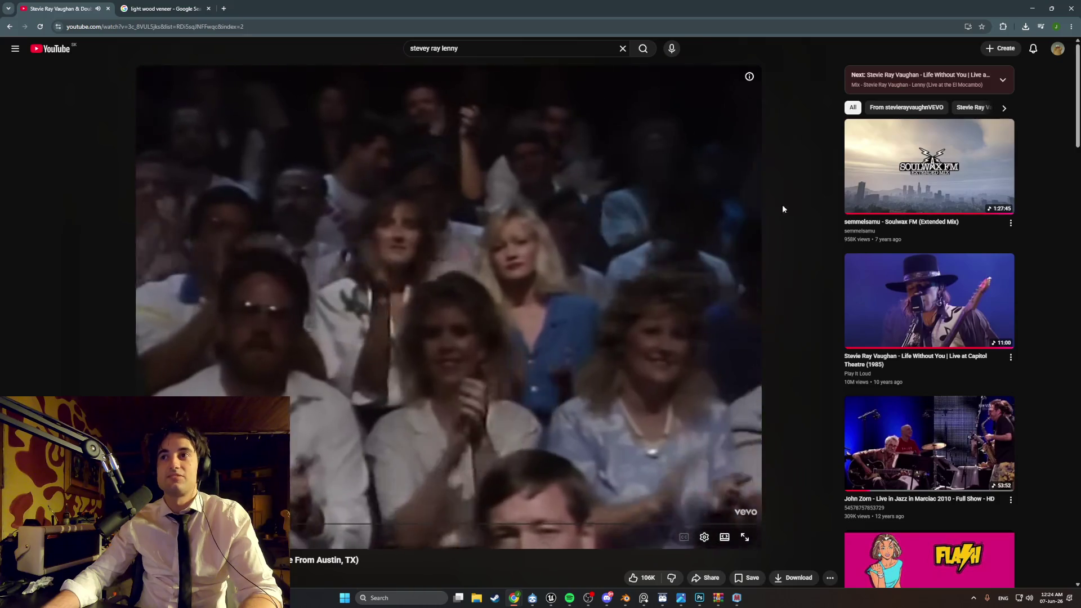
{"action": "scroll", "coordinate": [901, 255], "scroll_direction": "down", "scroll_amount": 1}
{"action": "left_click", "coordinate": [900, 254]}
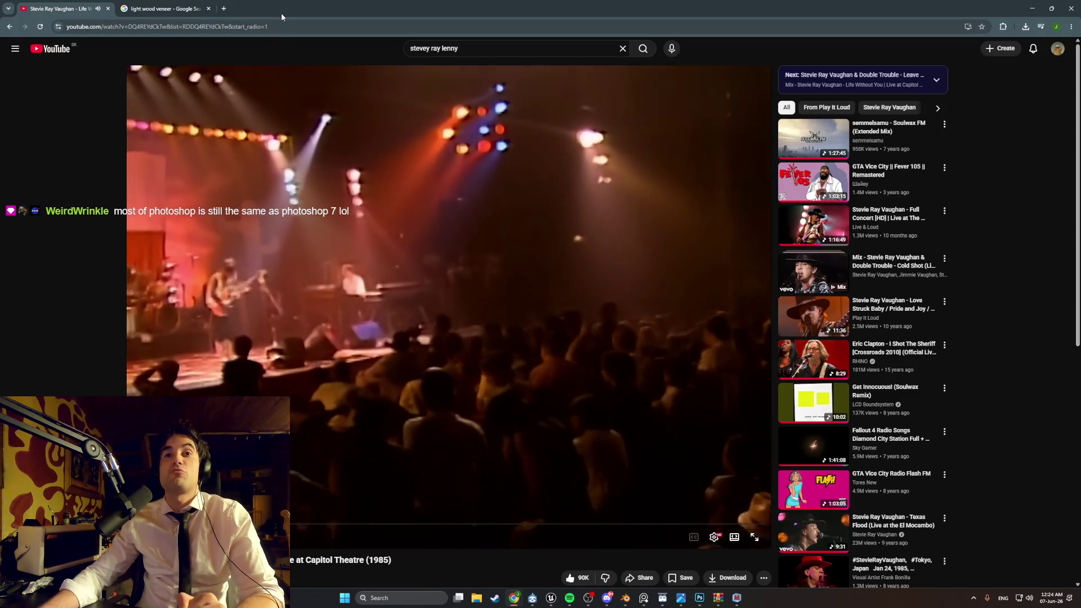
{"action": "mouse_move", "coordinate": [951, 8]}
{"action": "left_mouse_down"}
{"action": "mouse_move", "coordinate": [782, 6]}
{"action": "mouse_move", "coordinate": [782, 131]}
{"action": "left_mouse_up"}
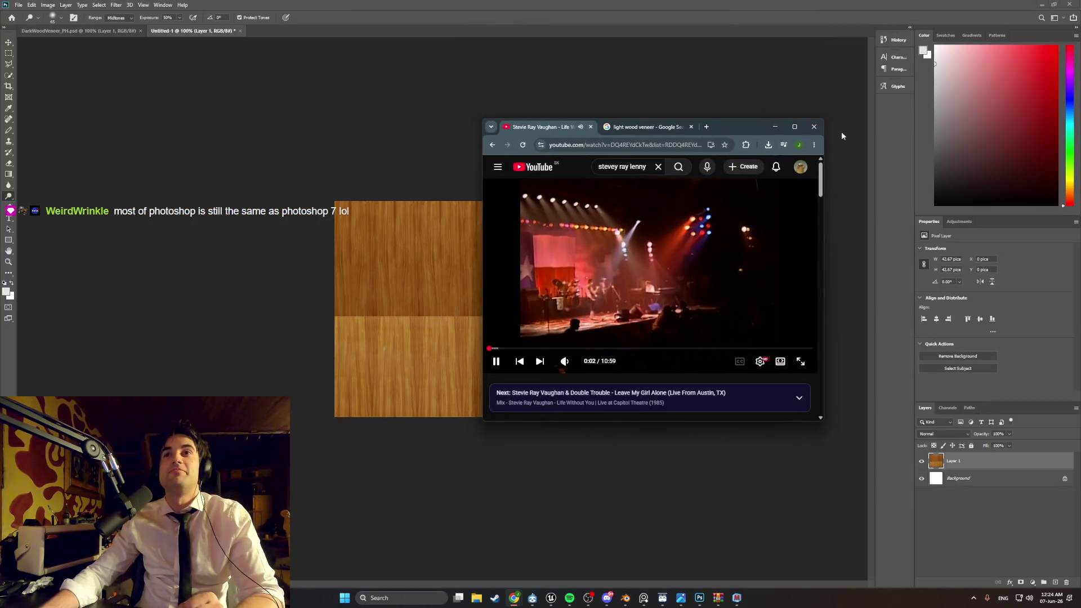
{"action": "left_click", "coordinate": [780, 129]}
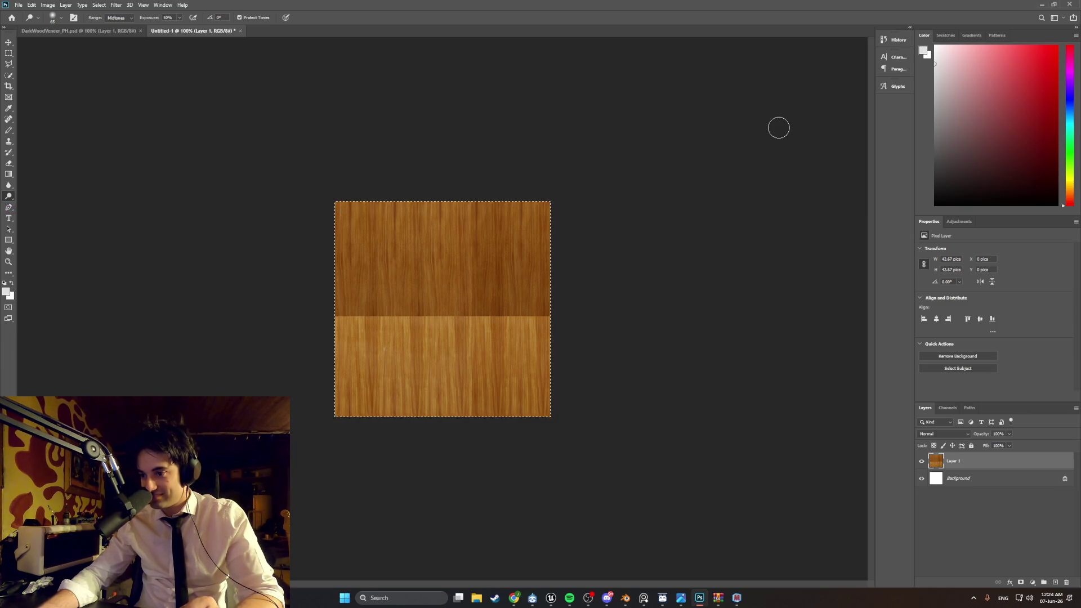
Step: Minimize Chrome, deselect the wood texture, and zoom in on the seam
{"action": "mouse_move", "coordinate": [520, 600]}
{"action": "key", "text": "ctrl+d"}
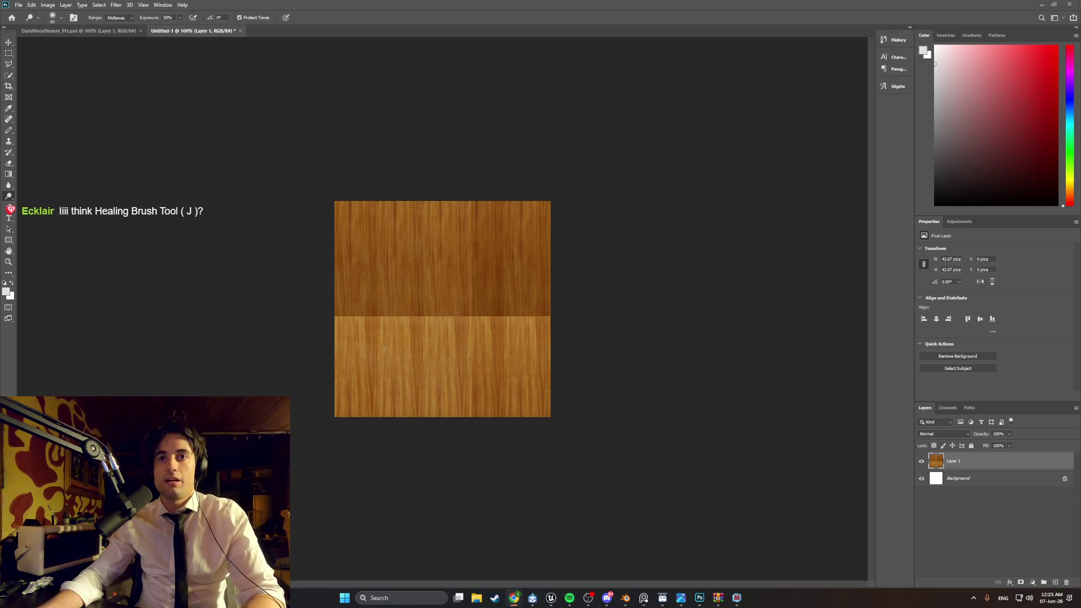
{"action": "scroll", "coordinate": [485, 330], "scroll_direction": "up", "scroll_amount": 5, "text": "alt"}
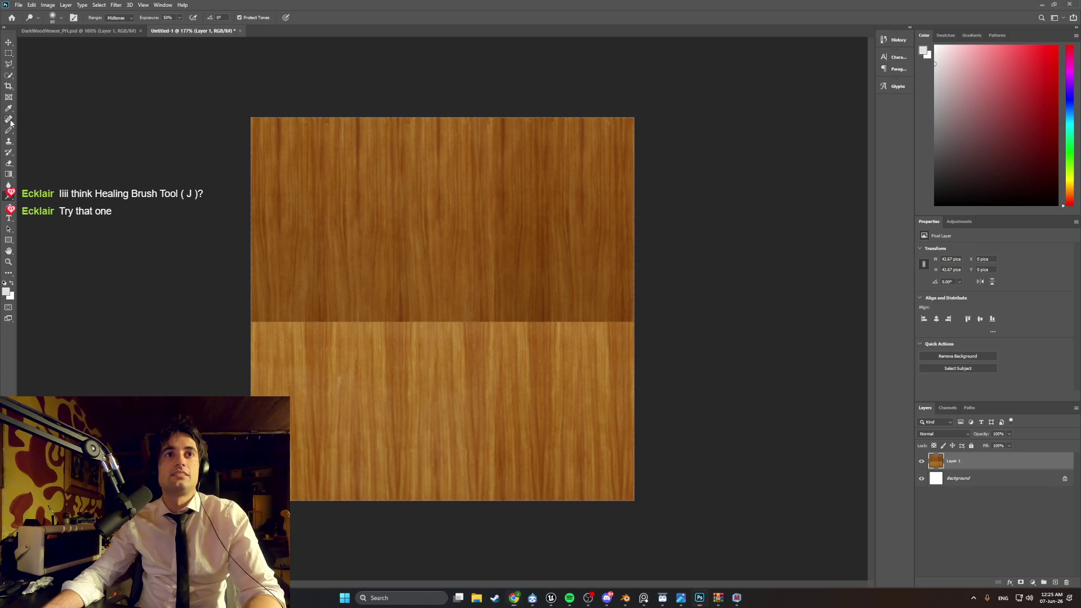
{"action": "key", "text": "ctrl+a"}
{"action": "left_click", "coordinate": [10, 121]}
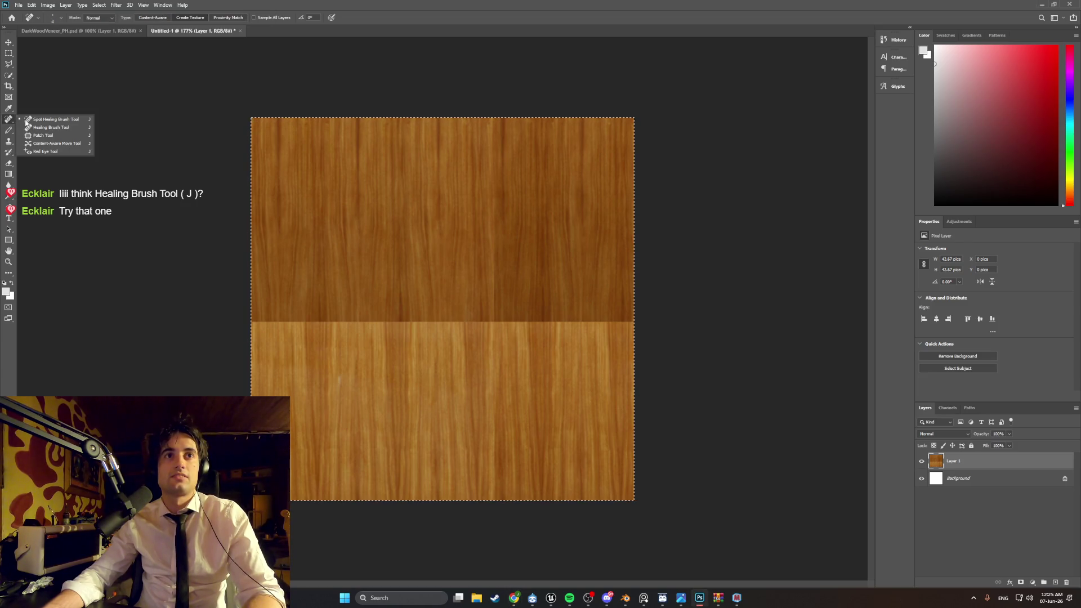
Step: With the Spot Healing Brush, paint strokes along the horizontal seam from left to right
{"action": "left_click", "coordinate": [37, 121]}
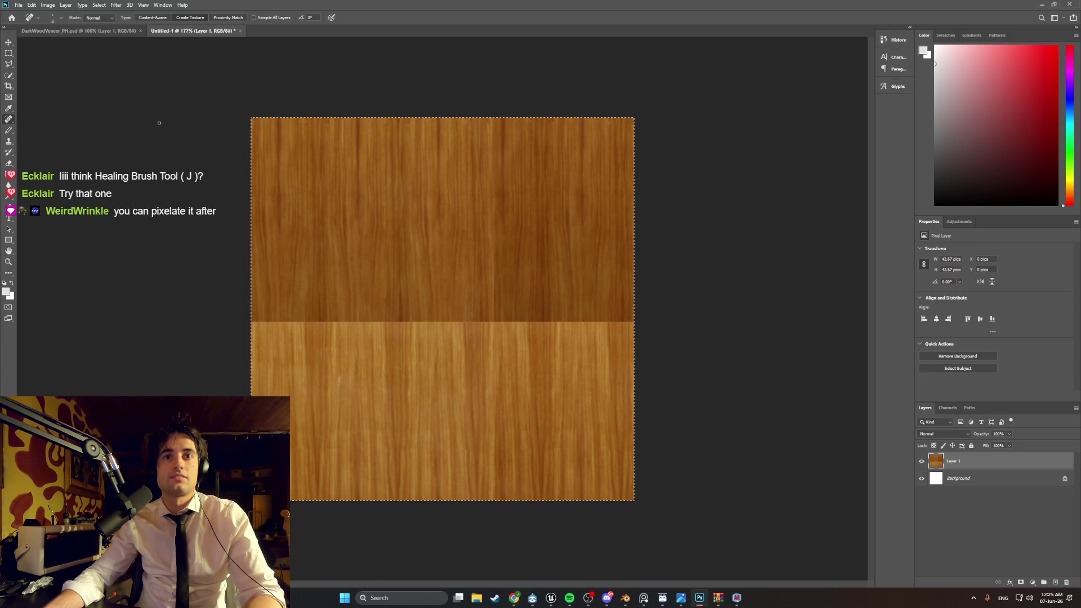
{"action": "left_click", "coordinate": [53, 17]}
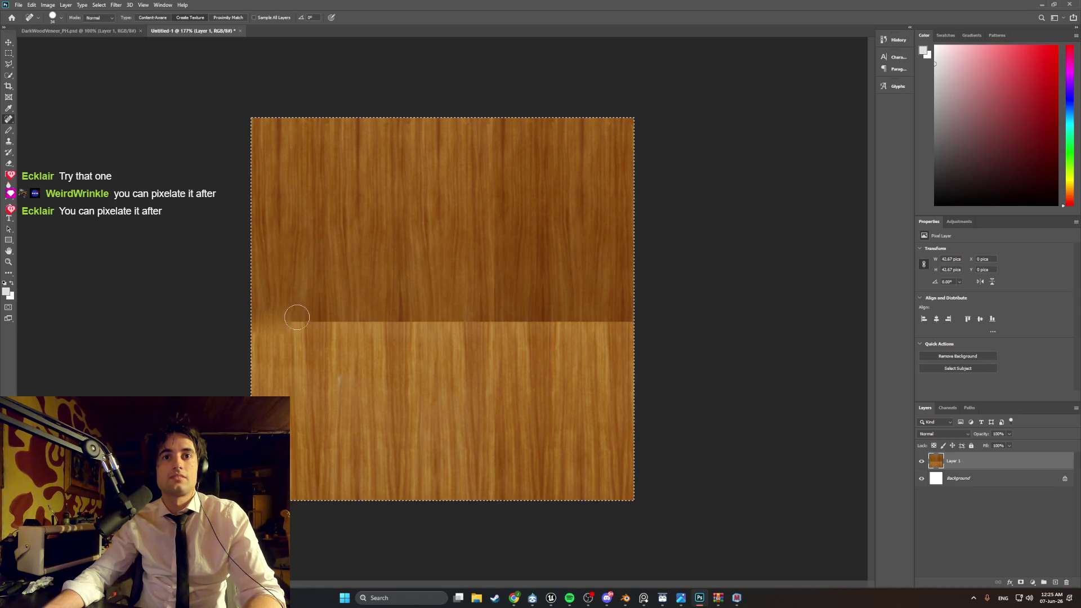
{"action": "left_click_drag", "start_coordinate": [315, 323], "coordinate": [540, 320]}
{"action": "left_click_drag", "start_coordinate": [518, 321], "coordinate": [580, 321]}
{"action": "left_click_drag", "start_coordinate": [580, 322], "coordinate": [619, 323]}
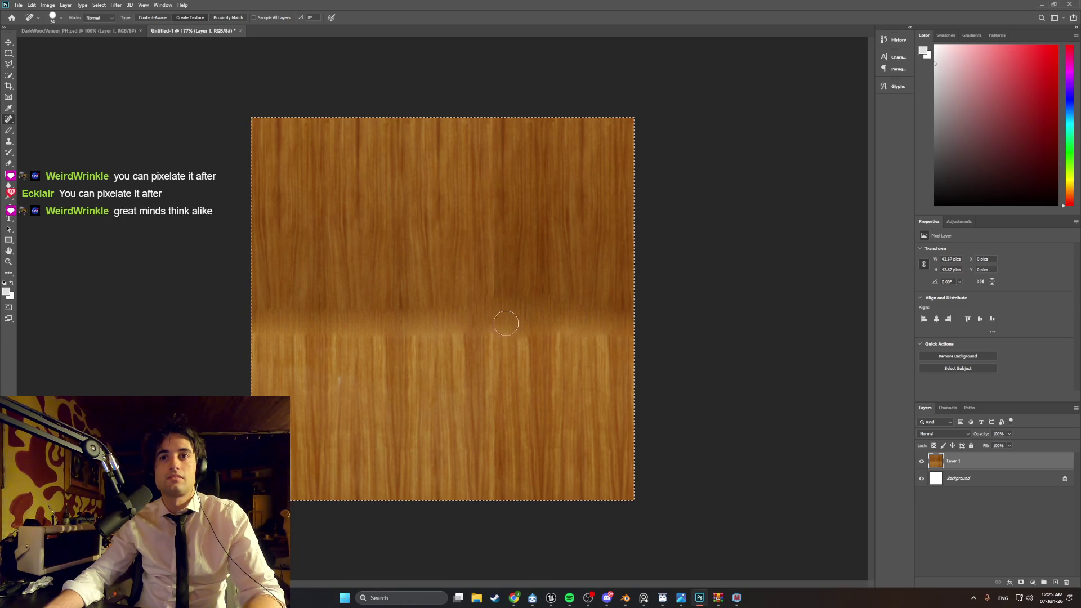
{"action": "left_click_drag", "start_coordinate": [386, 331], "coordinate": [339, 339]}
{"action": "left_click", "coordinate": [564, 324]}
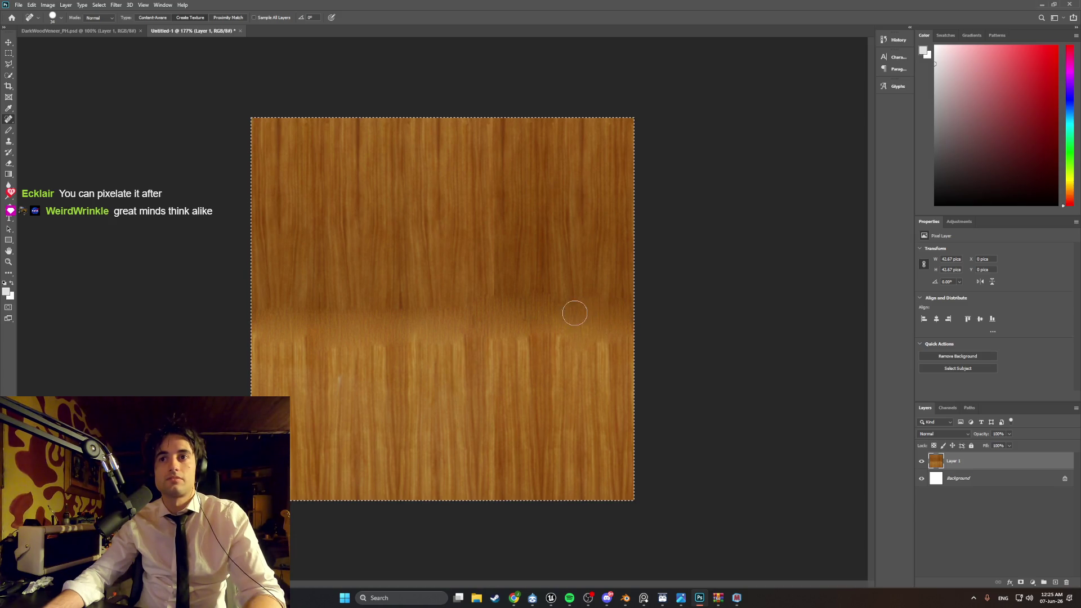
{"action": "left_click", "coordinate": [567, 331]}
{"action": "left_click", "coordinate": [568, 338]}
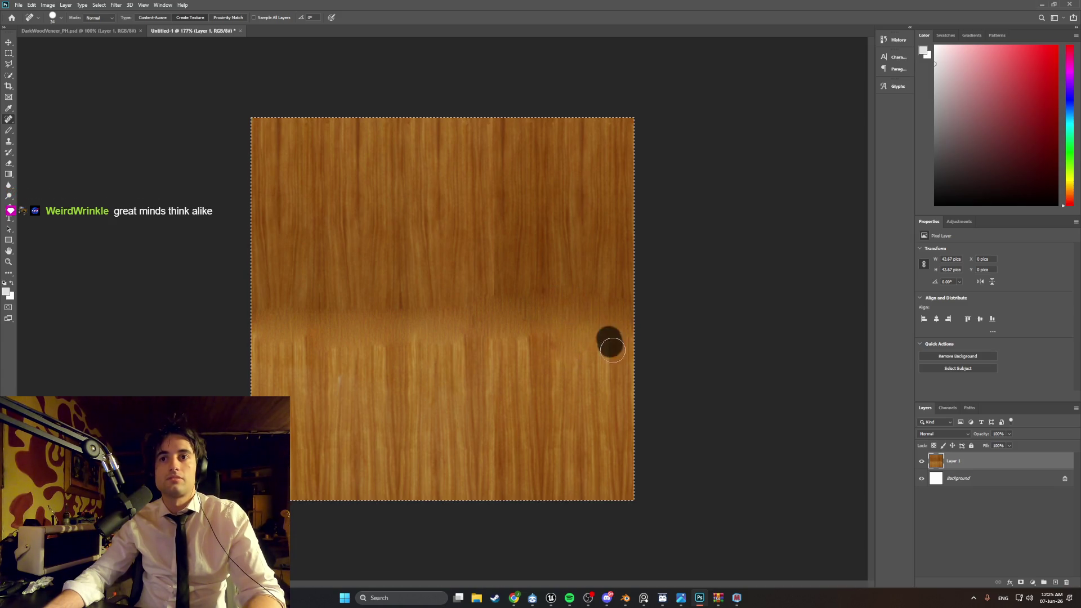
{"action": "left_click_drag", "start_coordinate": [536, 333], "coordinate": [504, 344]}
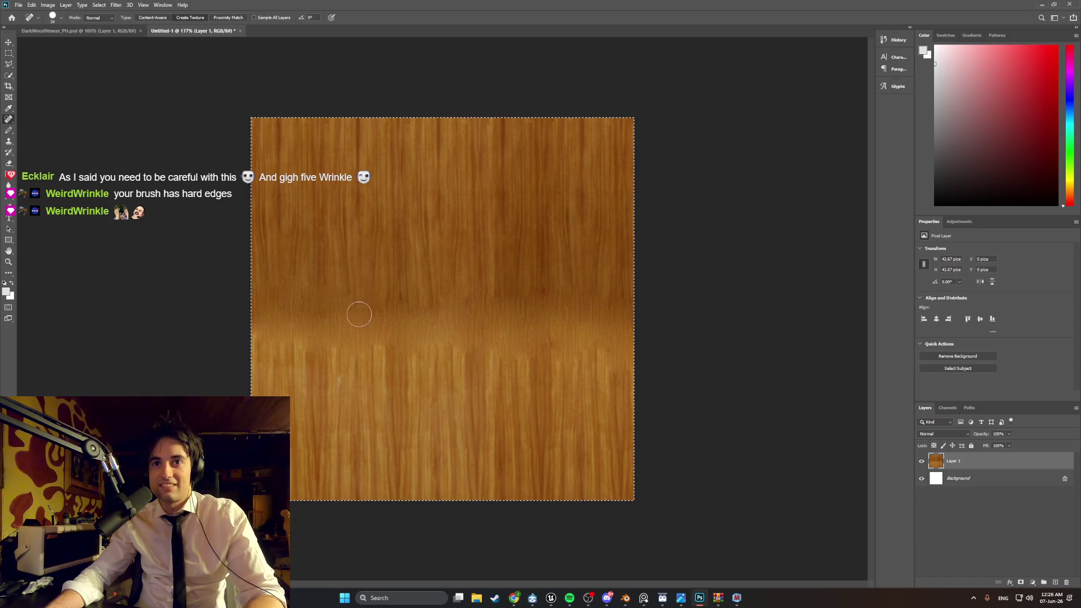
Step: Dab away leftover seam lines from left of centre toward the right
{"action": "left_click", "coordinate": [437, 297]}
{"action": "left_click", "coordinate": [478, 293]}
{"action": "left_click", "coordinate": [493, 296]}
{"action": "left_click", "coordinate": [536, 289]}
{"action": "left_click", "coordinate": [588, 297]}
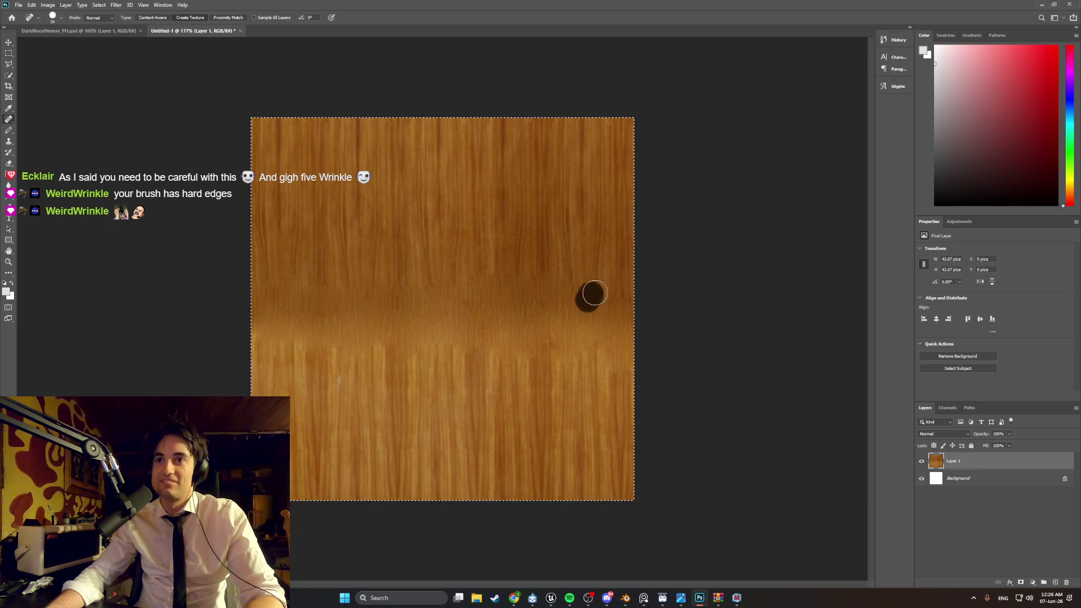
Step: Dab the seam's lower edge from the left edge across to the right, plus streaks above it
{"action": "left_click", "coordinate": [293, 335]}
{"action": "left_click", "coordinate": [264, 338]}
{"action": "left_click", "coordinate": [279, 337]}
{"action": "left_click", "coordinate": [324, 342]}
{"action": "left_click", "coordinate": [387, 348]}
{"action": "left_click", "coordinate": [429, 345]}
{"action": "left_click", "coordinate": [467, 347]}
{"action": "left_click", "coordinate": [520, 351]}
{"action": "left_click", "coordinate": [597, 344]}
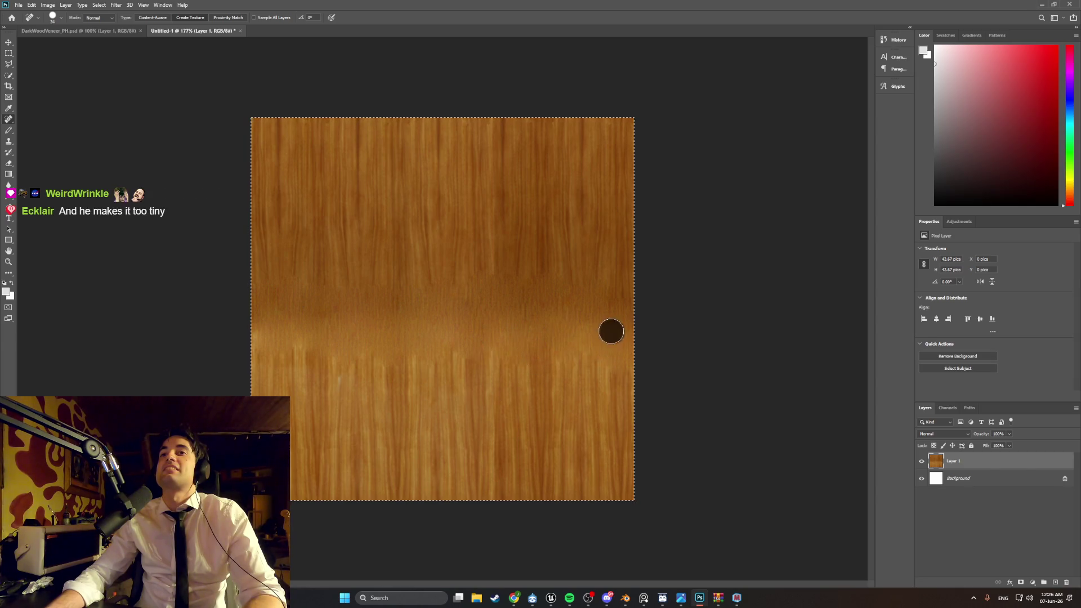
{"action": "left_click", "coordinate": [529, 277]}
{"action": "left_click", "coordinate": [568, 291]}
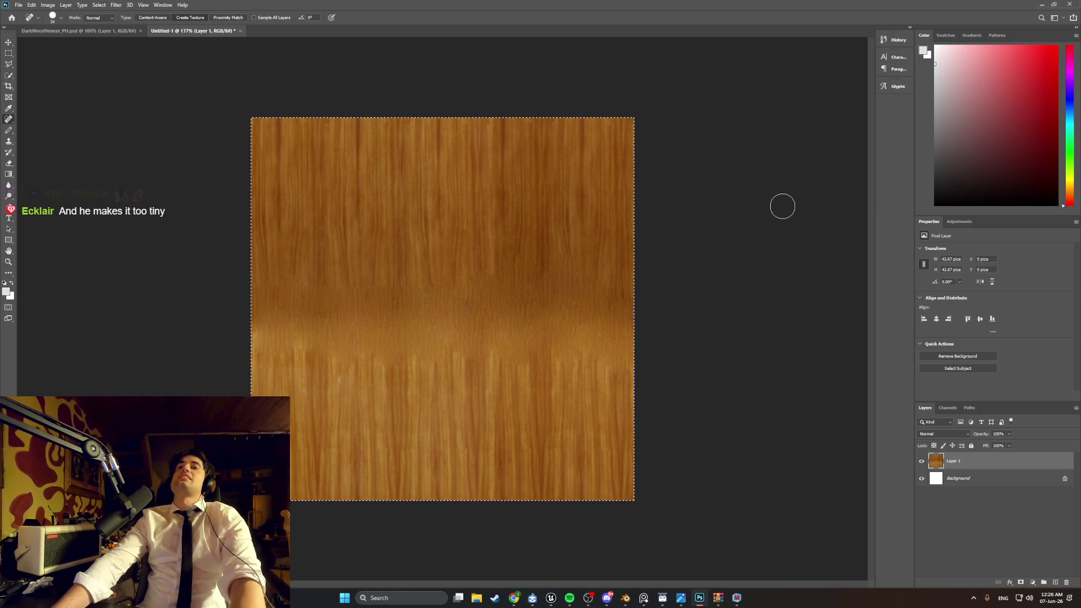
Step: Preview the Mosaic filter at cell size 7, then cancel without applying it
{"action": "left_click", "coordinate": [114, 6]}
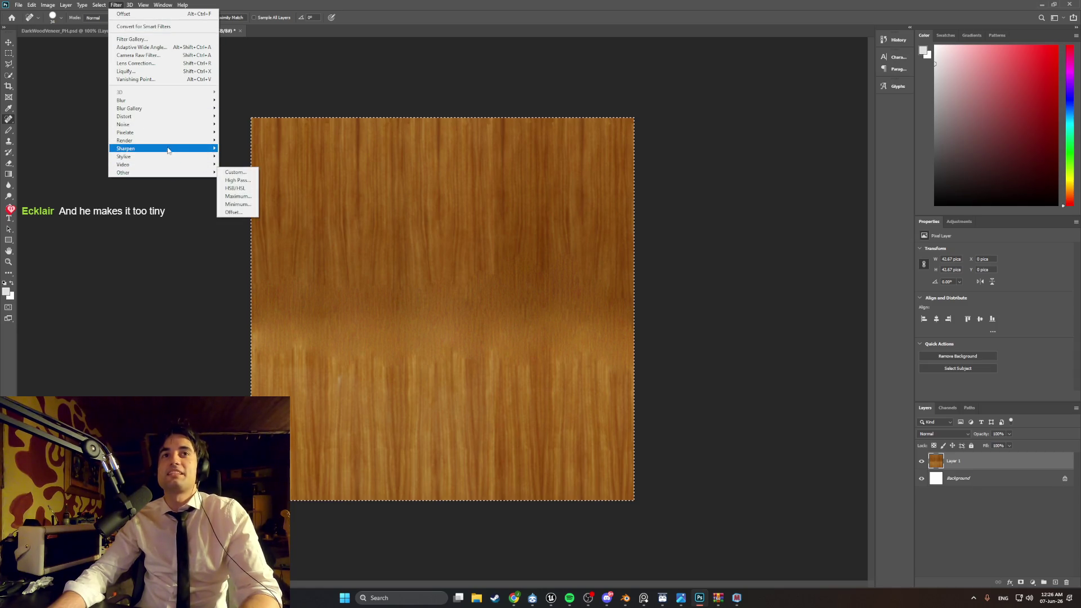
{"action": "mouse_move", "coordinate": [169, 141]}
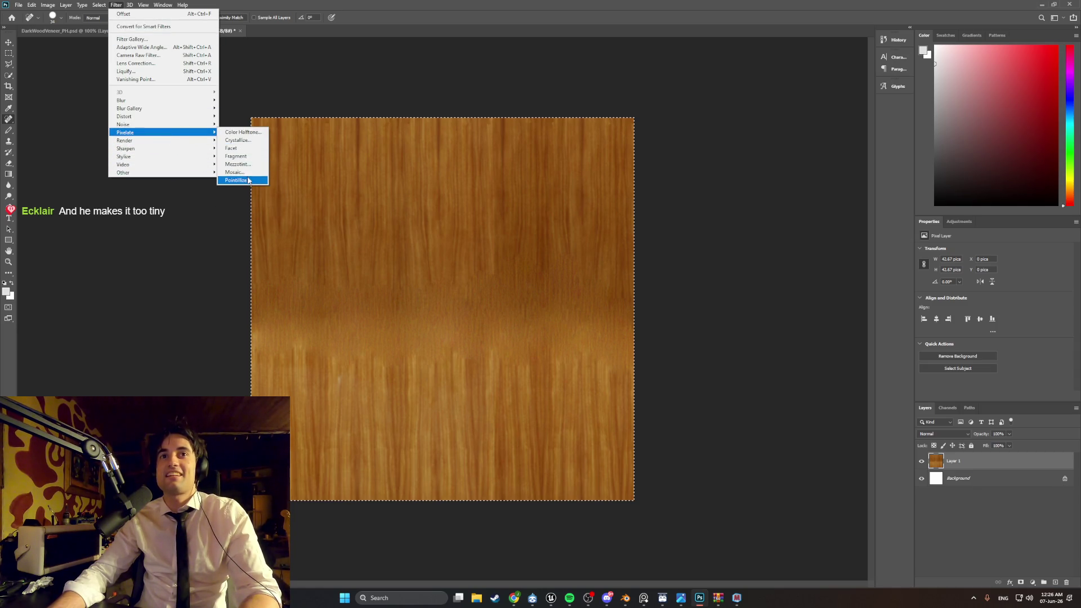
{"action": "left_click", "coordinate": [234, 172]}
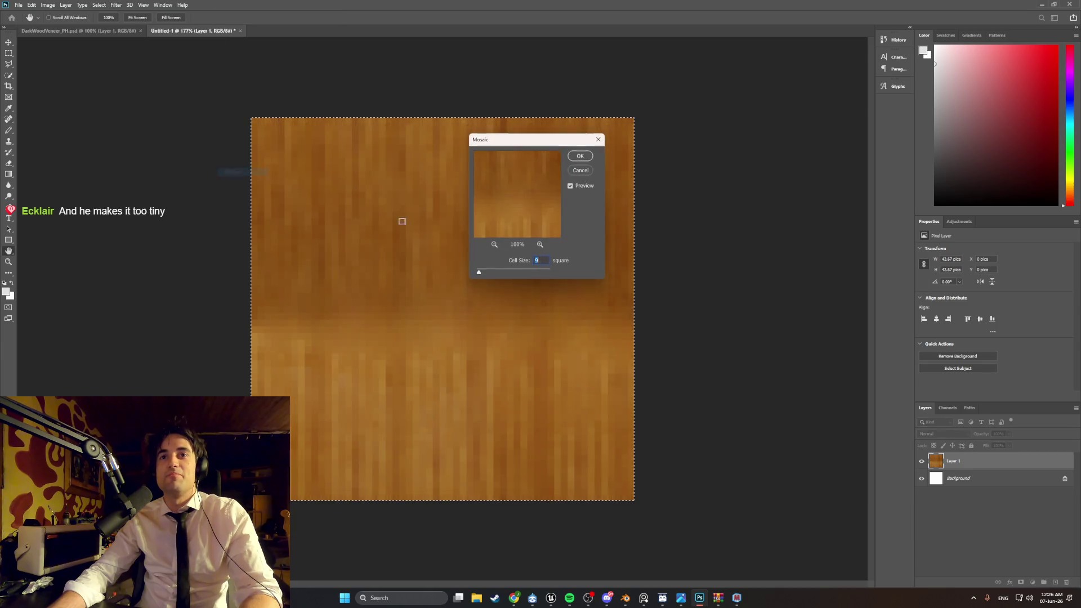
{"action": "left_click", "coordinate": [486, 272]}
{"action": "left_click_drag", "start_coordinate": [486, 274], "coordinate": [484, 273]}
{"action": "type", "text": "7"}
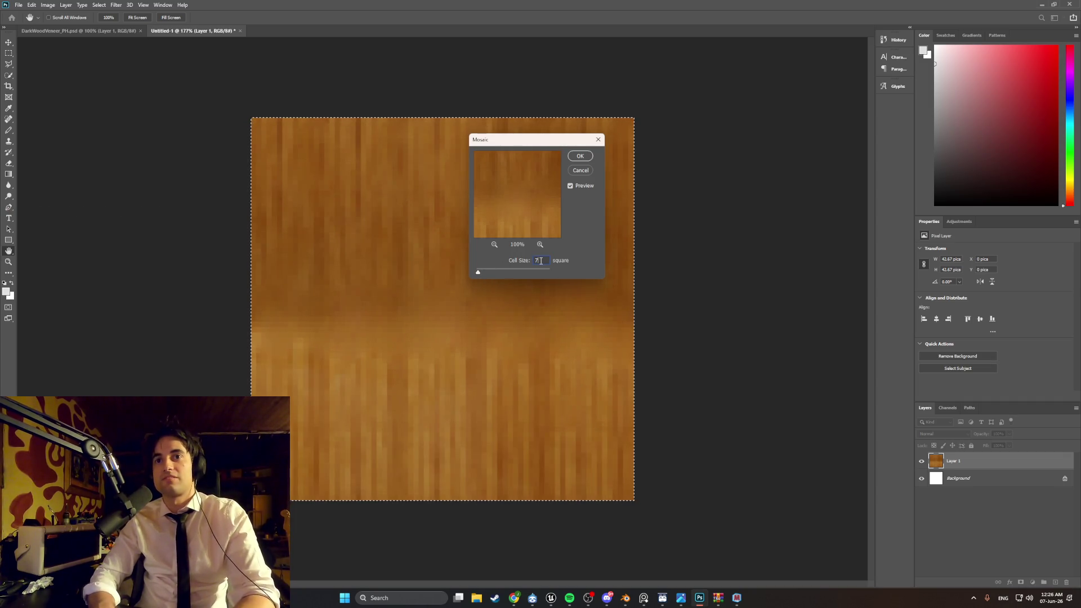
{"action": "mouse_move", "coordinate": [529, 143]}
{"action": "left_mouse_down"}
{"action": "mouse_move", "coordinate": [775, 237]}
{"action": "mouse_move", "coordinate": [757, 234]}
{"action": "left_mouse_up"}
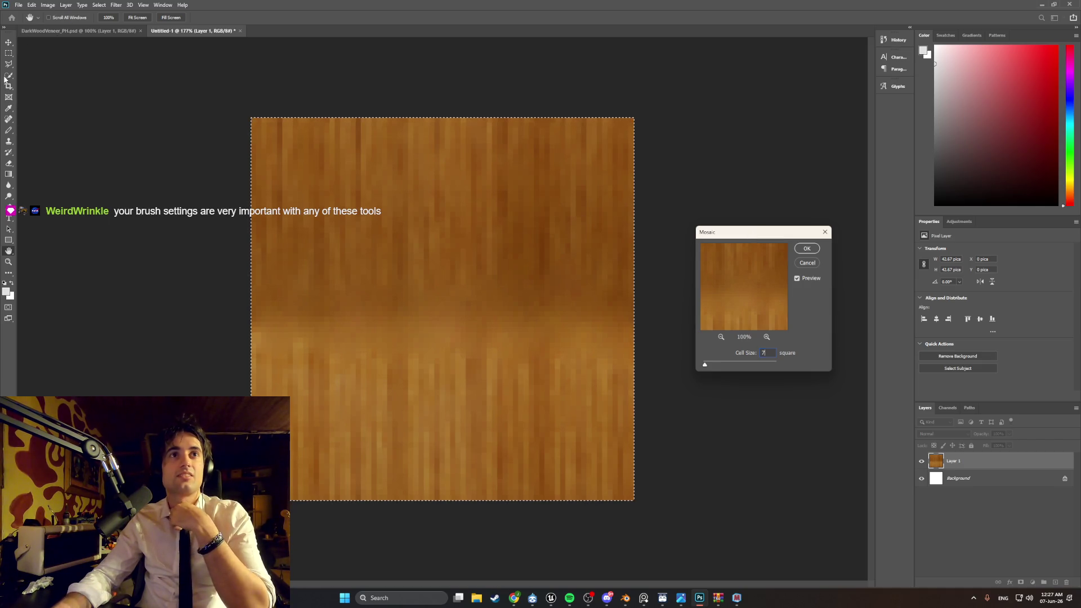
{"action": "left_click", "coordinate": [824, 233]}
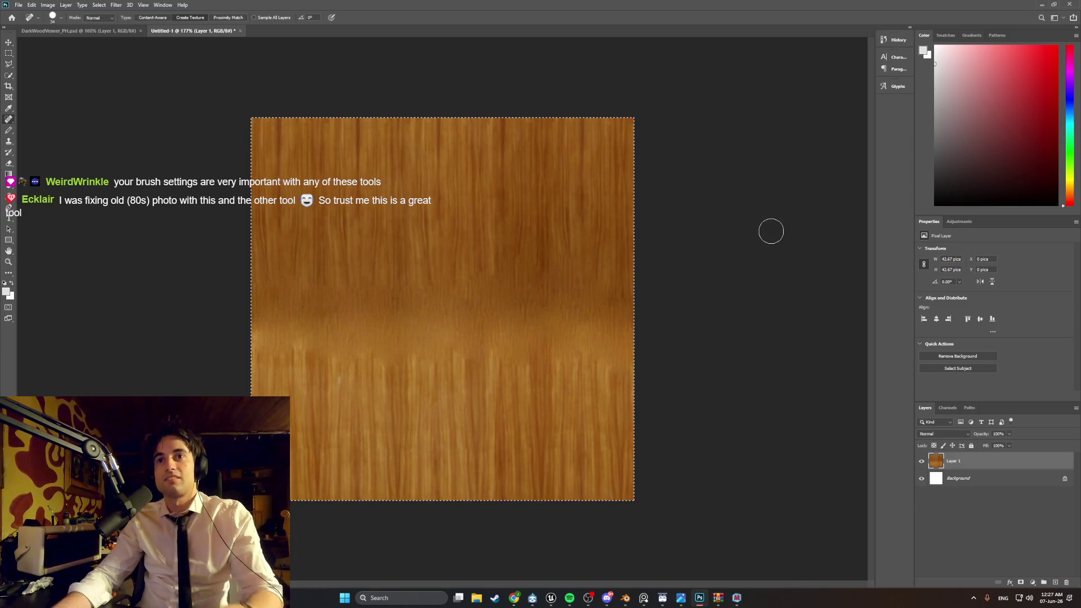
Step: Spot-heal streaks and small spots along the darker seam band
{"action": "left_click", "coordinate": [59, 19]}
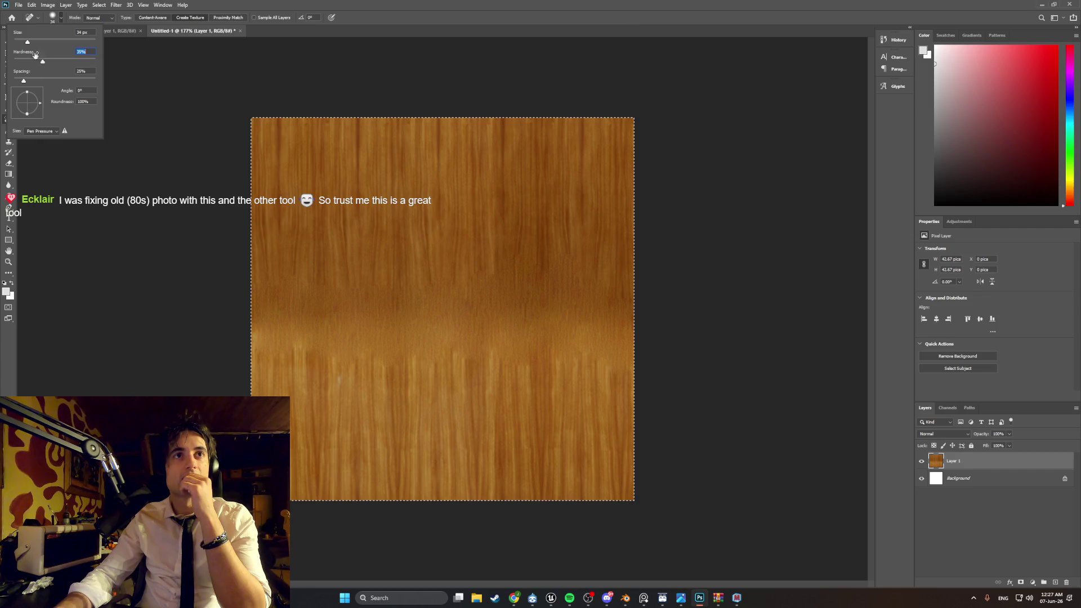
{"action": "left_click", "coordinate": [293, 290]}
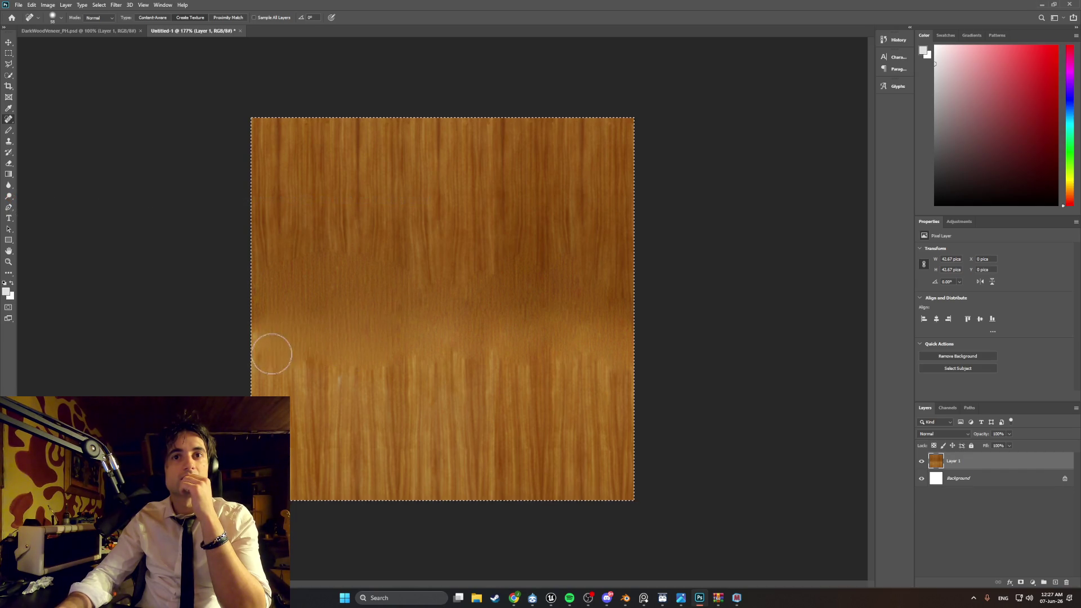
{"action": "left_click_drag", "start_coordinate": [426, 348], "coordinate": [436, 332]}
{"action": "left_click_drag", "start_coordinate": [469, 364], "coordinate": [471, 350]}
{"action": "mouse_move", "coordinate": [582, 357]}
{"action": "left_mouse_down"}
{"action": "mouse_move", "coordinate": [591, 374]}
{"action": "mouse_move", "coordinate": [572, 333]}
{"action": "left_mouse_up"}
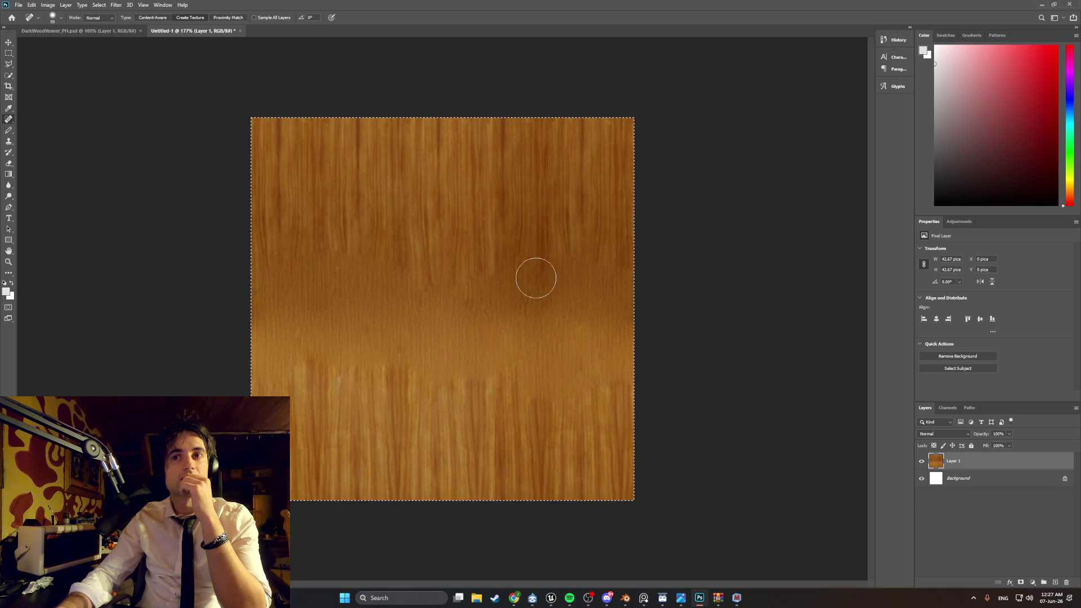
{"action": "left_click_drag", "start_coordinate": [471, 277], "coordinate": [433, 271]}
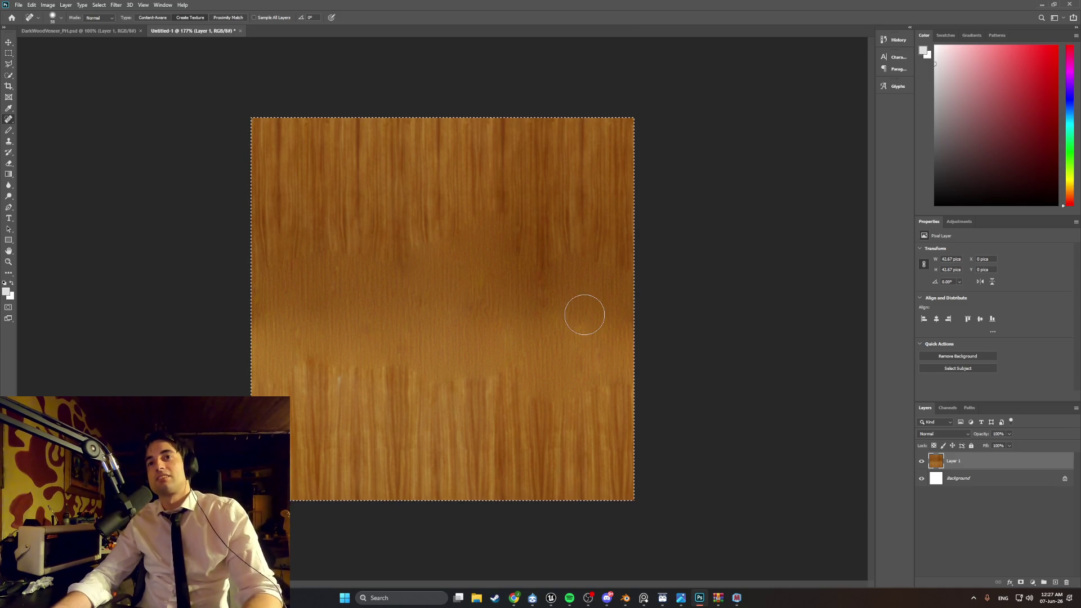
{"action": "left_click", "coordinate": [309, 350]}
{"action": "left_click", "coordinate": [318, 379]}
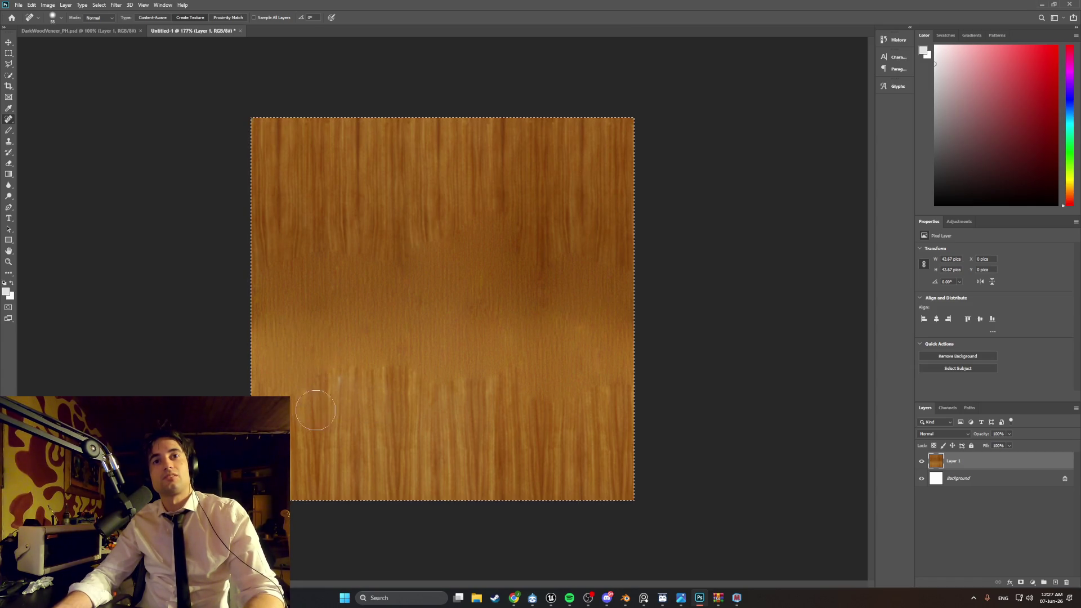
Step: Set the healing brush to 58 px and heal spots in the upper wood grain
{"action": "left_click", "coordinate": [49, 20]}
{"action": "left_click", "coordinate": [47, 62]}
{"action": "key", "text": "Return"}
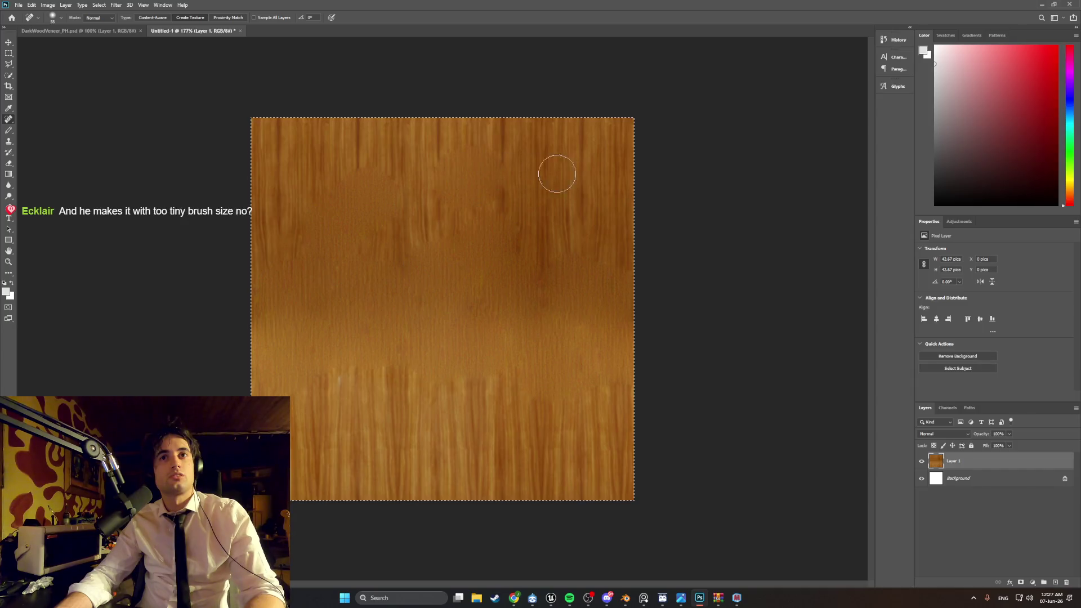
{"action": "left_click_drag", "start_coordinate": [560, 239], "coordinate": [545, 265]}
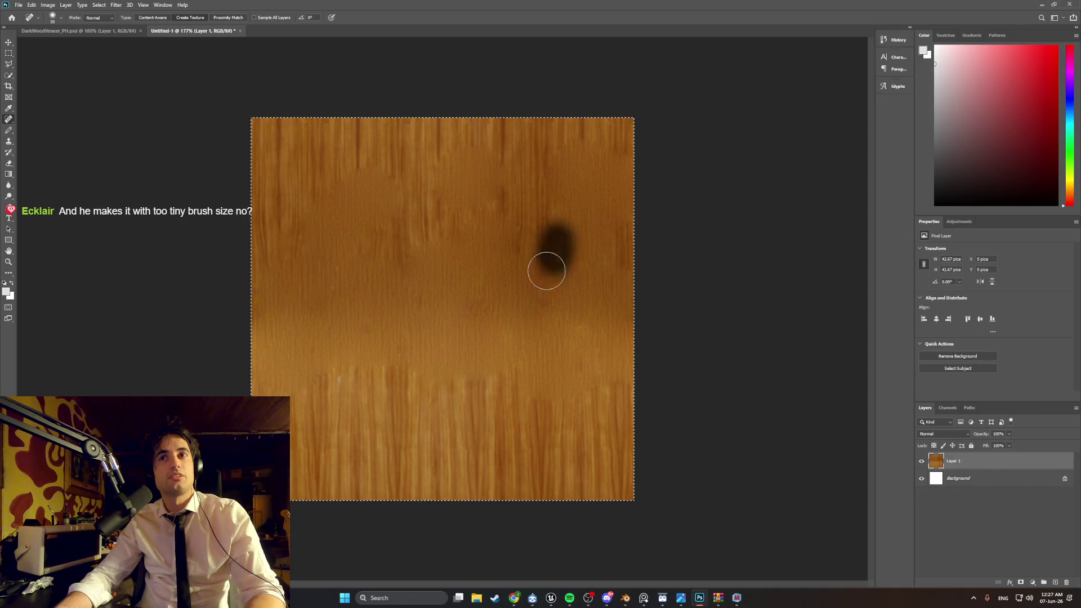
{"action": "left_click", "coordinate": [473, 199]}
{"action": "left_click", "coordinate": [397, 206]}
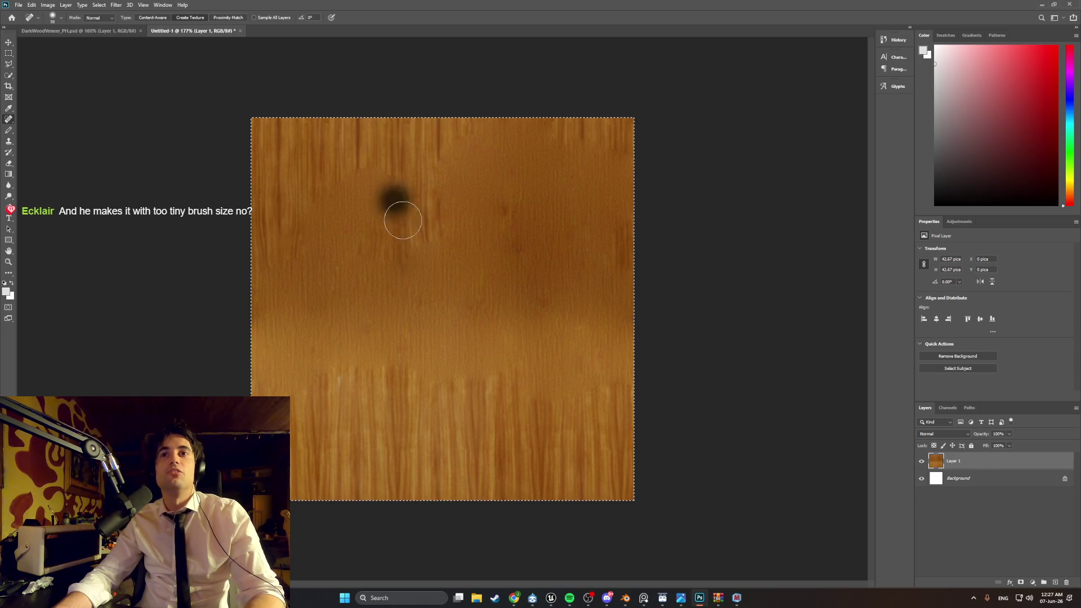
Step: Heal the whole texture with a 5000 px brush, then reduce the brush to 190
{"action": "left_click", "coordinate": [56, 19]}
{"action": "type", "text": "5000"}
{"action": "key", "text": "Return"}
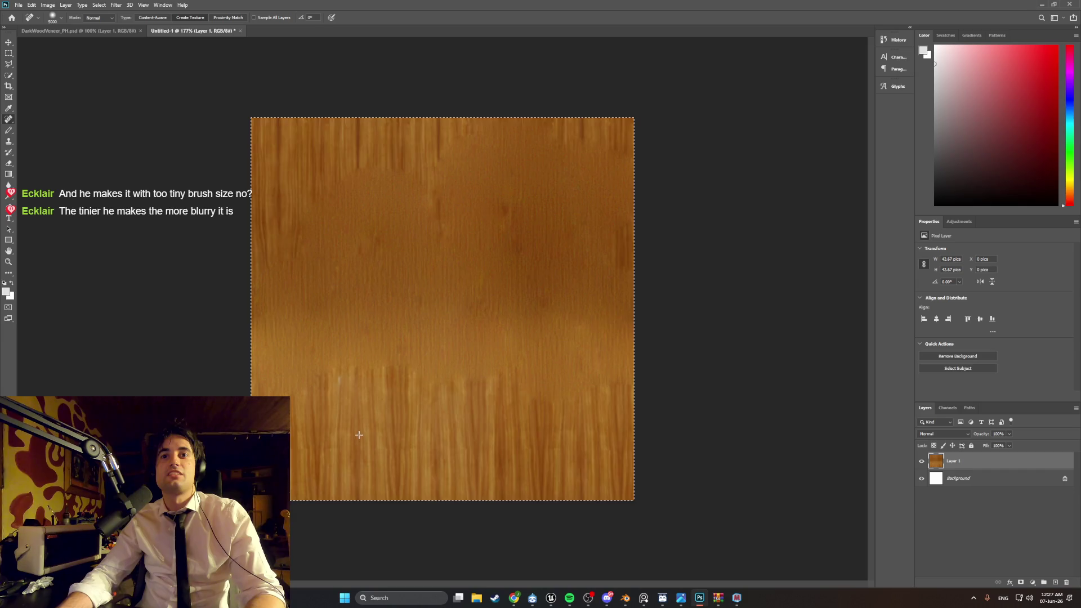
{"action": "left_click", "coordinate": [410, 324]}
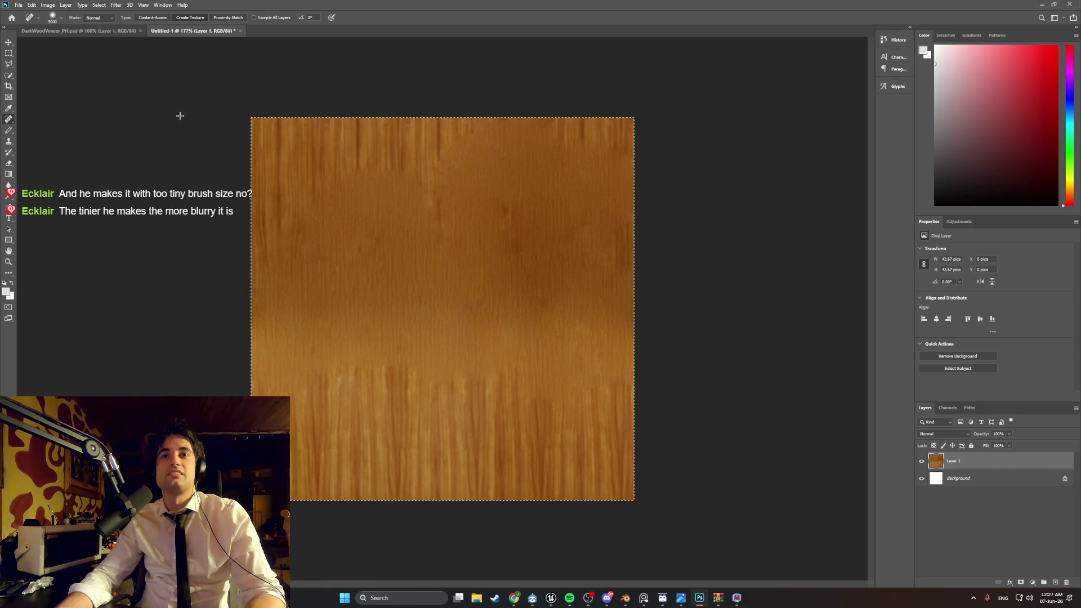
{"action": "left_click", "coordinate": [57, 18]}
{"action": "left_click_drag", "start_coordinate": [80, 39], "coordinate": [22, 40]}
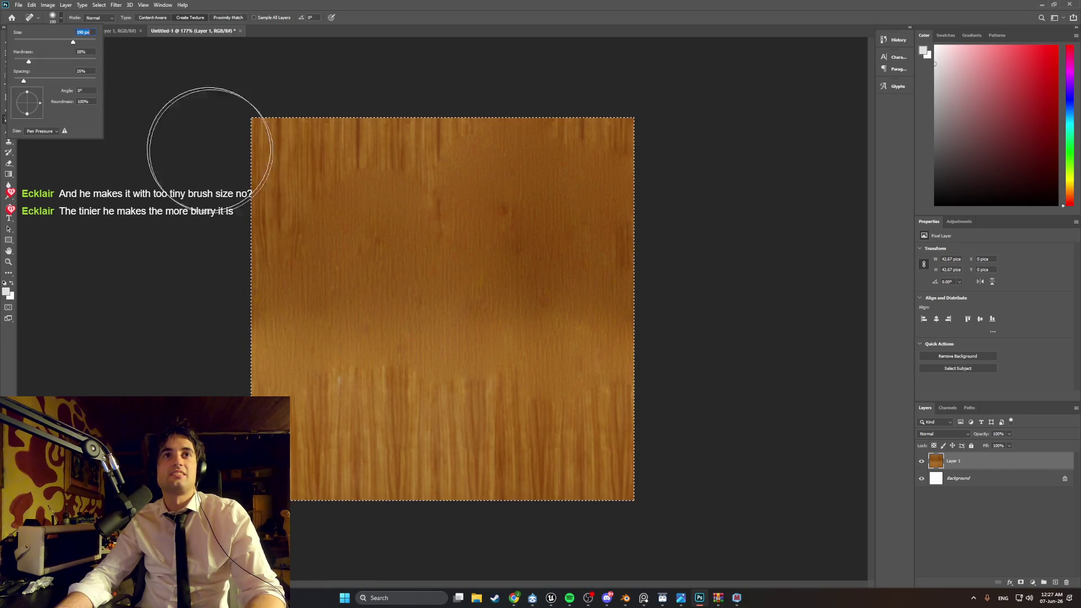
Step: Heal the wood's centre and upper areas with the 190 px brush, then bring YouTube forward
{"action": "left_click", "coordinate": [250, 228]}
{"action": "mouse_move", "coordinate": [249, 228]}
{"action": "left_mouse_down"}
{"action": "mouse_move", "coordinate": [321, 332]}
{"action": "mouse_move", "coordinate": [326, 483]}
{"action": "mouse_move", "coordinate": [495, 442]}
{"action": "mouse_move", "coordinate": [558, 326]}
{"action": "left_mouse_up"}
{"action": "mouse_move", "coordinate": [475, 300]}
{"action": "left_mouse_down"}
{"action": "mouse_move", "coordinate": [459, 249]}
{"action": "mouse_move", "coordinate": [501, 237]}
{"action": "left_mouse_up"}
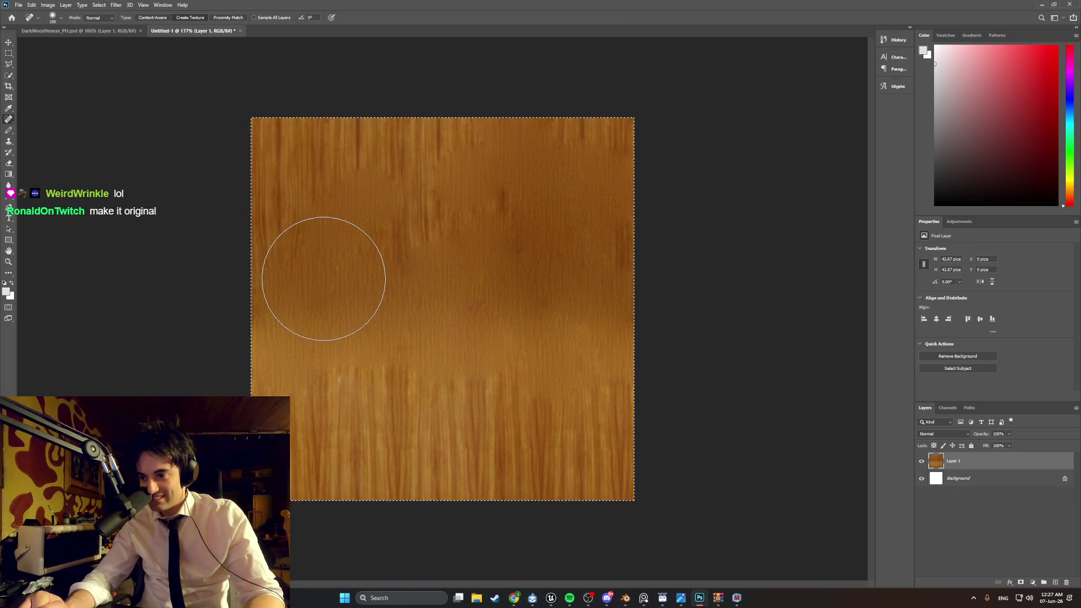
{"action": "left_click", "coordinate": [324, 279]}
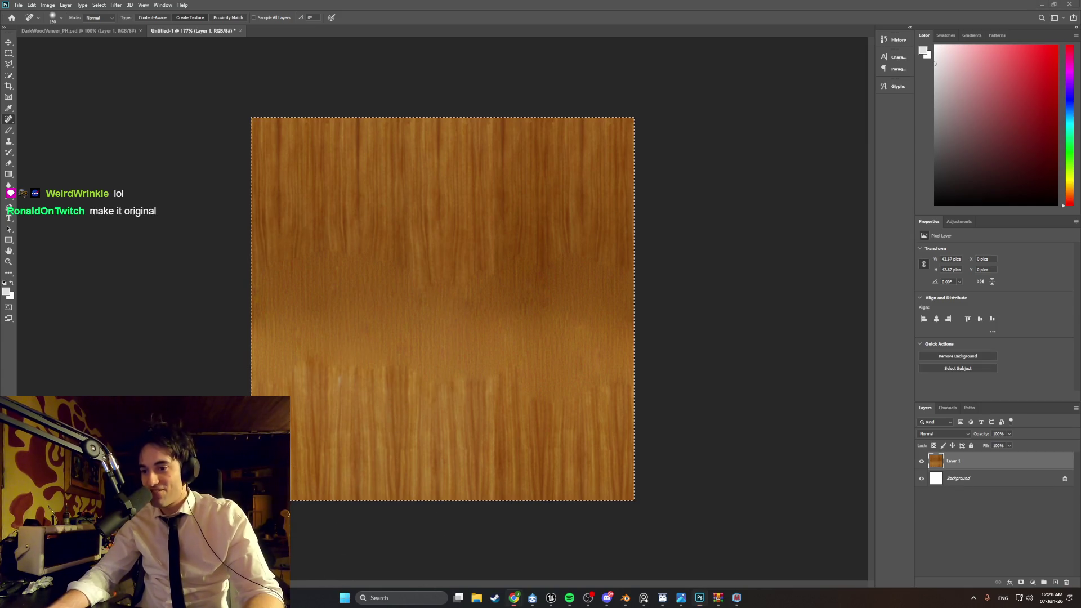
{"action": "mouse_move", "coordinate": [520, 600]}
{"action": "left_click", "coordinate": [539, 539]}
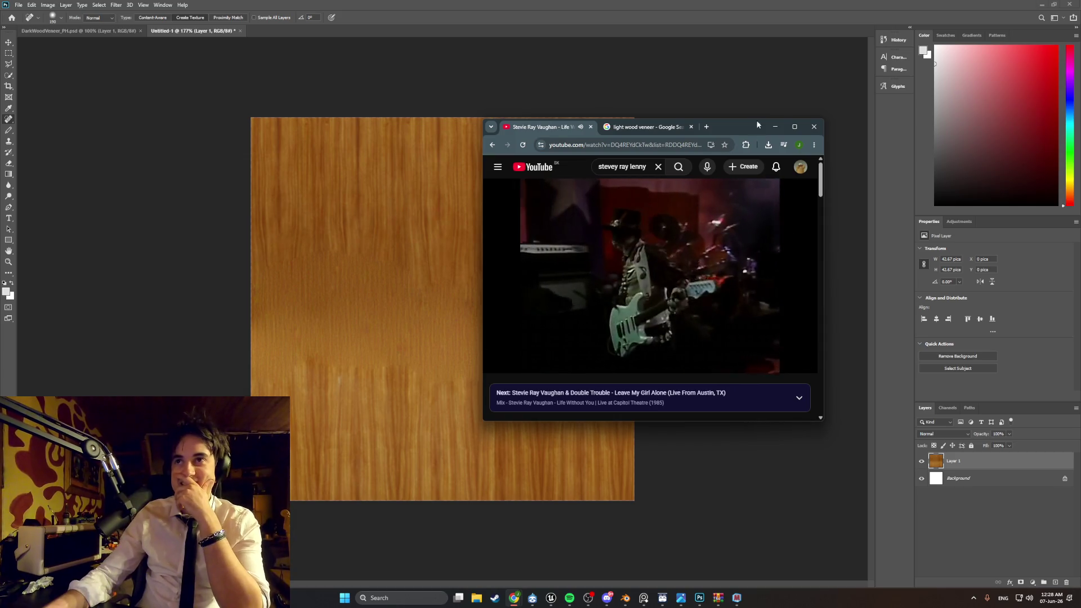
Step: Scroll through the light wood veneer image results and close the open preview
{"action": "left_click", "coordinate": [647, 127]}
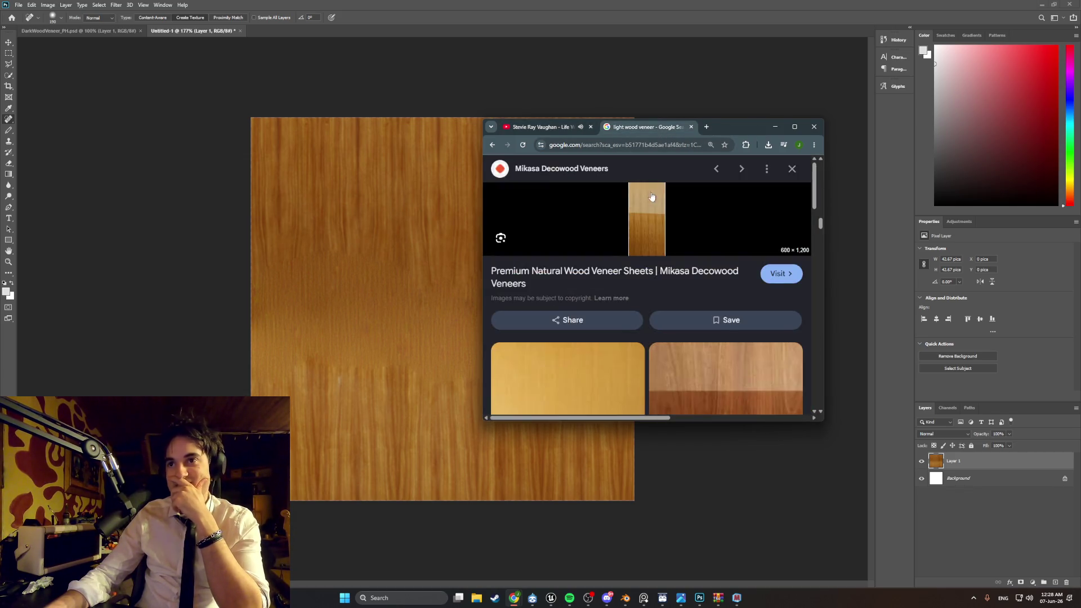
{"action": "scroll", "coordinate": [687, 290], "scroll_direction": "down", "scroll_amount": 5}
{"action": "scroll", "coordinate": [677, 290], "scroll_direction": "down", "scroll_amount": 5}
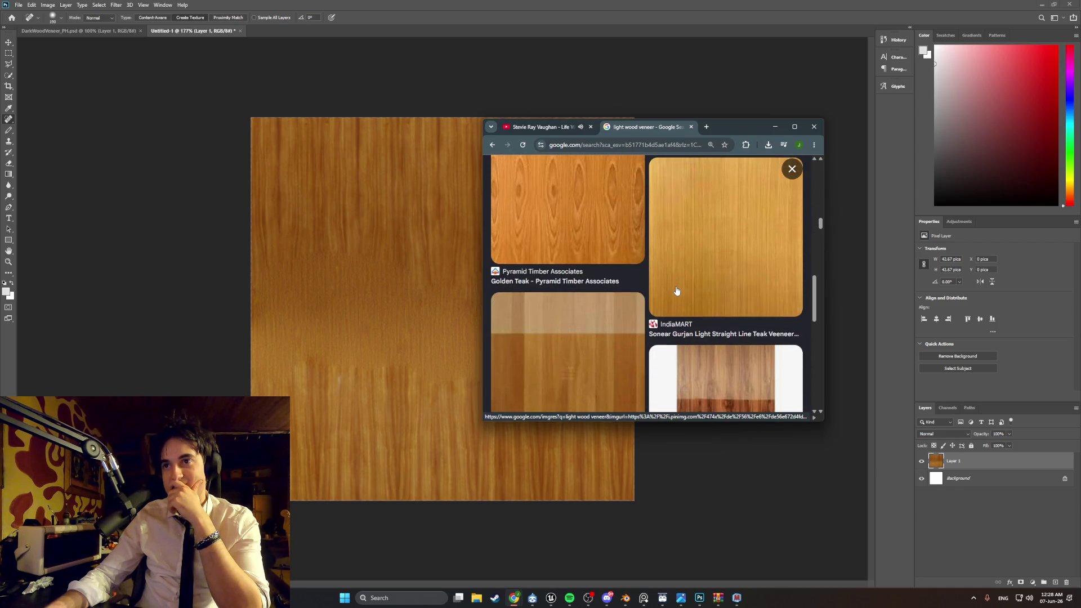
{"action": "scroll", "coordinate": [677, 291], "scroll_direction": "down", "scroll_amount": 3}
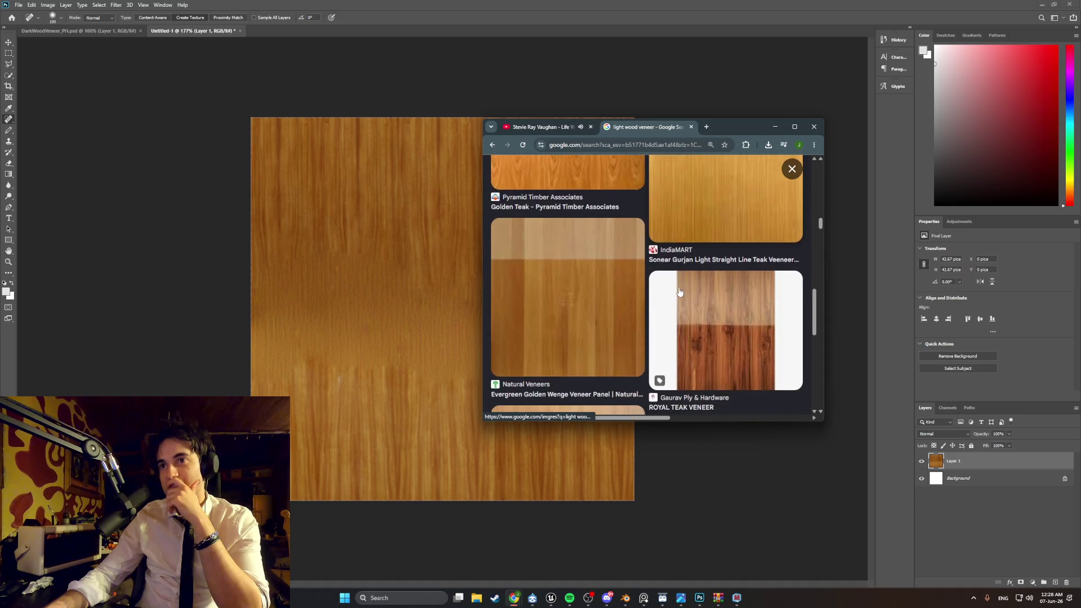
{"action": "left_click", "coordinate": [643, 599]}
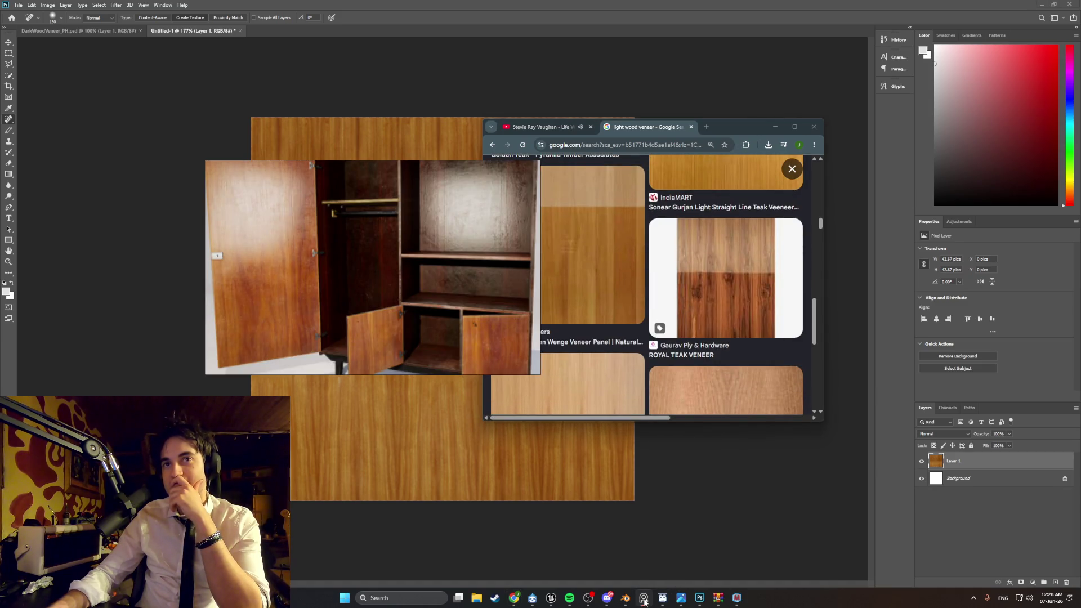
{"action": "left_click", "coordinate": [609, 179]}
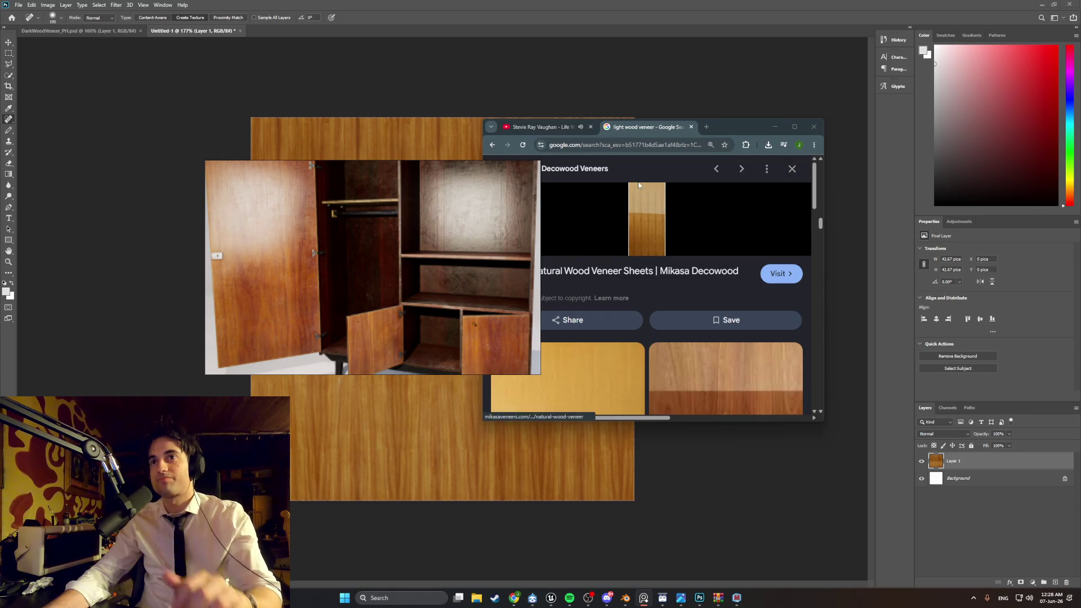
{"action": "left_click", "coordinate": [789, 176]}
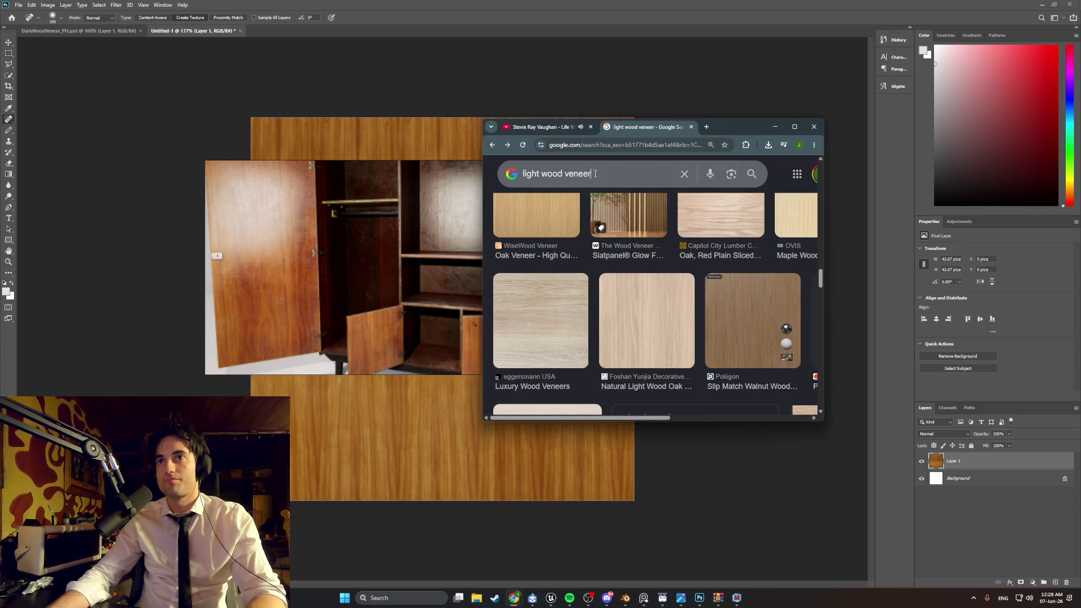
Step: Search Google Images for 'old furniture wood veneer' and skim the results
{"action": "left_click_drag", "start_coordinate": [579, 174], "coordinate": [577, 174]}
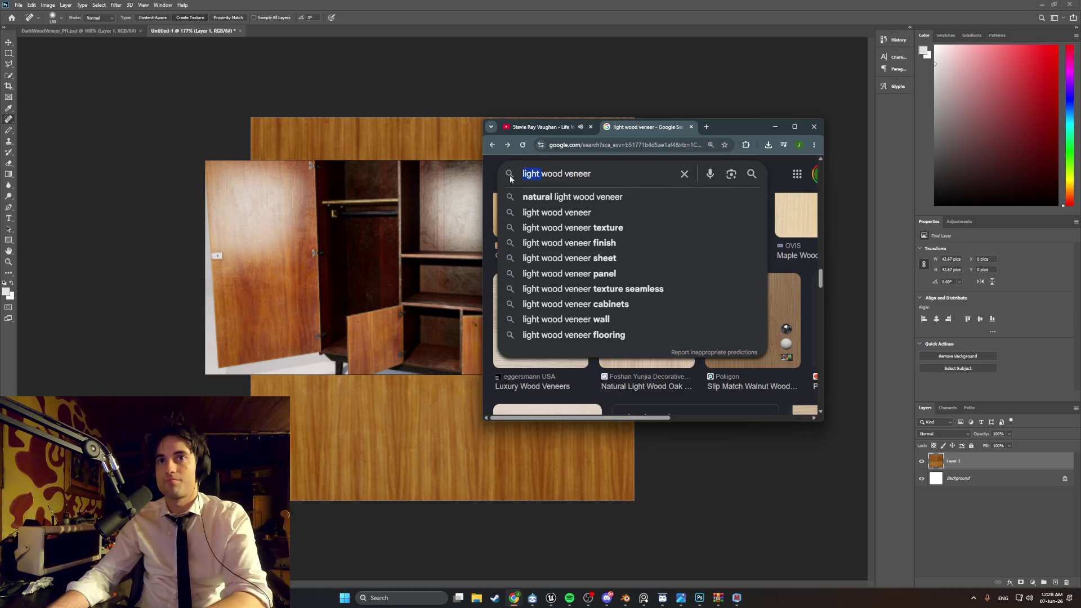
{"action": "key", "text": "BackSpace"}
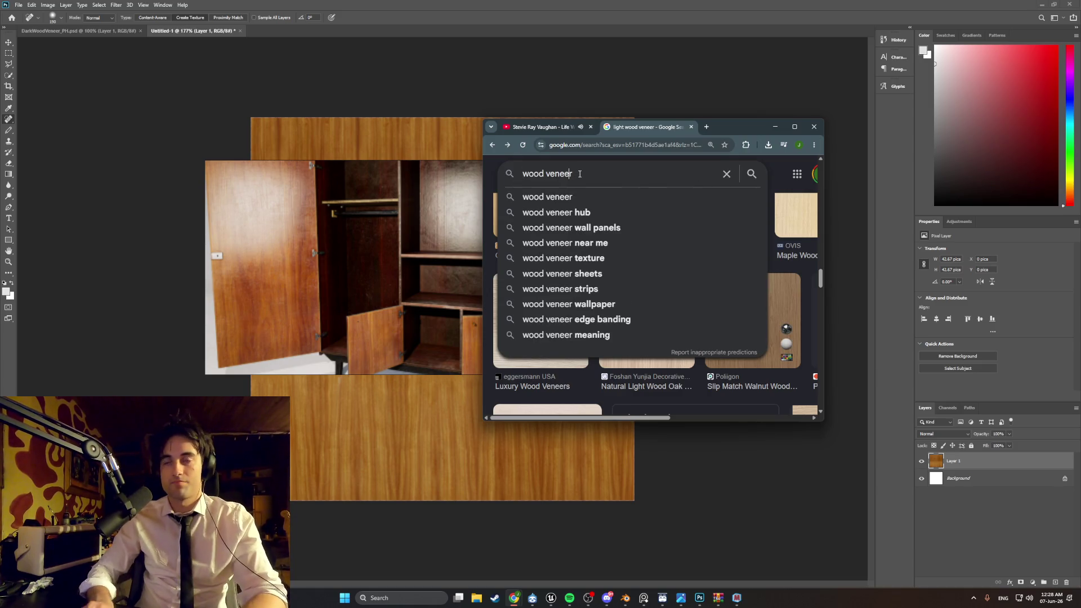
{"action": "type", "text": "old furniture"}
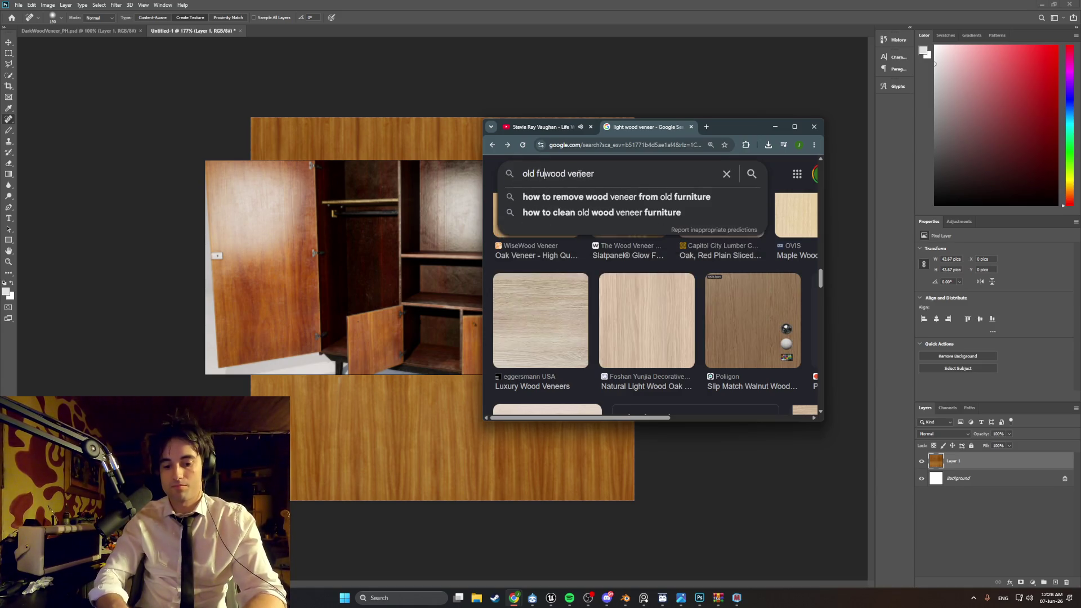
{"action": "key", "text": "Return"}
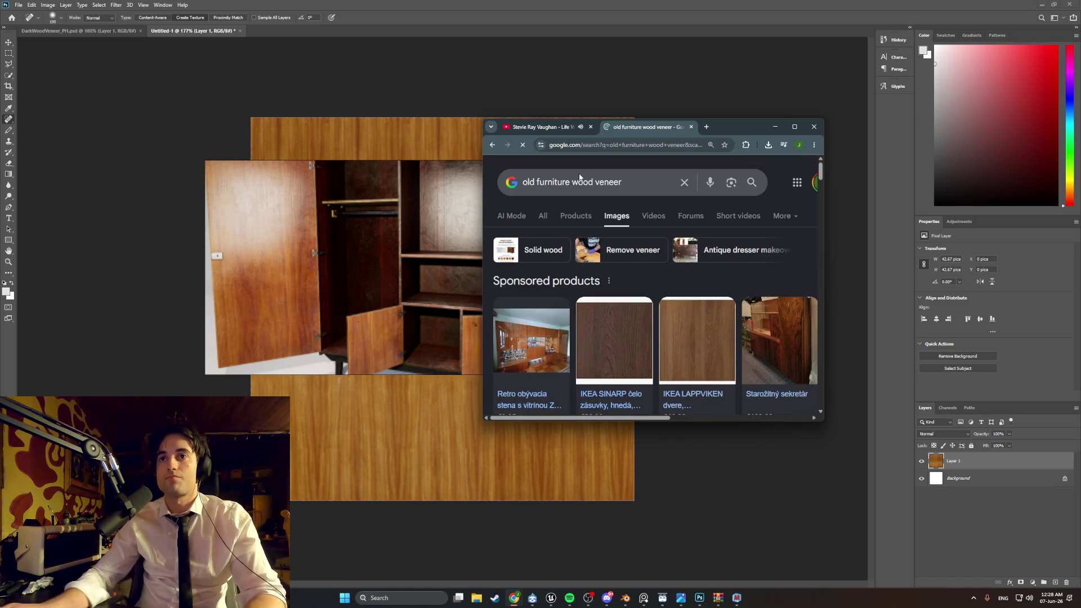
{"action": "scroll", "coordinate": [631, 259], "scroll_direction": "down", "scroll_amount": 5}
{"action": "scroll", "coordinate": [631, 259], "scroll_direction": "down", "scroll_amount": 10}
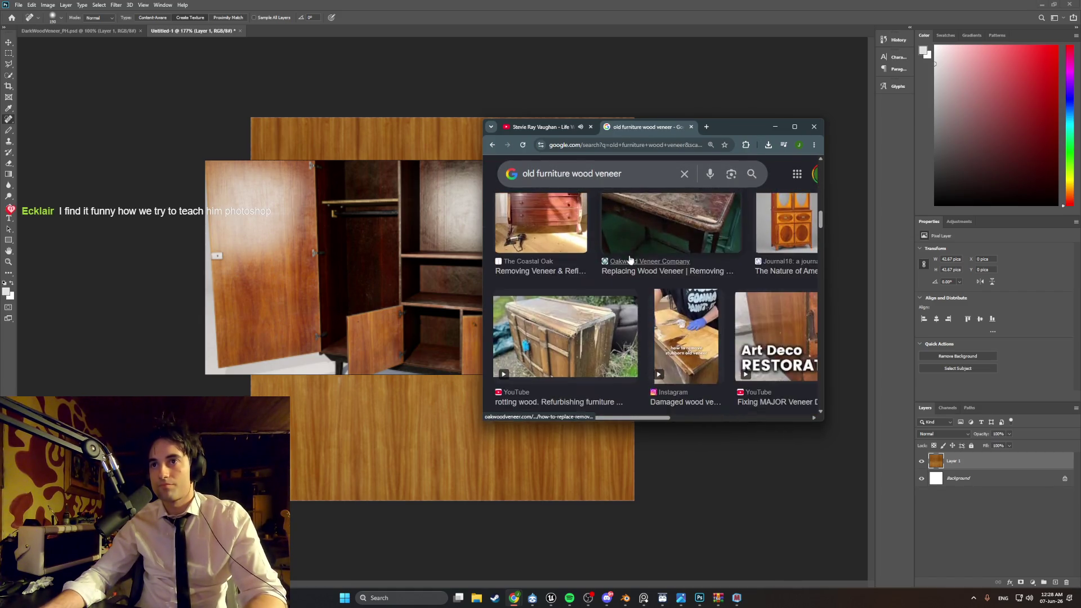
{"action": "scroll", "coordinate": [630, 260], "scroll_direction": "up", "scroll_amount": 3}
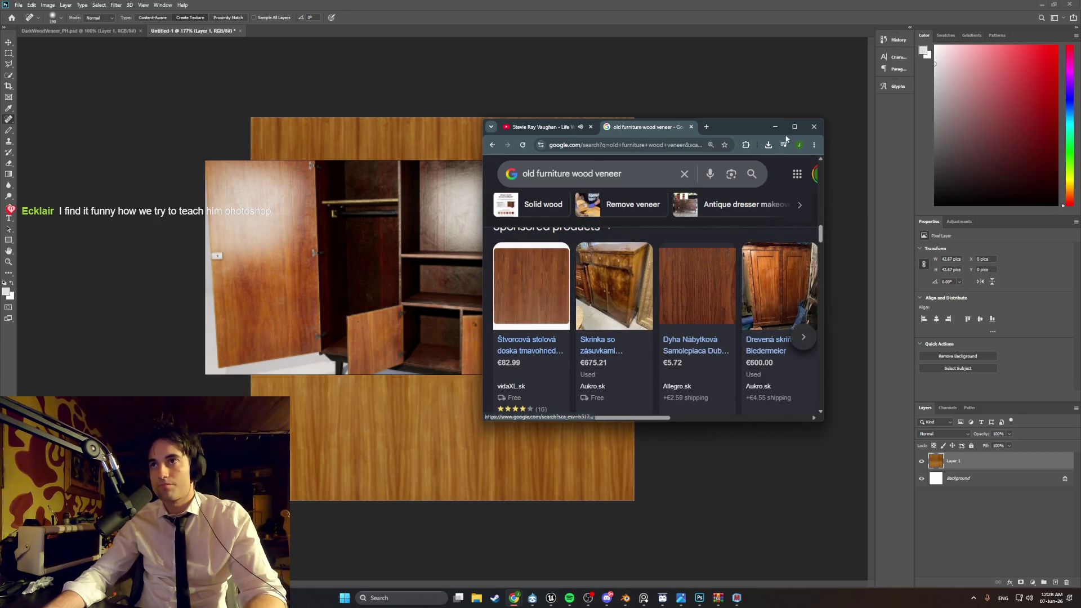
Step: Maximize Chrome, open the STOV Teak Highboard close-up preview, and start a screen capture
{"action": "left_click", "coordinate": [794, 127]}
{"action": "scroll", "coordinate": [609, 255], "scroll_direction": "down", "scroll_amount": 15}
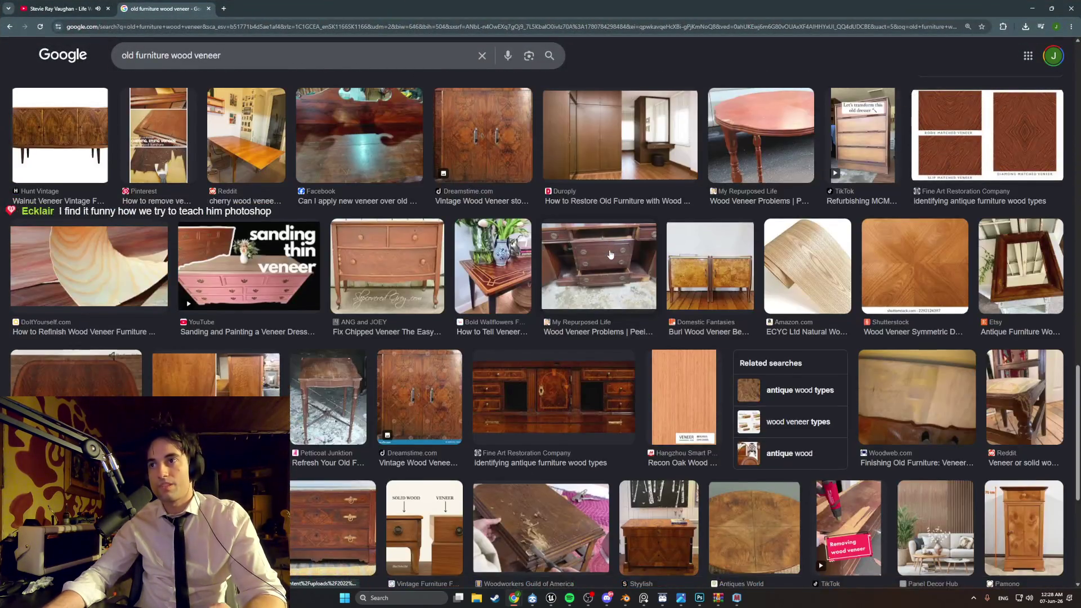
{"action": "scroll", "coordinate": [609, 254], "scroll_direction": "down", "scroll_amount": 15}
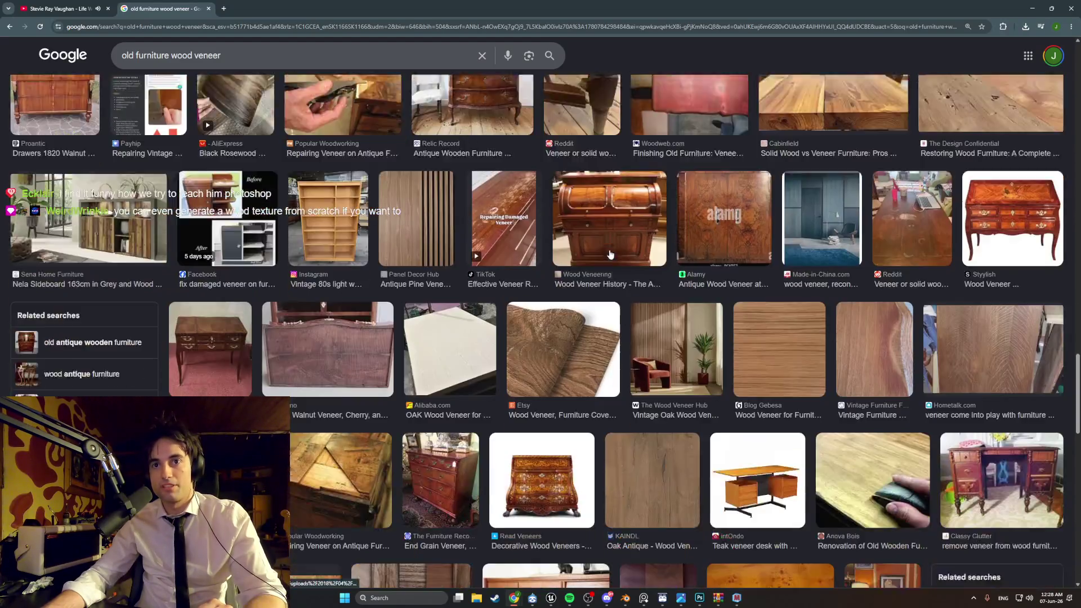
{"action": "scroll", "coordinate": [610, 255], "scroll_direction": "down", "scroll_amount": 7}
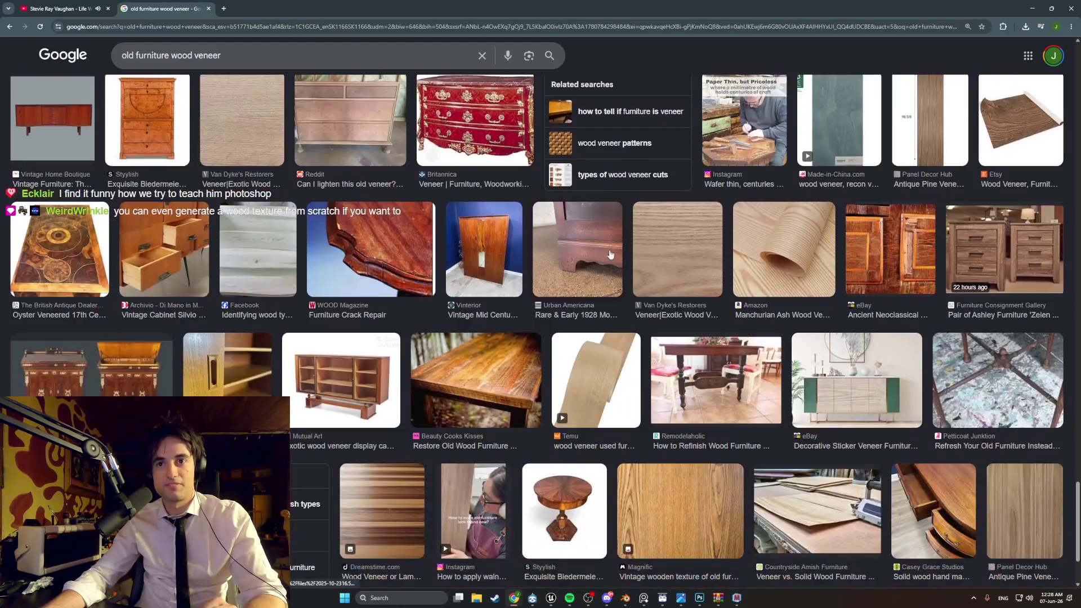
{"action": "scroll", "coordinate": [609, 254], "scroll_direction": "down", "scroll_amount": 5}
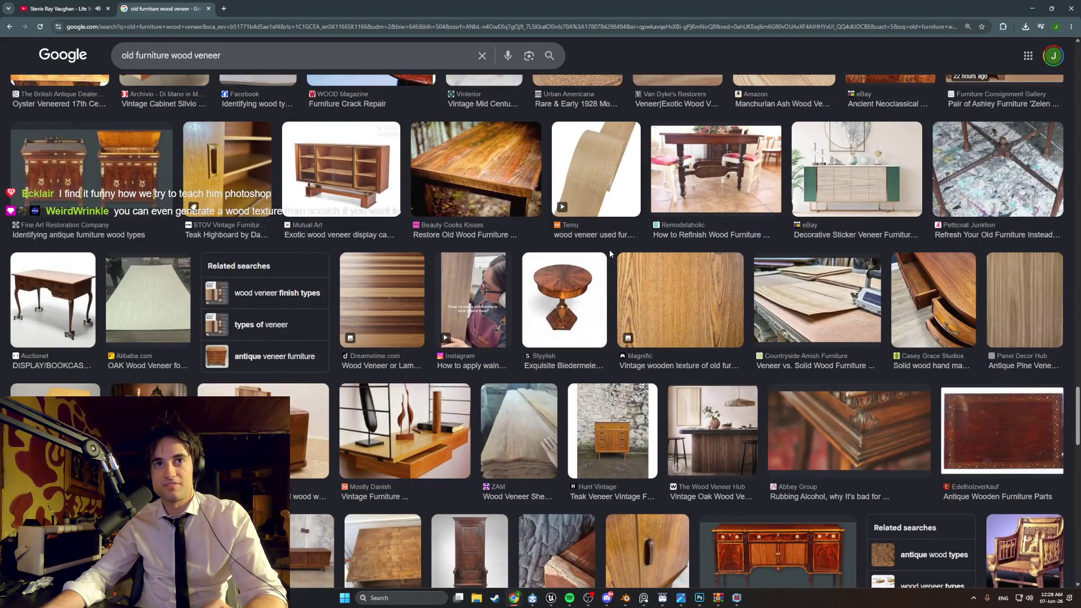
{"action": "left_click", "coordinate": [610, 249]}
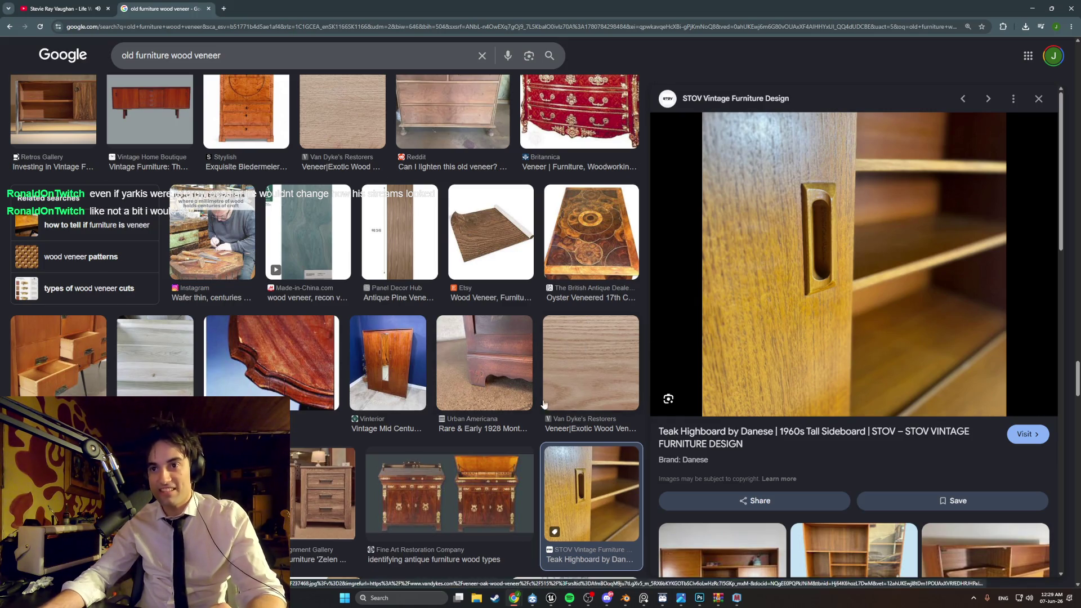
{"action": "scroll", "coordinate": [539, 408], "scroll_direction": "down", "scroll_amount": 10}
{"action": "scroll", "coordinate": [539, 408], "scroll_direction": "down", "scroll_amount": 5}
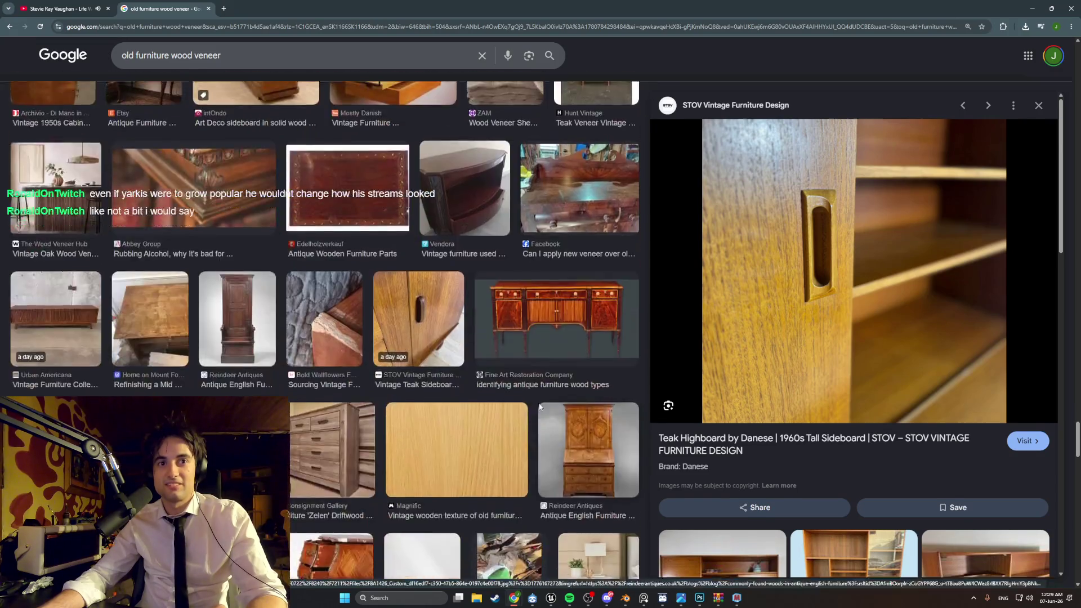
{"action": "scroll", "coordinate": [331, 346], "scroll_direction": "down", "scroll_amount": 4}
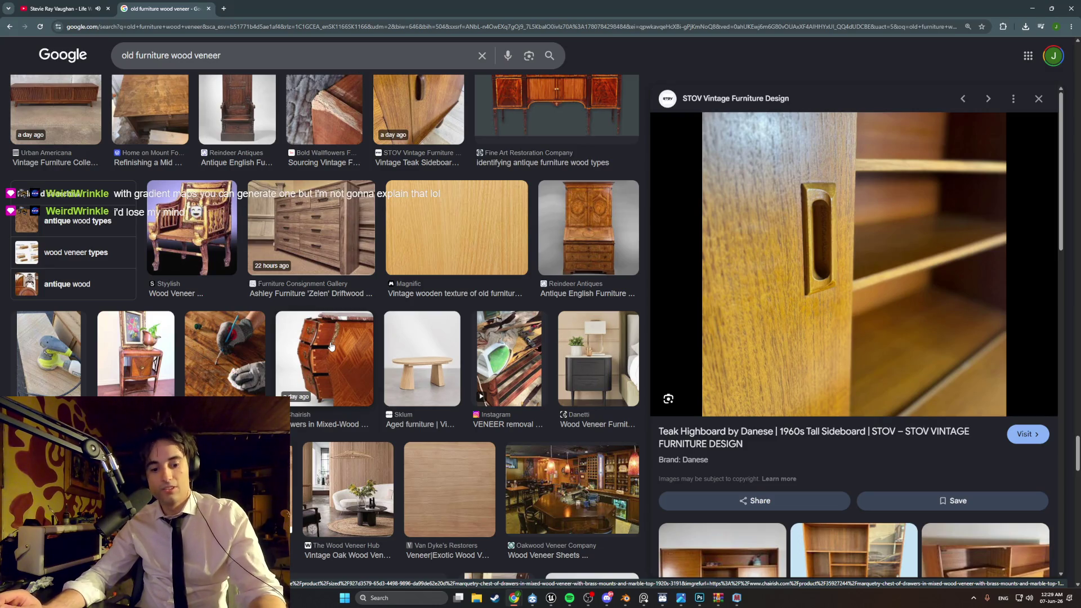
{"action": "key", "text": "super+shift+s"}
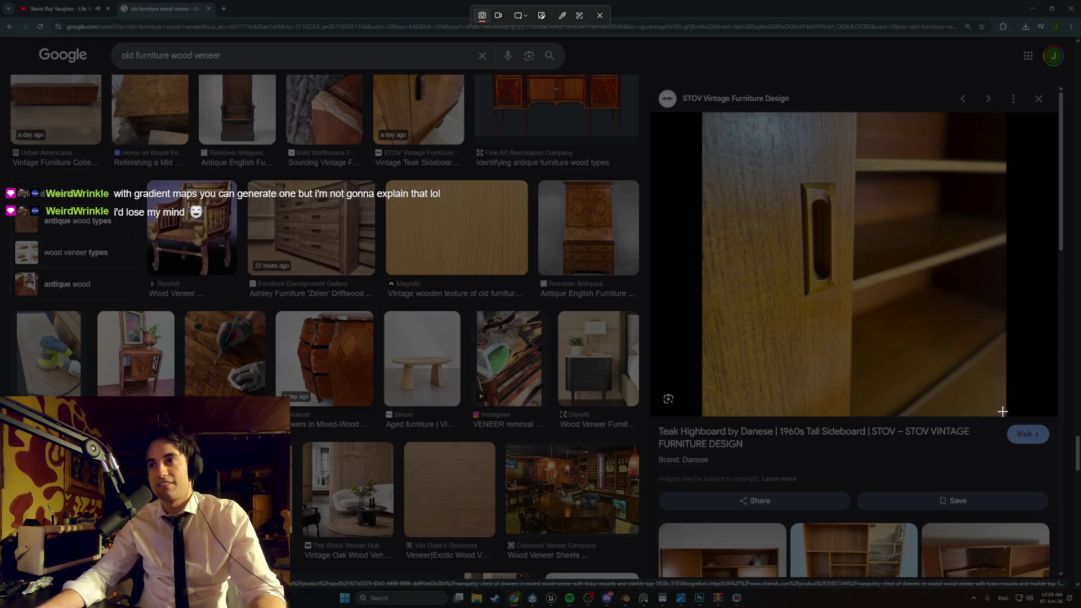
Step: Snip the teak door close-up from the image preview and return to the ChatGPT window
{"action": "mouse_move", "coordinate": [852, 413]}
{"action": "left_mouse_down"}
{"action": "mouse_move", "coordinate": [703, 243]}
{"action": "mouse_move", "coordinate": [701, 116]}
{"action": "left_mouse_up"}
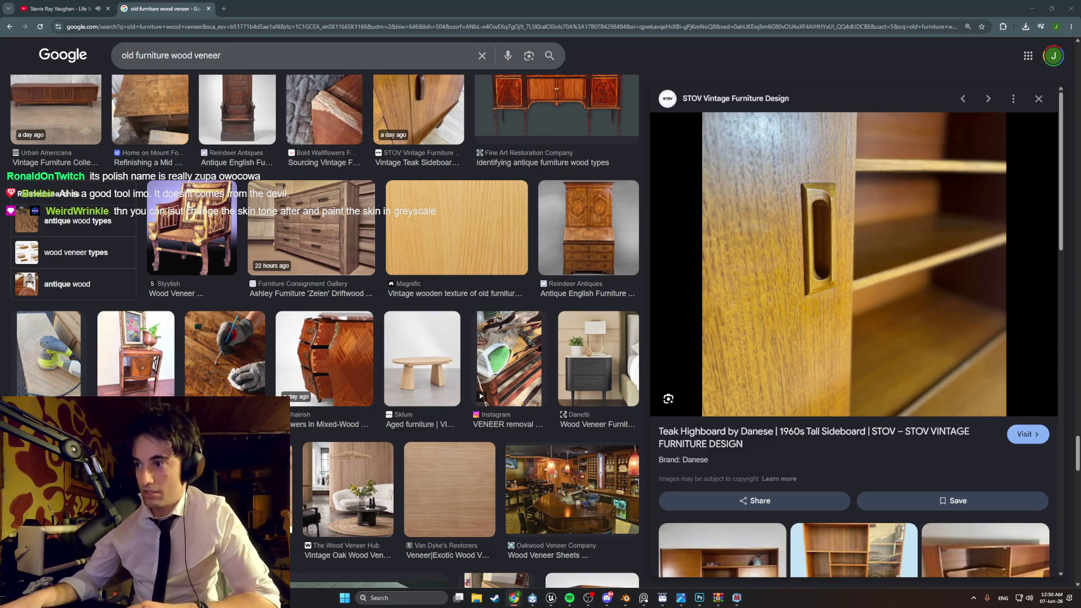
{"action": "left_click", "coordinate": [1051, 598]}
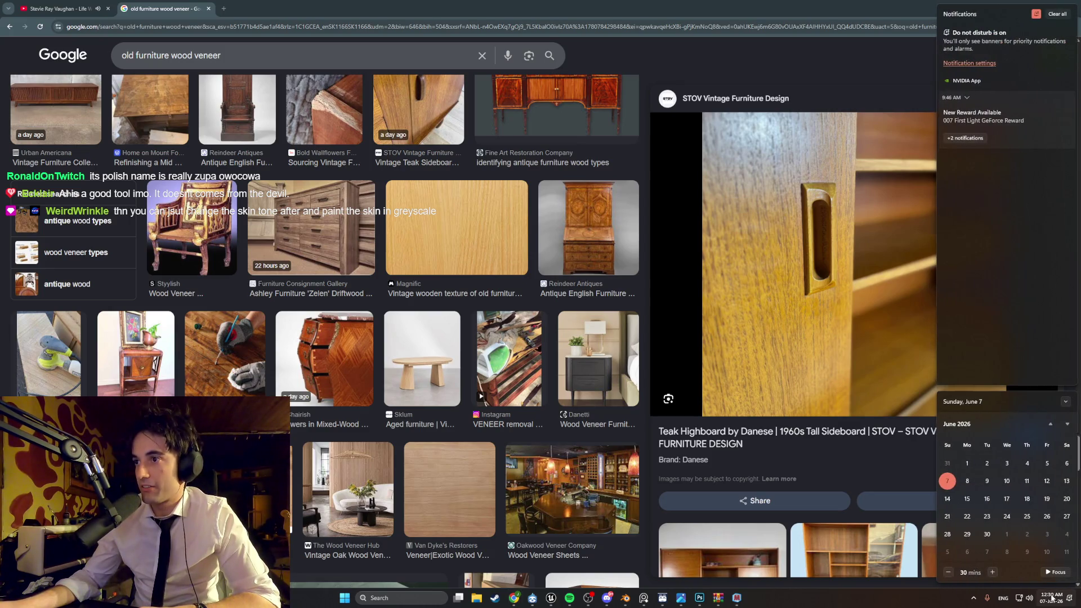
{"action": "left_click", "coordinate": [1051, 598]}
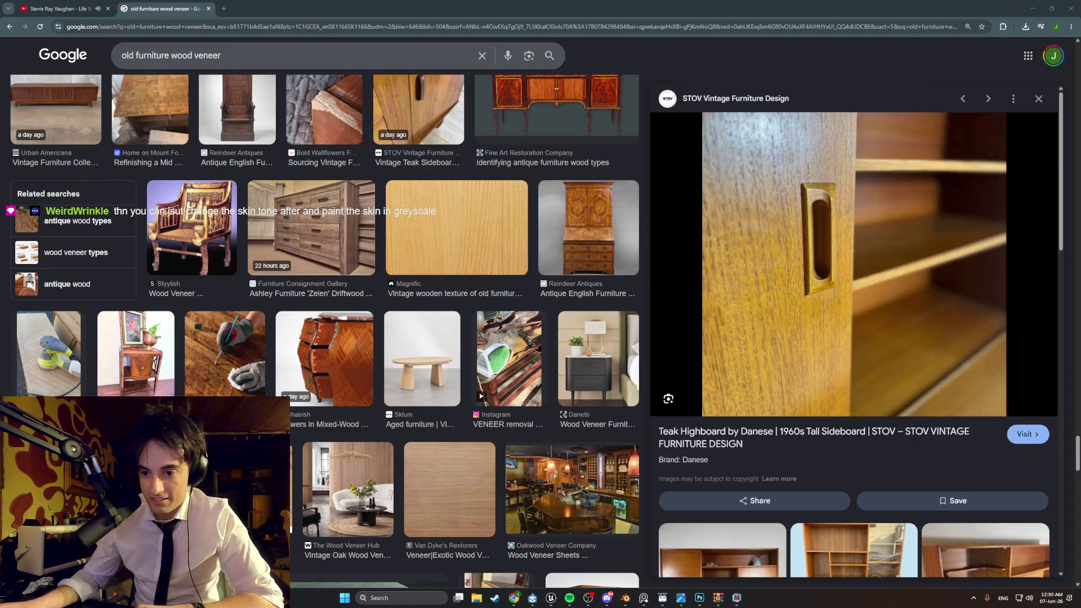
{"action": "left_click", "coordinate": [515, 598]}
Step: Maximize ChatGPT and snip the full-size generated oak texture
{"action": "left_click_drag", "start_coordinate": [735, 279], "coordinate": [628, 216]}
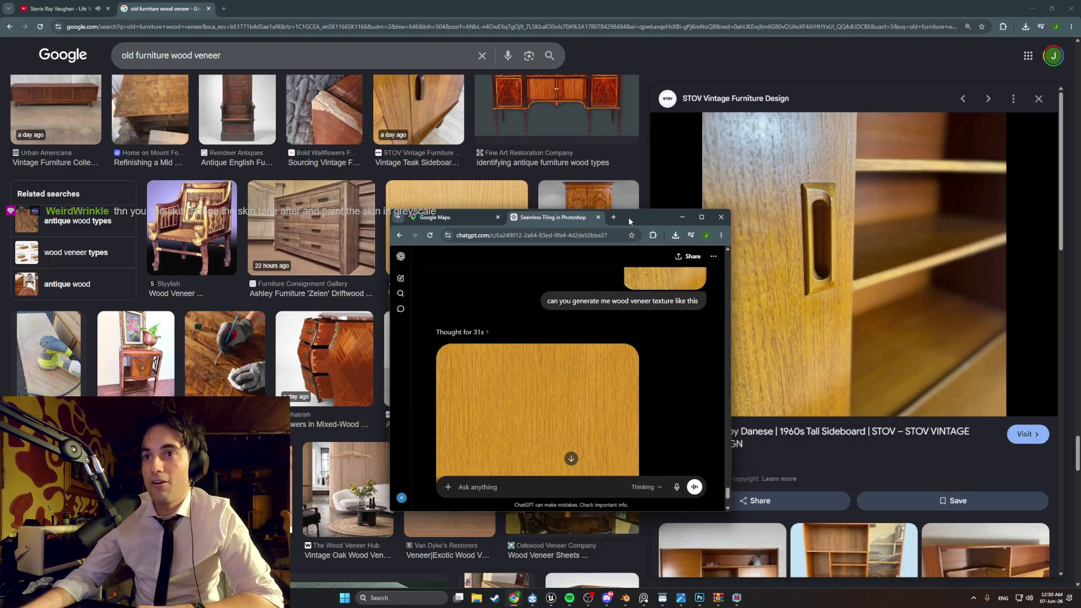
{"action": "left_click", "coordinate": [707, 220]}
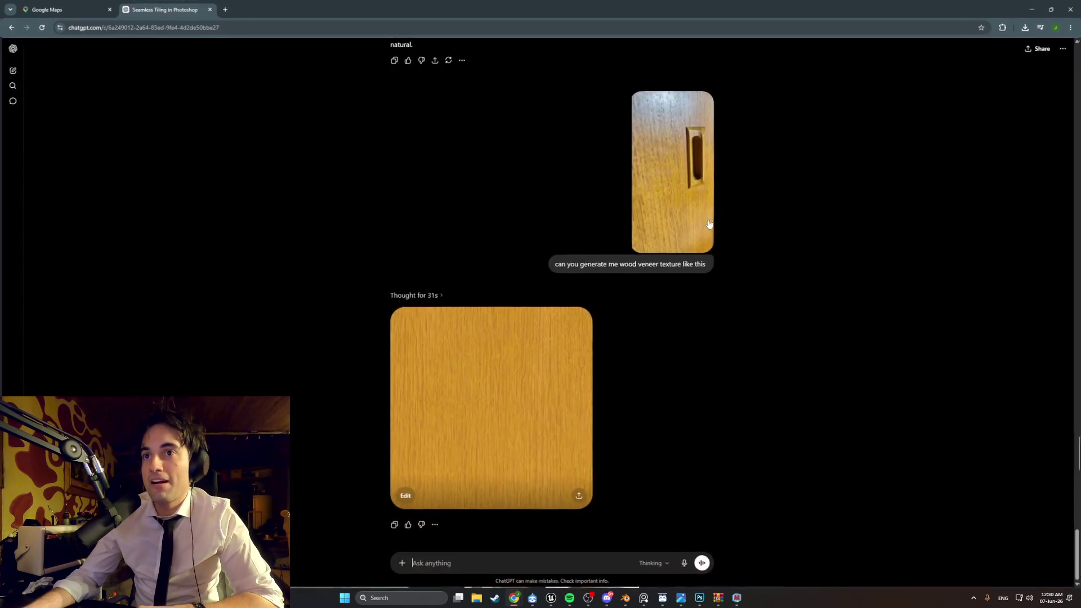
{"action": "left_click", "coordinate": [520, 383]}
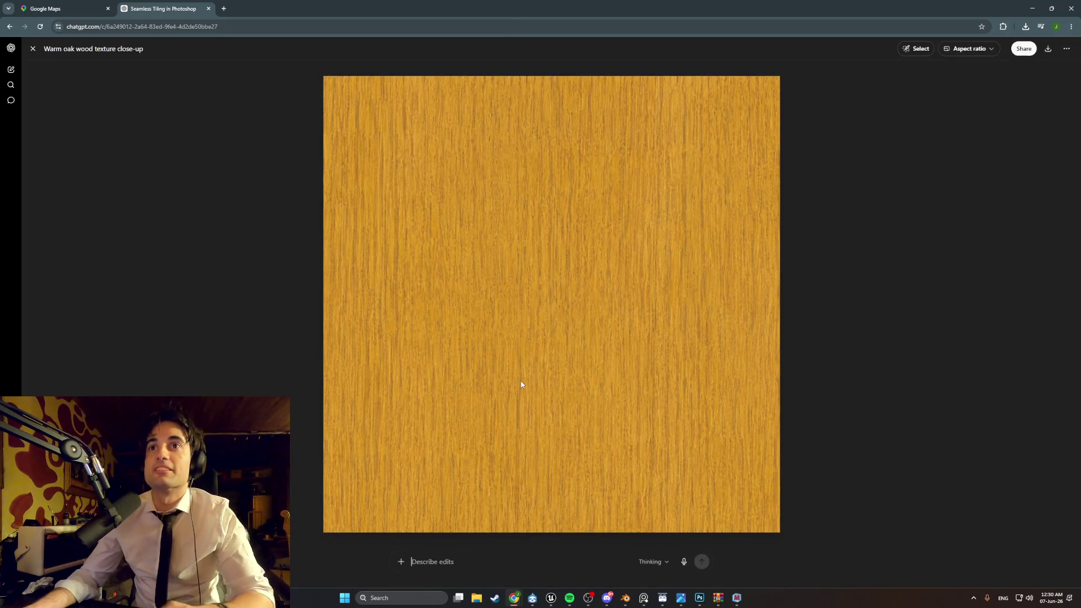
{"action": "key", "text": "super+shift+s"}
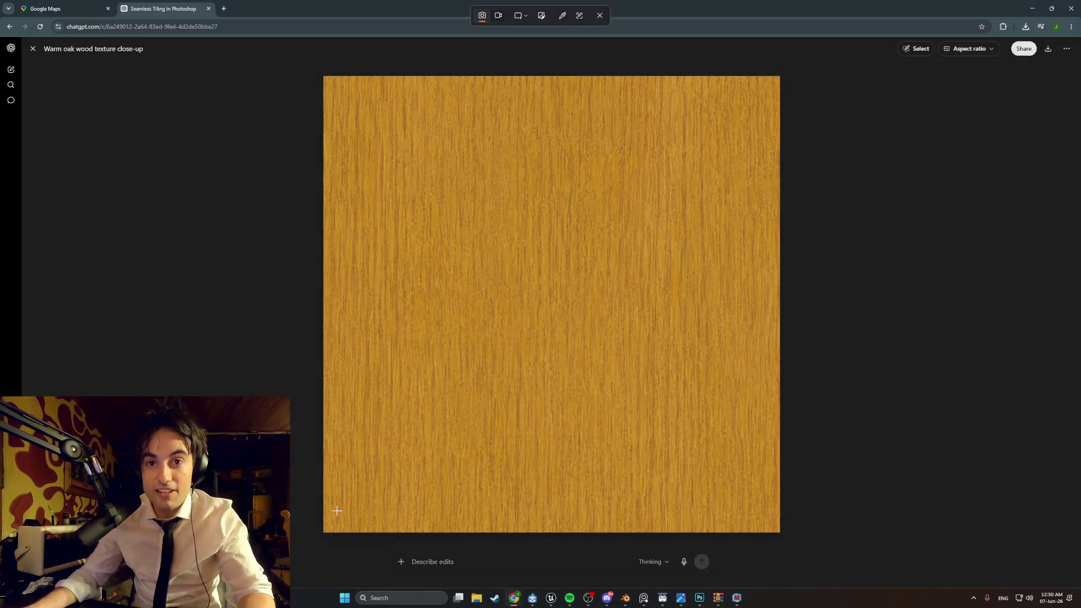
{"action": "mouse_move", "coordinate": [324, 530]}
{"action": "left_mouse_down"}
{"action": "mouse_move", "coordinate": [696, 107]}
{"action": "mouse_move", "coordinate": [780, 77]}
{"action": "left_mouse_up"}
Step: Snip the reddish left cabinet door from the Photoshop canvas, then close ChatGPT's image viewer
{"action": "left_click", "coordinate": [1034, 9]}
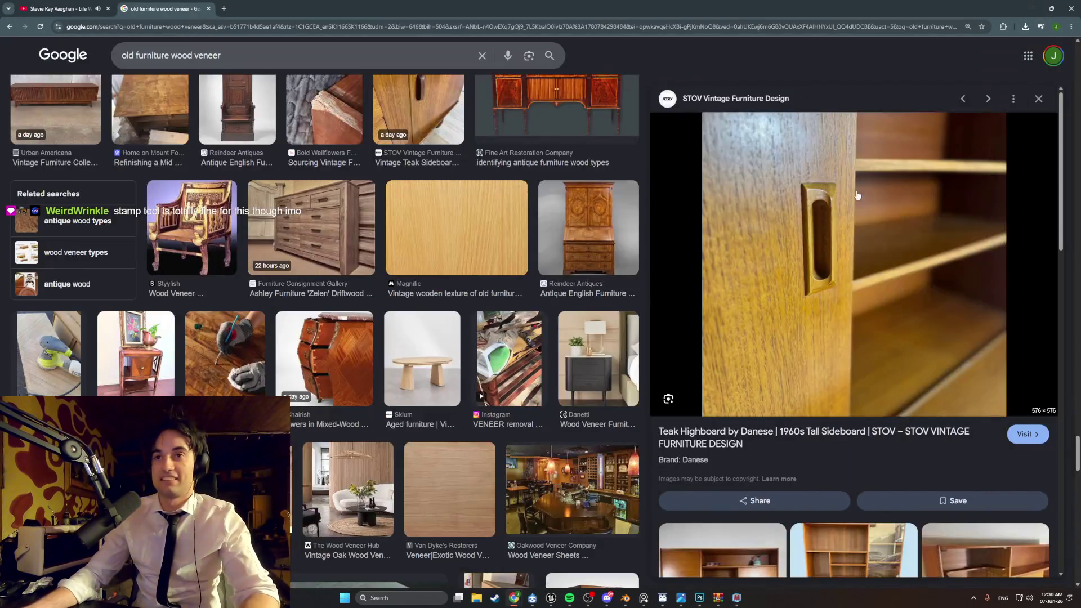
{"action": "left_click", "coordinate": [1034, 10]}
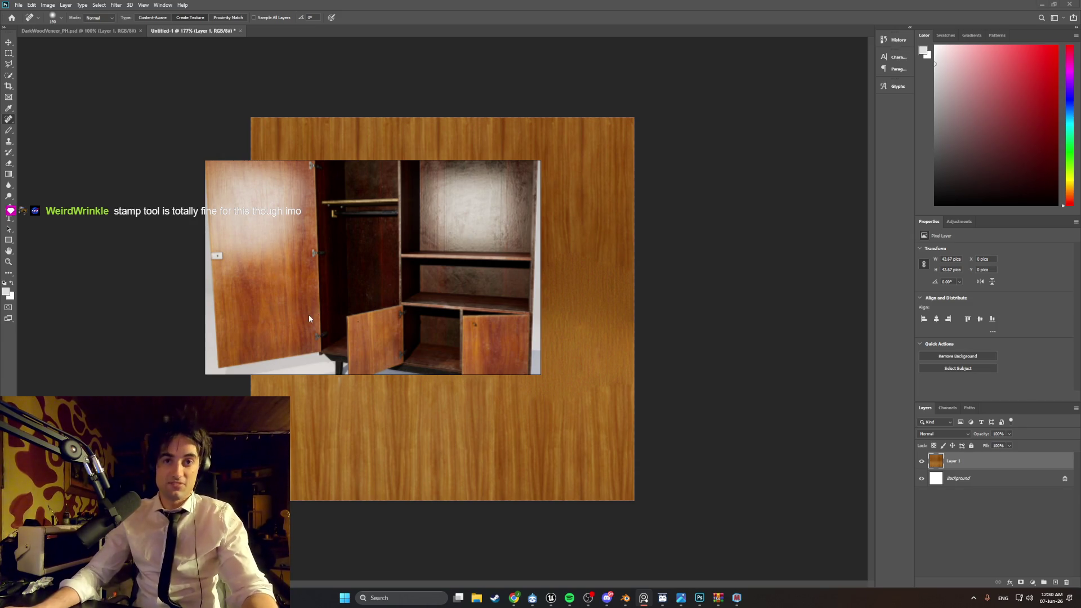
{"action": "key", "text": "super+shift+s"}
{"action": "mouse_move", "coordinate": [323, 352]}
{"action": "left_mouse_down"}
{"action": "mouse_move", "coordinate": [207, 166]}
{"action": "mouse_move", "coordinate": [215, 265]}
{"action": "left_mouse_up"}
{"action": "mouse_move", "coordinate": [514, 599]}
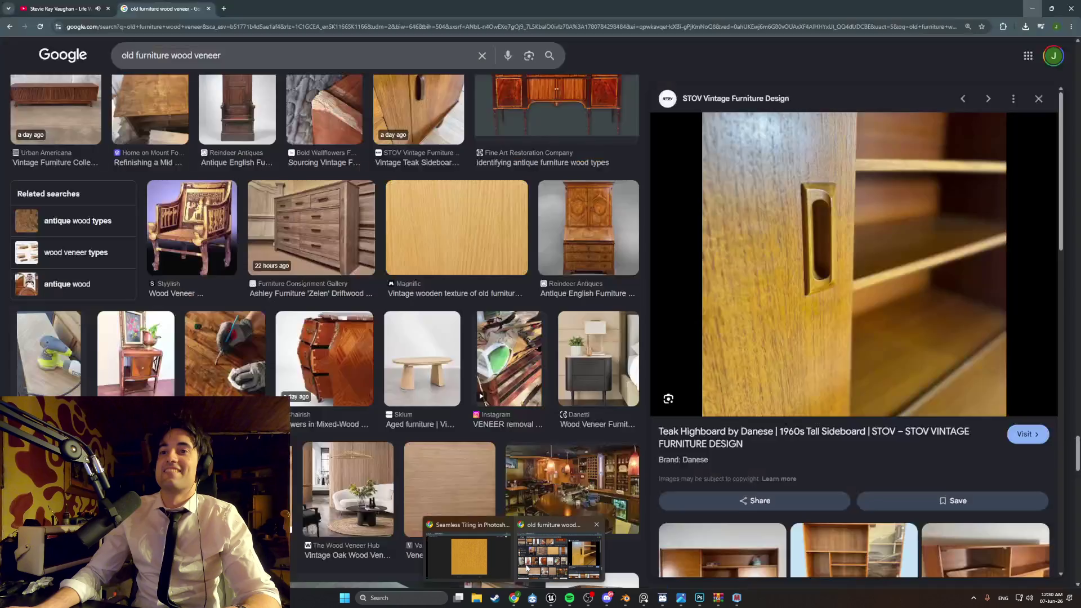
{"action": "left_click", "coordinate": [488, 548]}
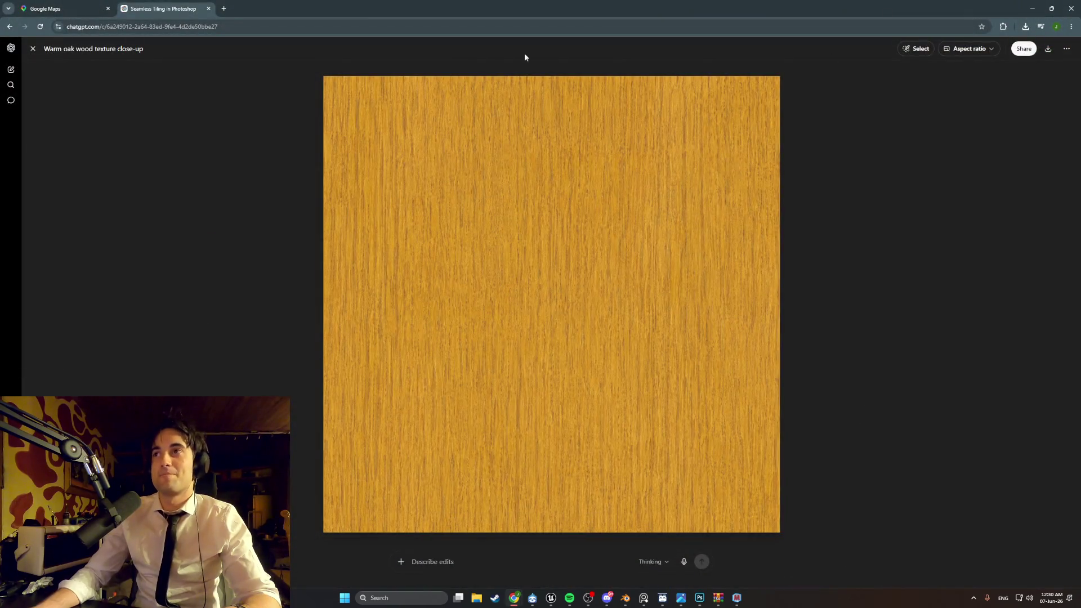
{"action": "left_click", "coordinate": [32, 49]}
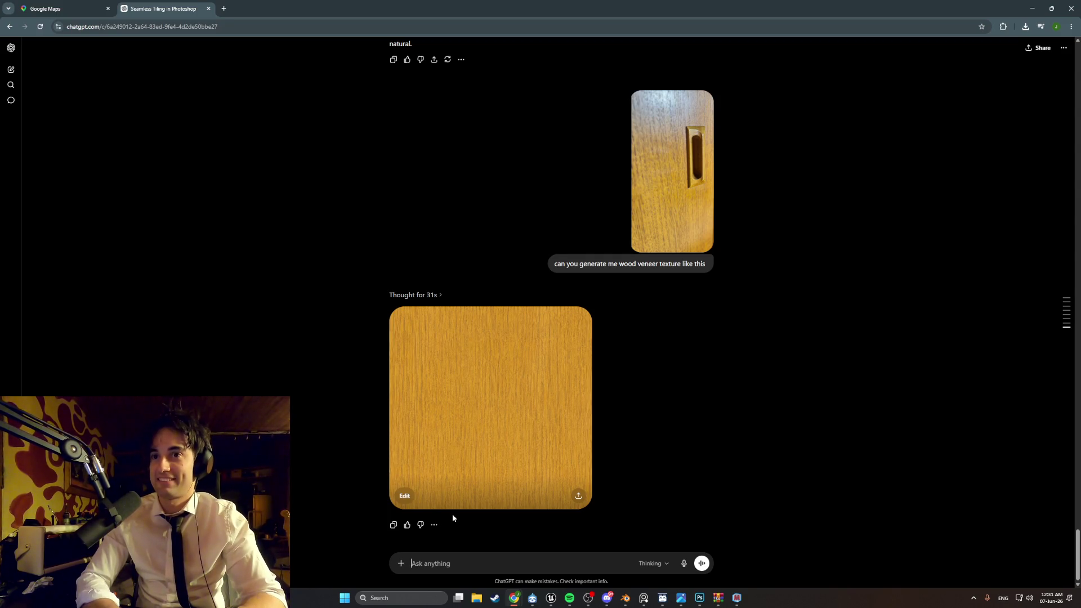
Step: Ask ChatGPT 'can you make texture from this' with the pasted door snip attached
{"action": "type", "text": "can you"}
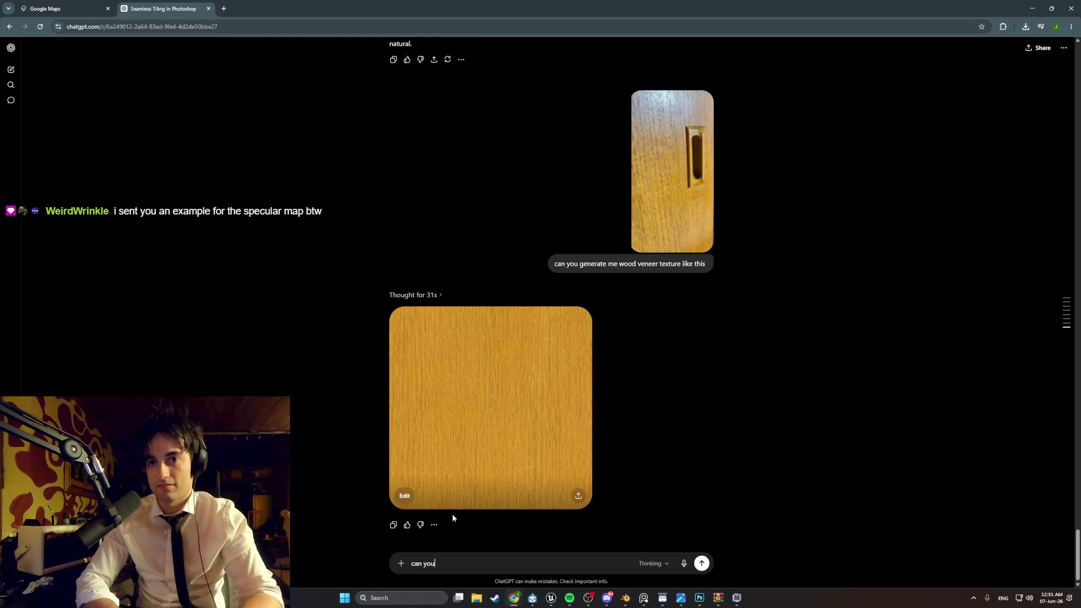
{"action": "type", "text": " make tex"}
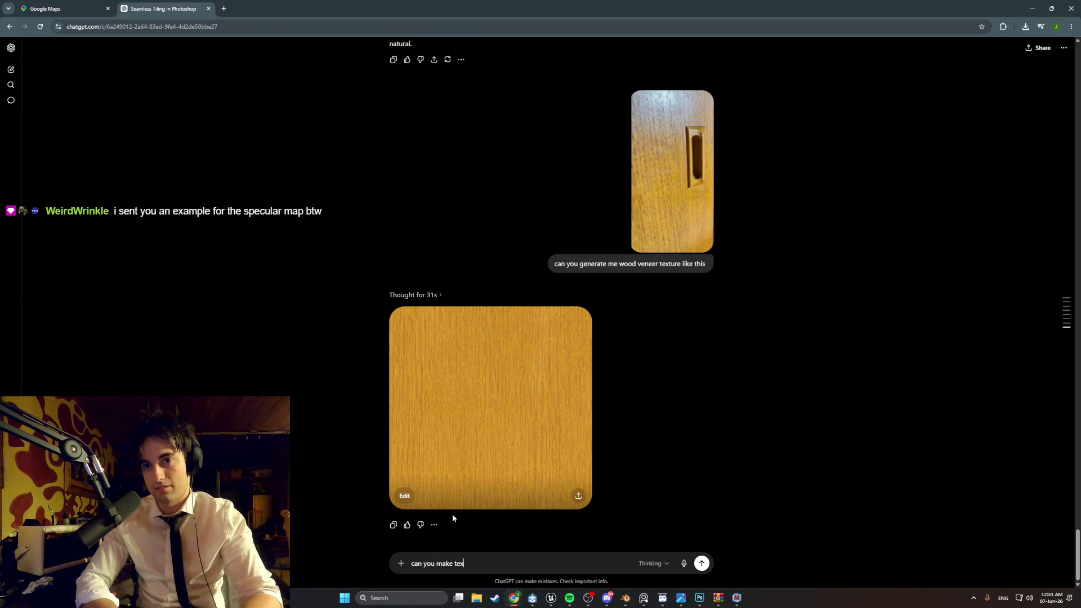
{"action": "type", "text": "ture from"}
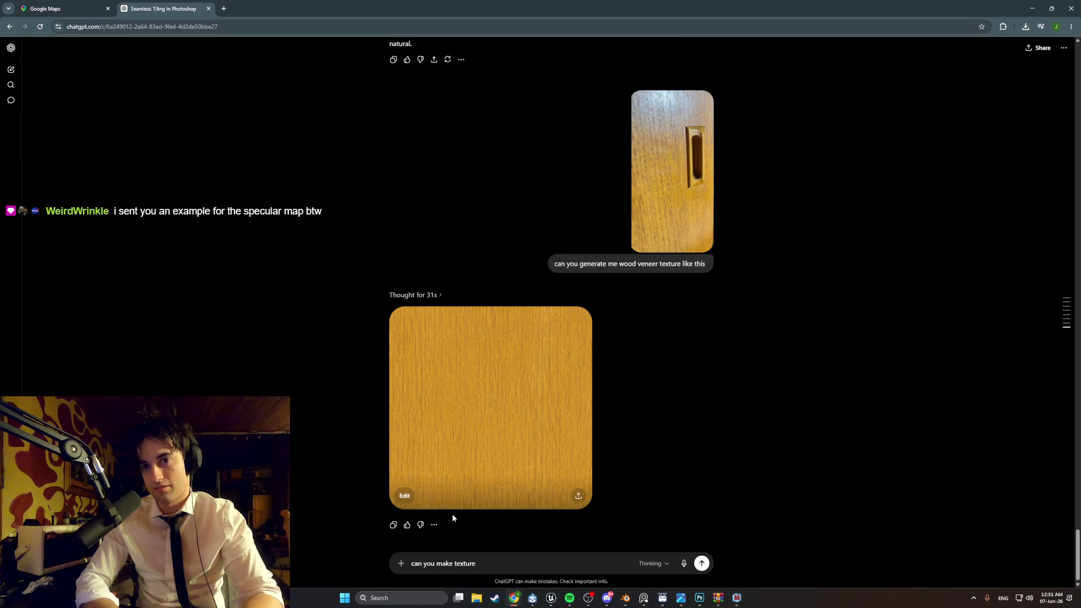
{"action": "key", "text": "BackSpace"}
{"action": "type", "text": "from this"}
{"action": "key", "text": "ctrl+v"}
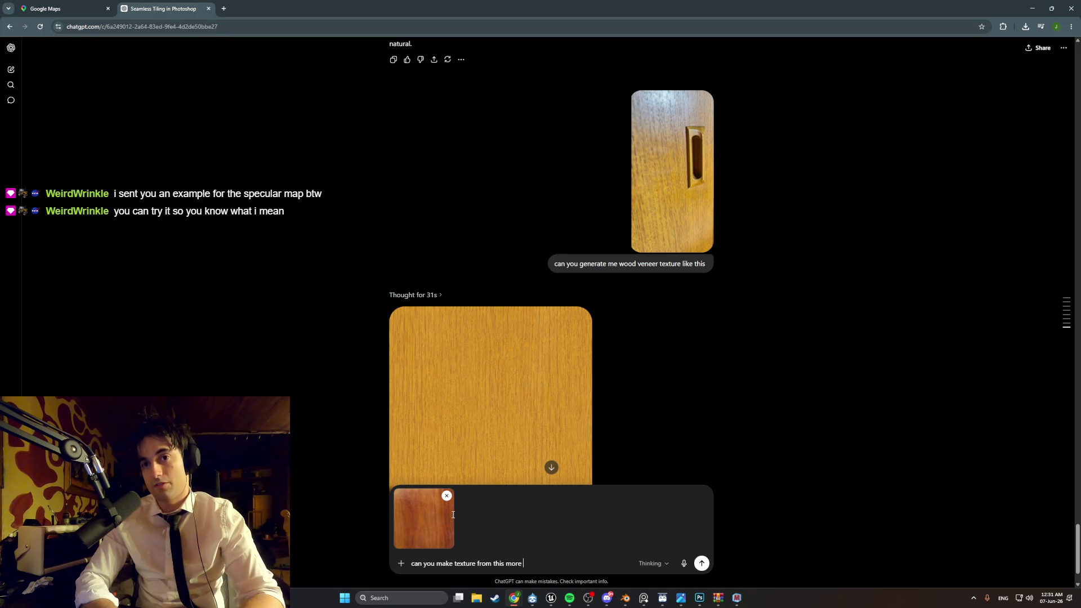
{"action": "key", "text": "BackSpace"}
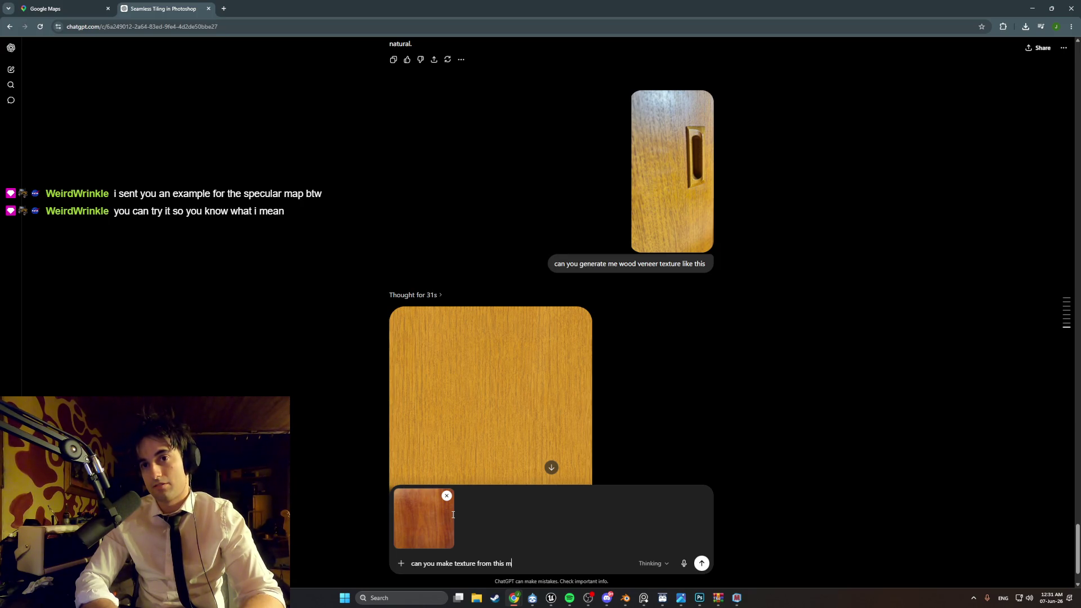
{"action": "key", "text": "Return"}
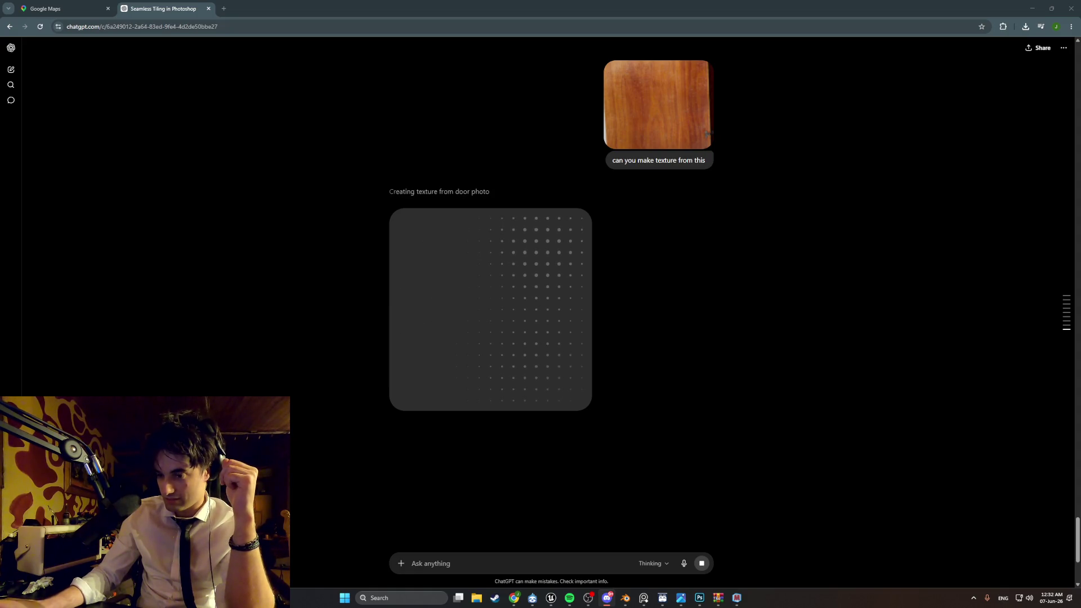
Step: Snip the generated reddish wood texture at full size and return to Photoshop
{"action": "key", "text": "XF86AudioMute"}
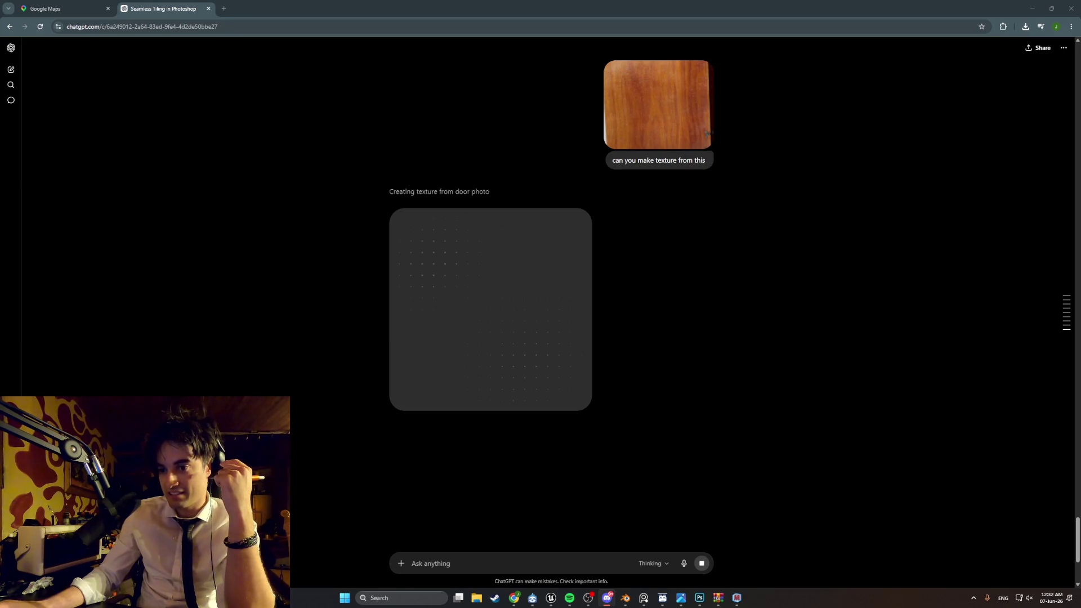
{"action": "mouse_move", "coordinate": [719, 400]}
{"action": "left_mouse_down"}
{"action": "mouse_move", "coordinate": [583, 226]}
{"action": "mouse_move", "coordinate": [604, 319]}
{"action": "left_mouse_up"}
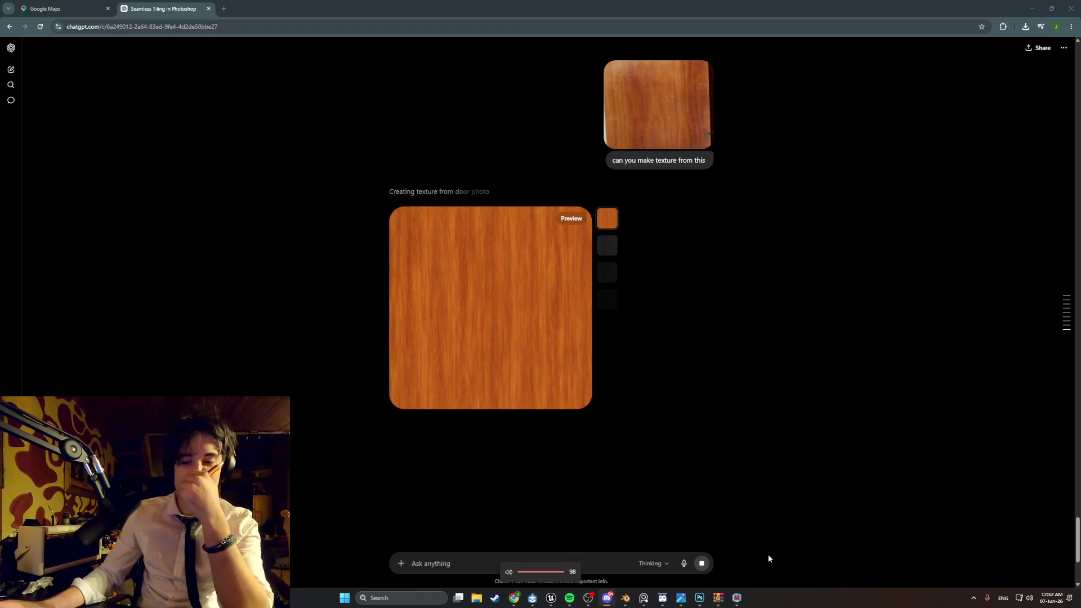
{"action": "left_click", "coordinate": [520, 371]}
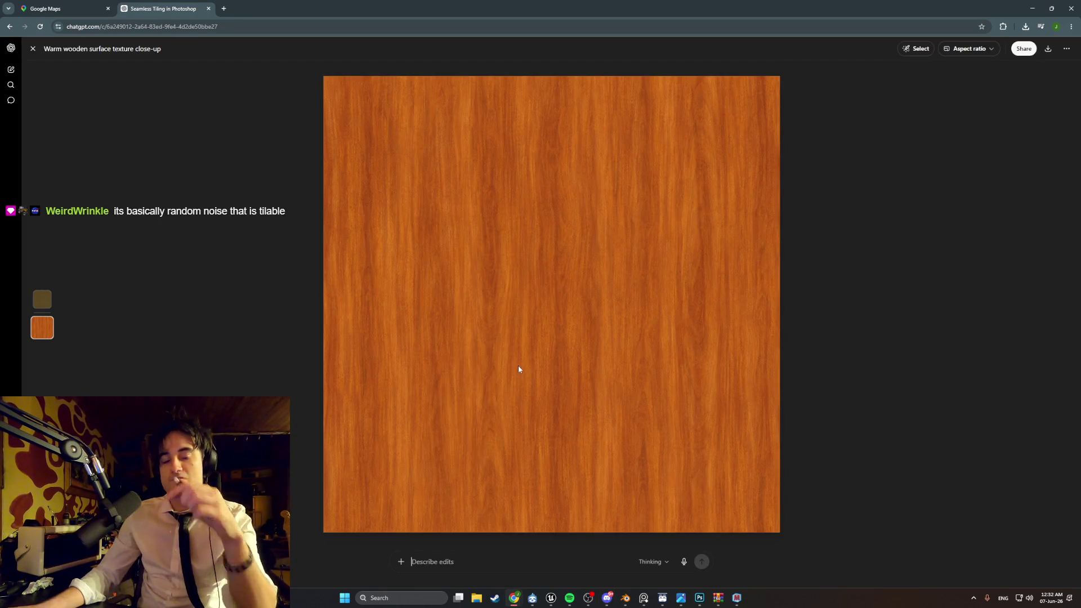
{"action": "key", "text": "super+shift+s"}
{"action": "mouse_move", "coordinate": [778, 530]}
{"action": "left_mouse_down"}
{"action": "mouse_move", "coordinate": [341, 79]}
{"action": "mouse_move", "coordinate": [324, 76]}
{"action": "left_mouse_up"}
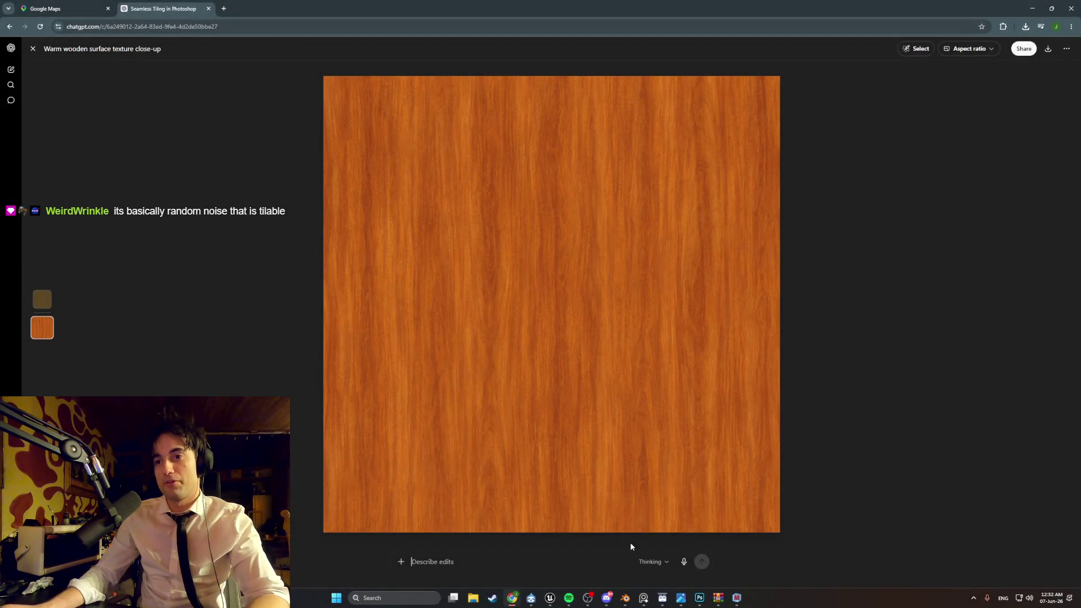
{"action": "left_click", "coordinate": [699, 599]}
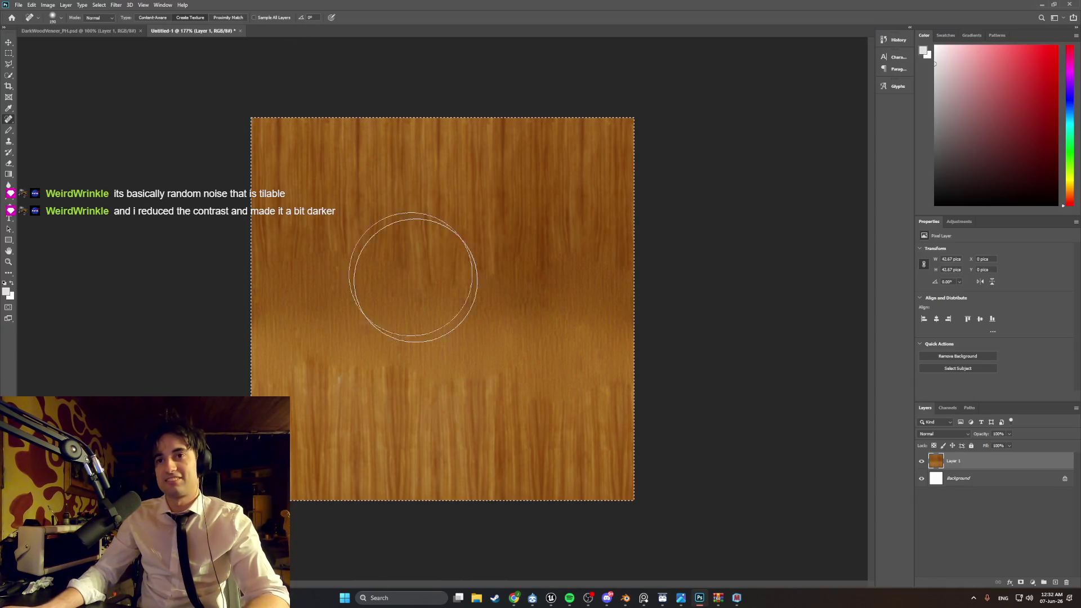
Step: Replace the old wood pixels with the pasted orange ChatGPT texture
{"action": "key", "text": "v"}
{"action": "left_click_drag", "start_coordinate": [362, 211], "coordinate": [370, 212]}
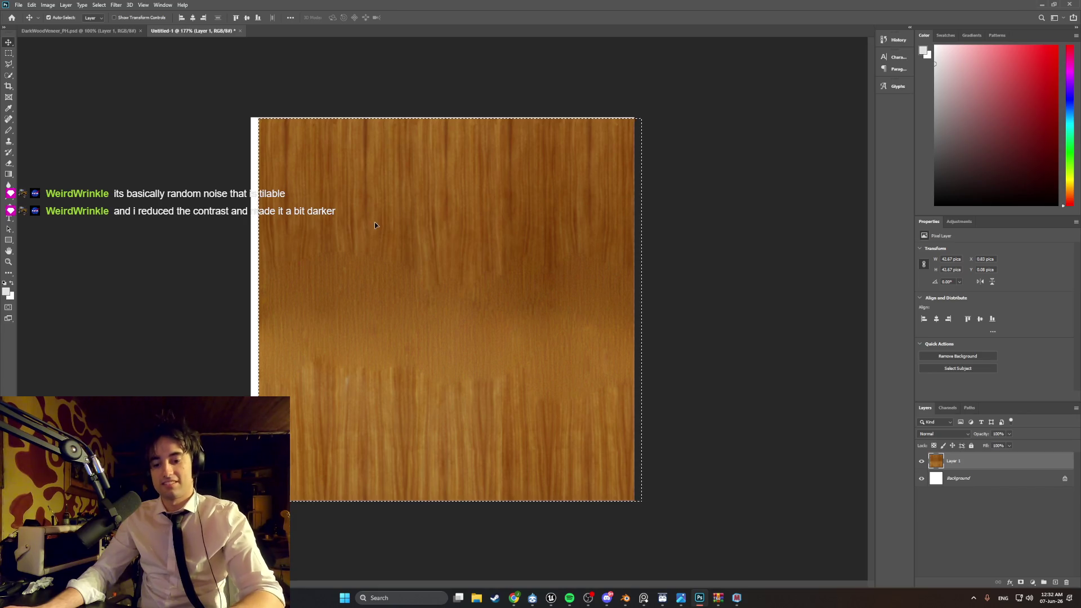
{"action": "key", "text": "ctrl+x"}
{"action": "key", "text": "ctrl+v"}
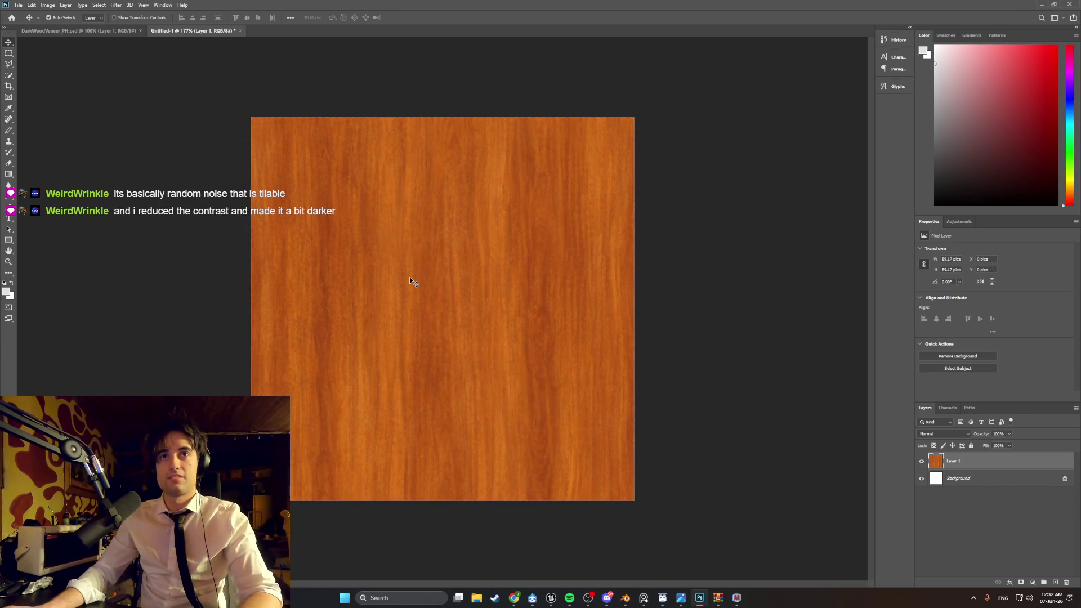
{"action": "mouse_move", "coordinate": [412, 280]}
{"action": "left_mouse_down"}
{"action": "mouse_move", "coordinate": [429, 284]}
{"action": "mouse_move", "coordinate": [417, 280]}
{"action": "mouse_move", "coordinate": [413, 202]}
{"action": "mouse_move", "coordinate": [413, 232]}
{"action": "left_mouse_up"}
Step: Scale the pasted wood texture down to about 50% to fill the canvas
{"action": "key", "text": "ctrl+t"}
{"action": "key", "text": "ctrl+y"}
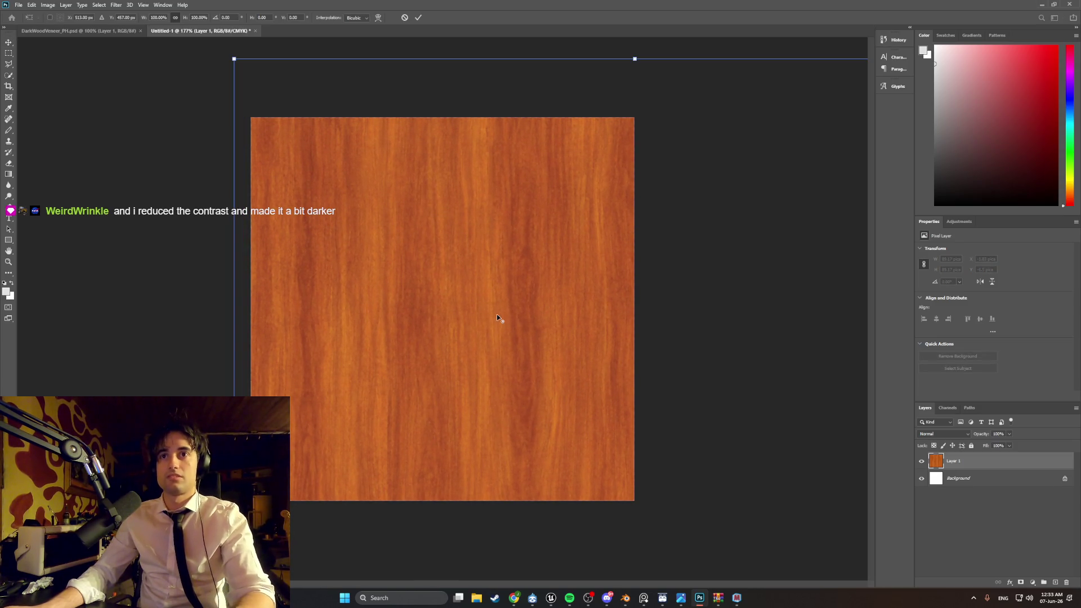
{"action": "scroll", "coordinate": [497, 314], "scroll_direction": "down", "scroll_amount": 5, "text": "alt"}
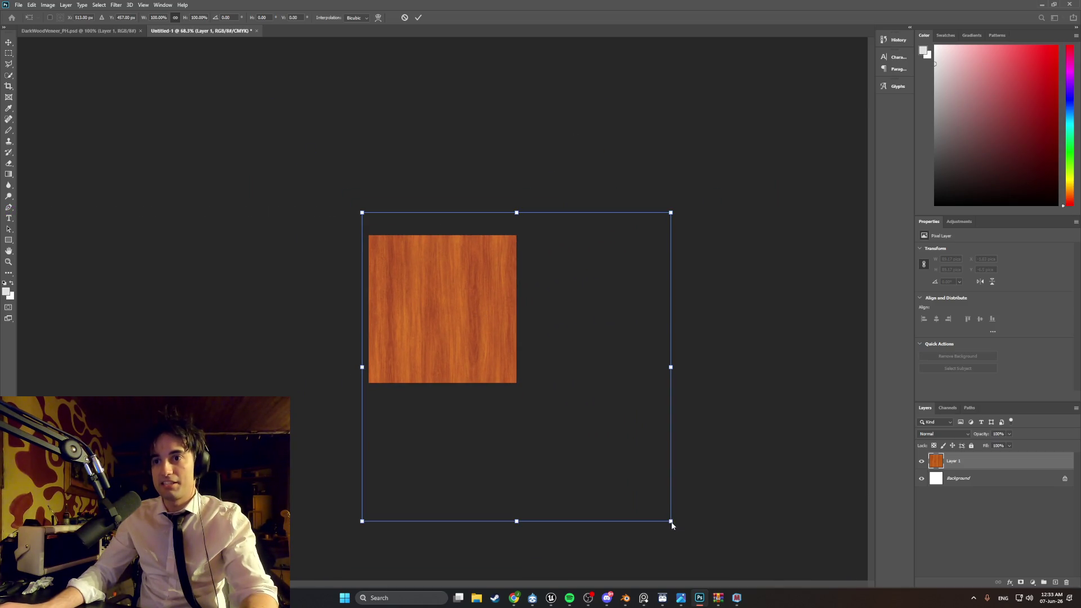
{"action": "left_click_drag", "start_coordinate": [670, 520], "coordinate": [556, 406]}
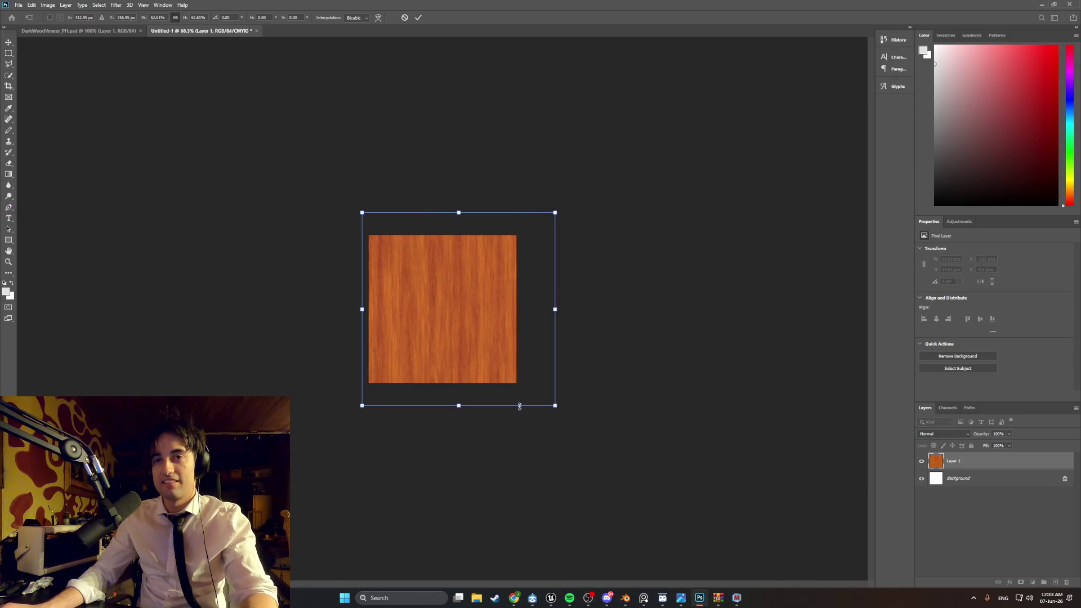
{"action": "scroll", "coordinate": [493, 391], "scroll_direction": "up", "scroll_amount": 3, "text": "alt"}
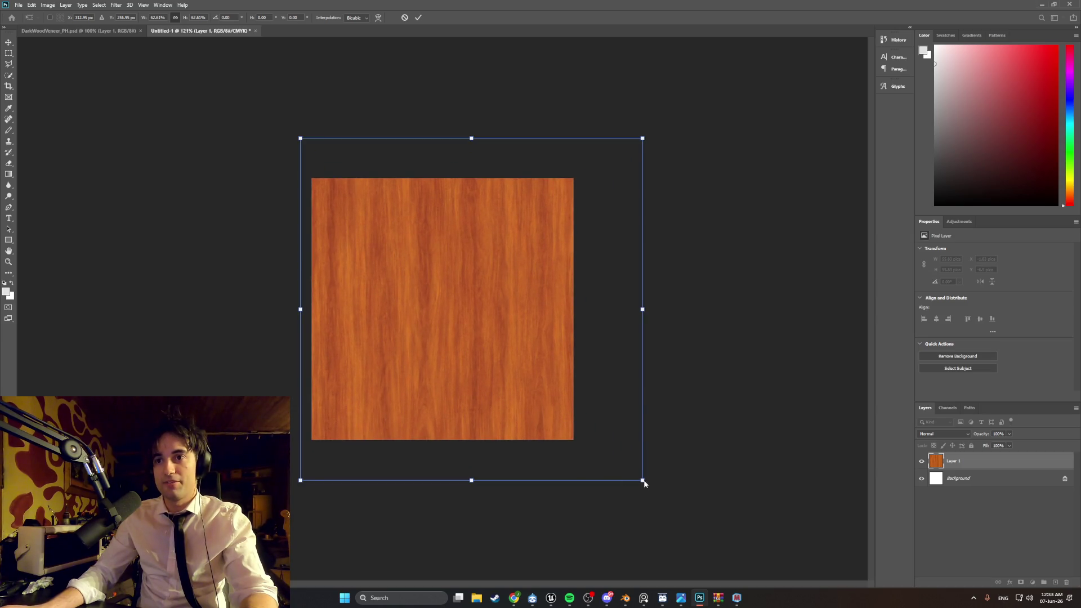
{"action": "left_click_drag", "start_coordinate": [642, 480], "coordinate": [605, 451]}
{"action": "left_click_drag", "start_coordinate": [504, 377], "coordinate": [498, 402]}
{"action": "mouse_move", "coordinate": [607, 472]}
{"action": "left_mouse_down"}
{"action": "mouse_move", "coordinate": [579, 459]}
{"action": "mouse_move", "coordinate": [577, 444]}
{"action": "left_mouse_up"}
{"action": "left_click_drag", "start_coordinate": [497, 372], "coordinate": [511, 384]}
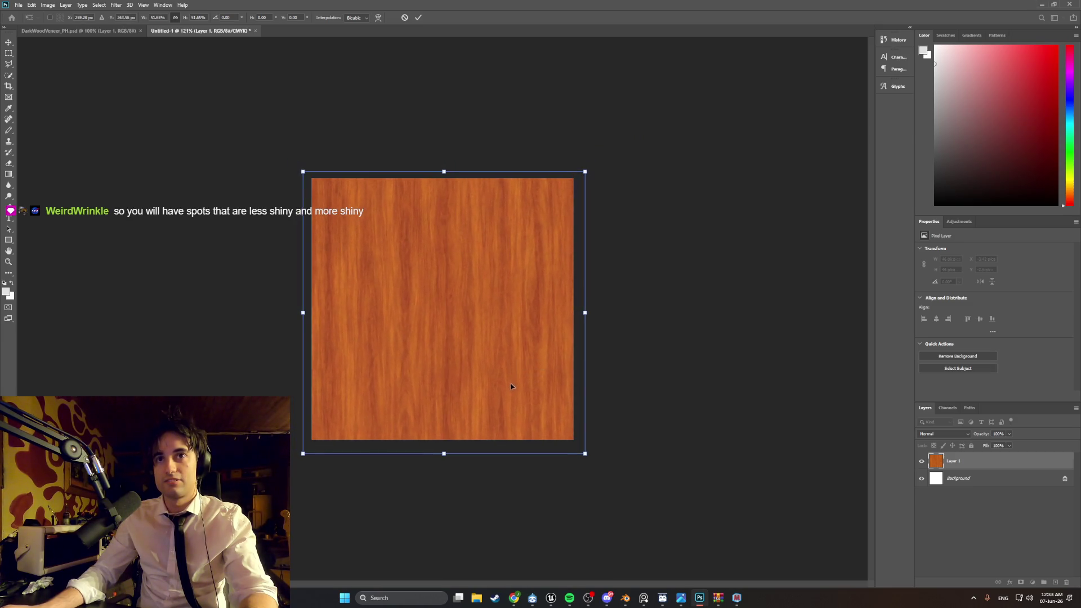
{"action": "left_click_drag", "start_coordinate": [586, 454], "coordinate": [579, 445]}
{"action": "left_click_drag", "start_coordinate": [517, 386], "coordinate": [519, 386]}
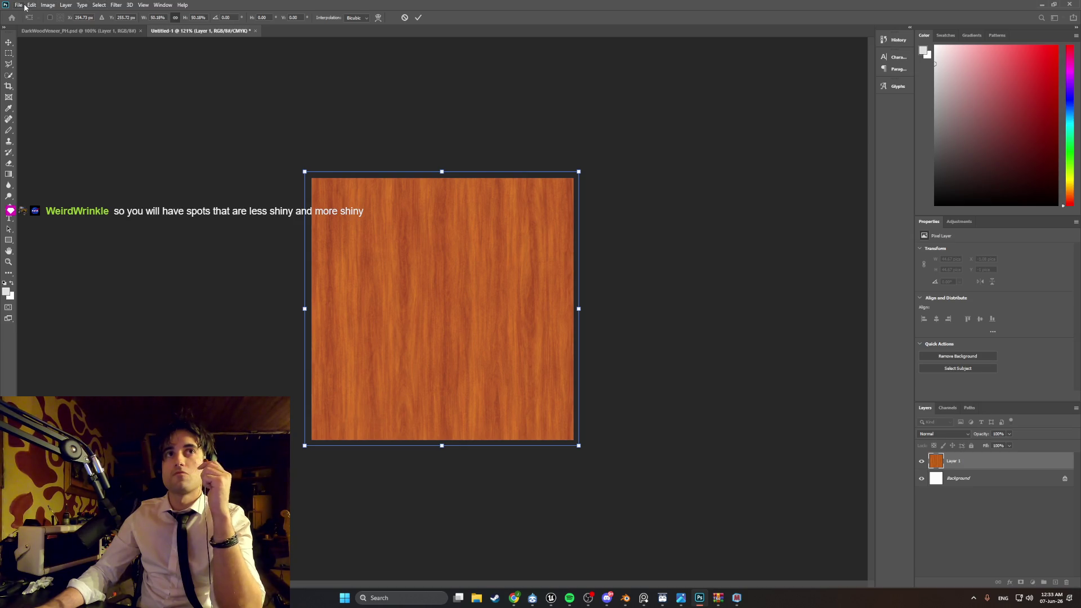
{"action": "left_click", "coordinate": [56, 7]}
{"action": "key", "text": "Return"}
Step: Select the whole canvas and crop the image to it
{"action": "left_click", "coordinate": [49, 6]}
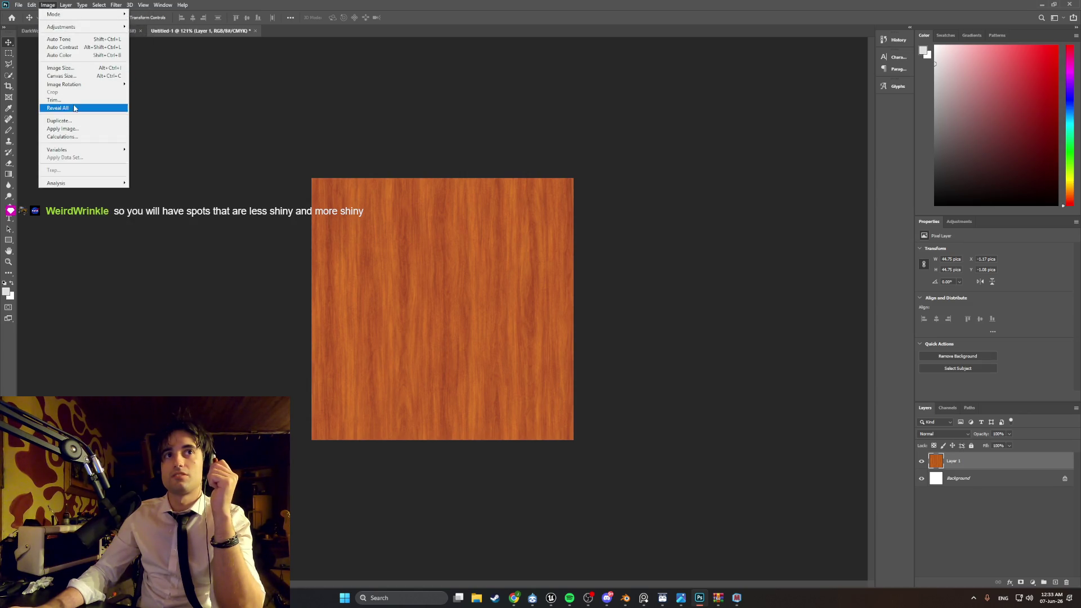
{"action": "left_click", "coordinate": [234, 145]}
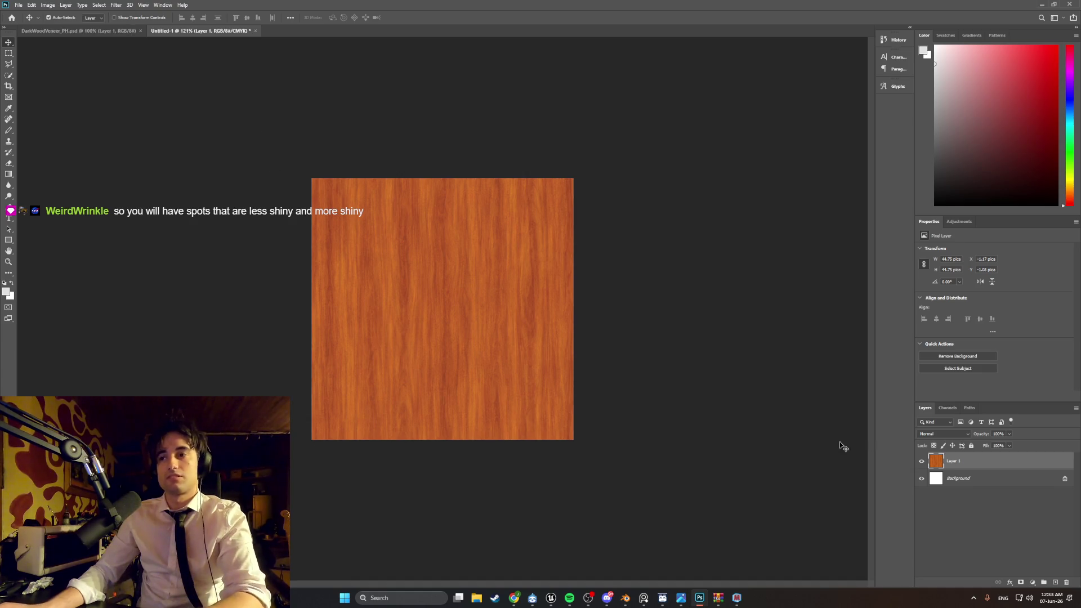
{"action": "key", "text": "ctrl+a"}
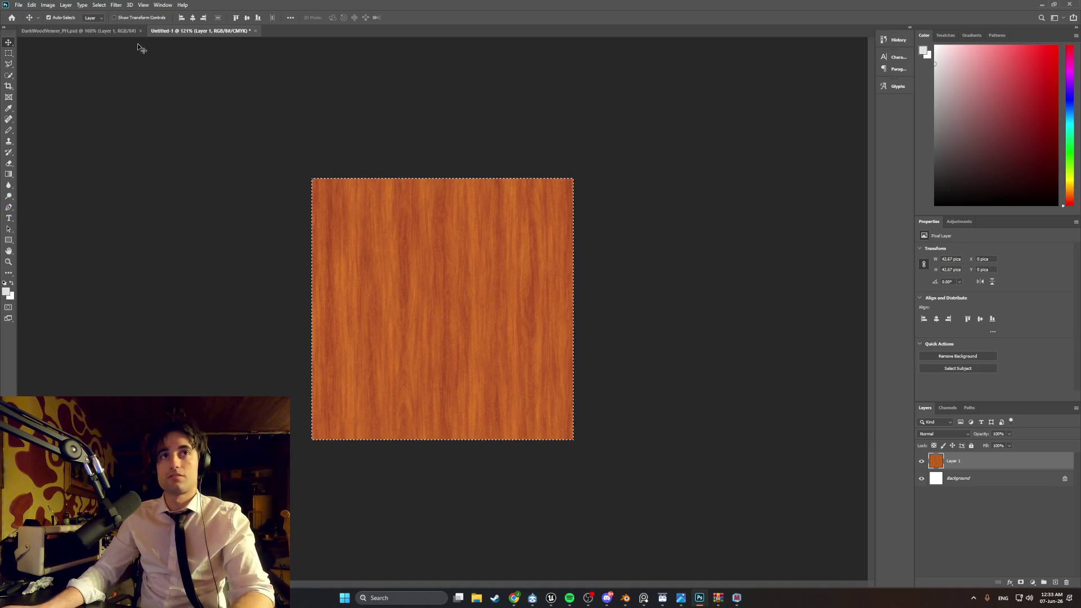
{"action": "left_click", "coordinate": [48, 5]}
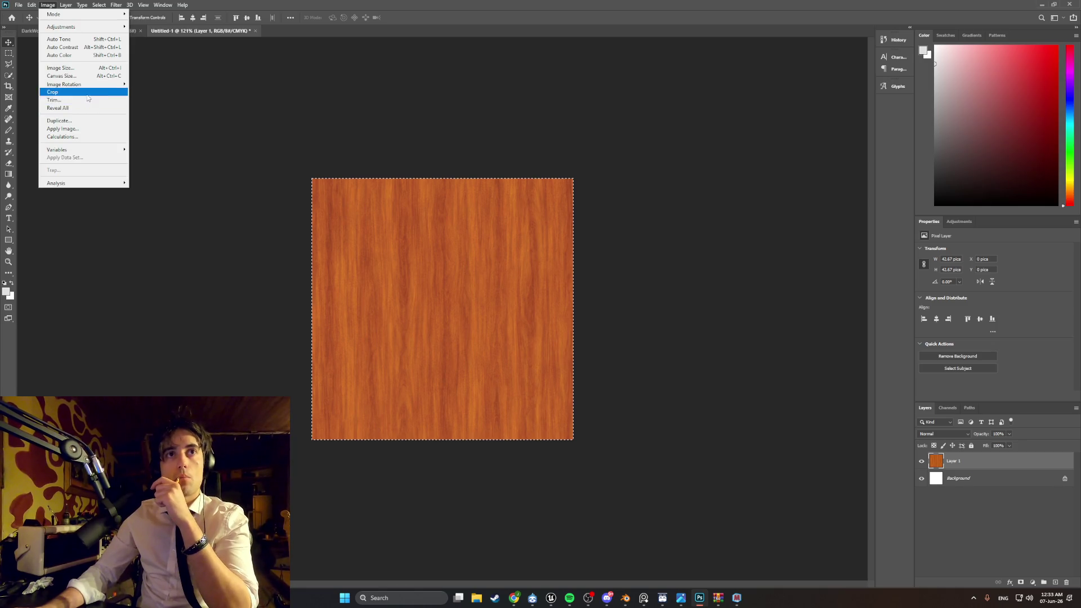
{"action": "left_click", "coordinate": [85, 92]}
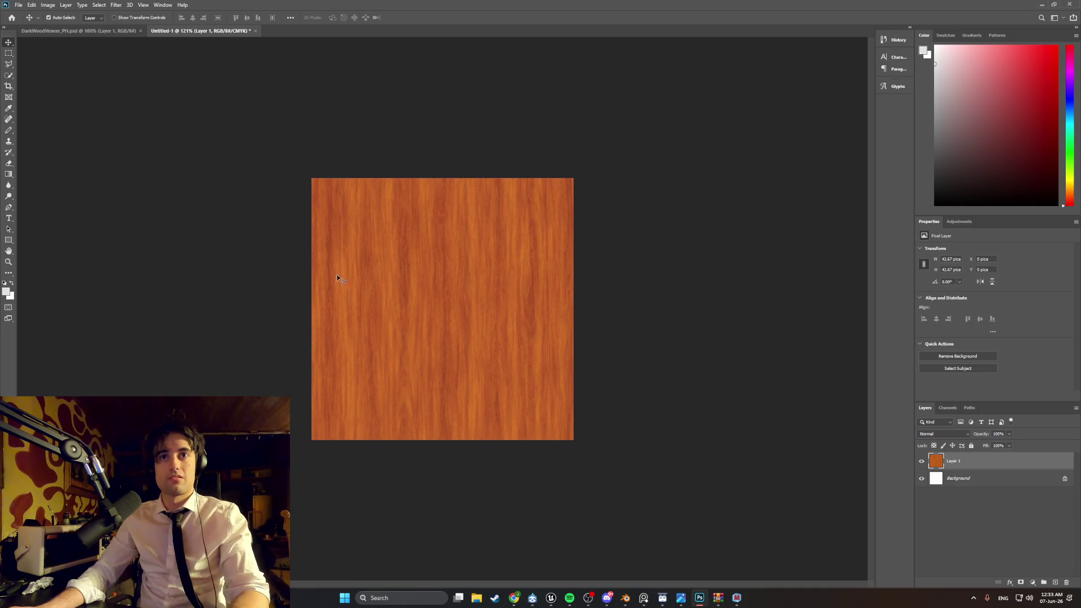
Step: Nudge the wood layer and open the Levels adjustment
{"action": "left_click_drag", "start_coordinate": [382, 285], "coordinate": [381, 285]}
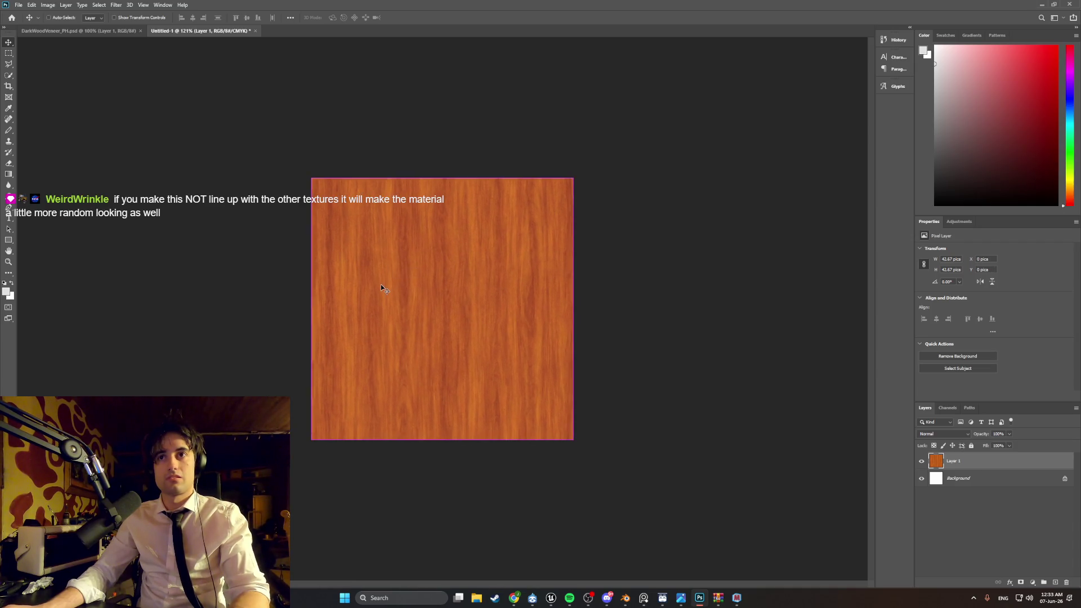
{"action": "left_click", "coordinate": [48, 5]}
{"action": "mouse_move", "coordinate": [67, 27]}
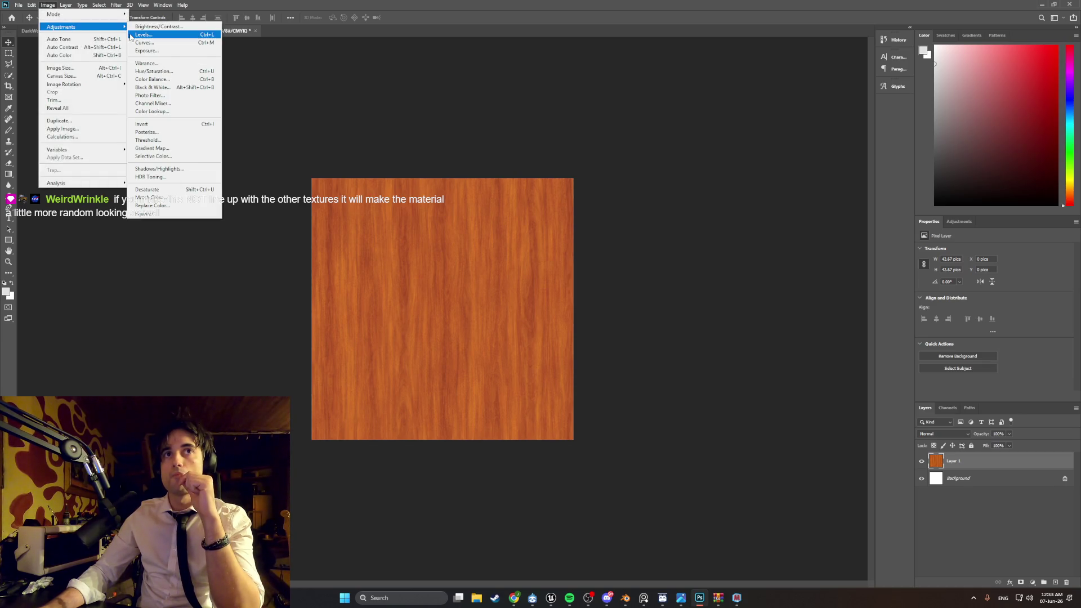
{"action": "left_click", "coordinate": [140, 34]}
Step: Set Levels input black 13, midtone 0.87 and output white 204, checking the cabinet photo
{"action": "left_click_drag", "start_coordinate": [709, 286], "coordinate": [701, 288]}
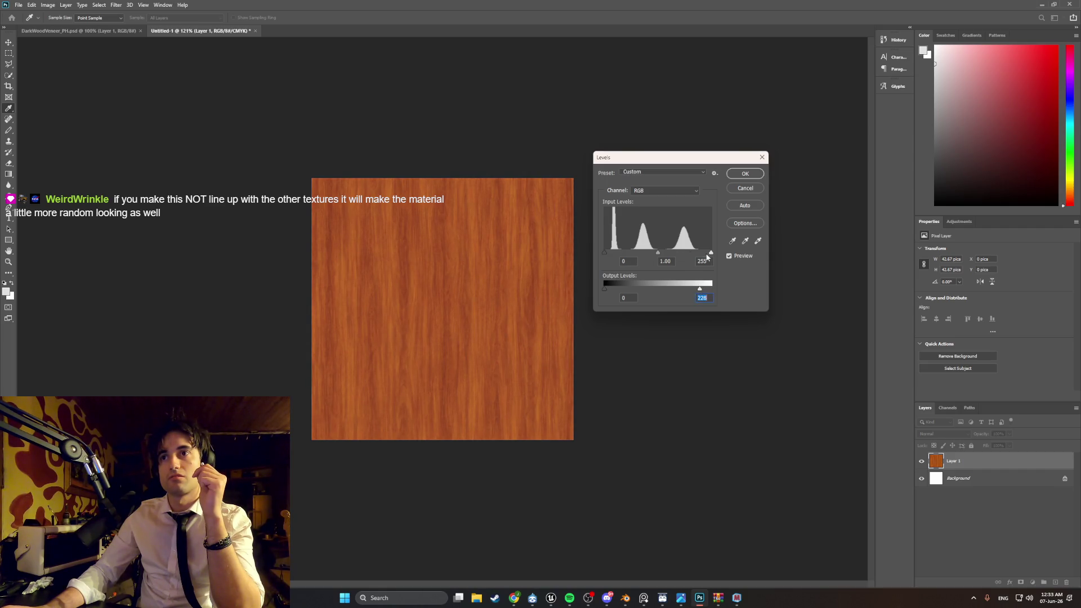
{"action": "left_click_drag", "start_coordinate": [658, 256], "coordinate": [712, 253]}
{"action": "left_click_drag", "start_coordinate": [605, 255], "coordinate": [666, 257]}
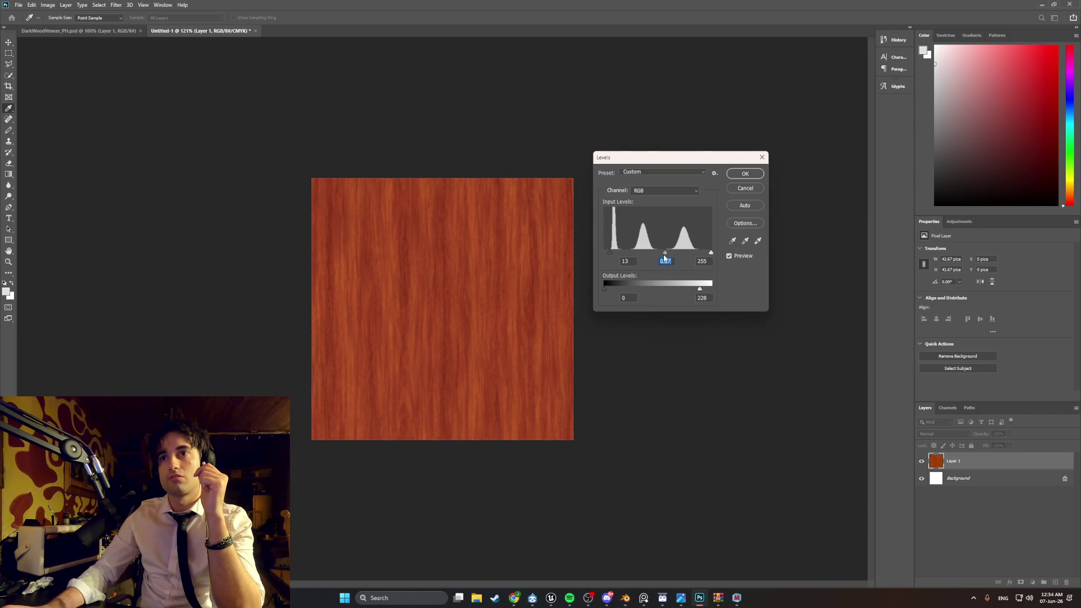
{"action": "left_click_drag", "start_coordinate": [700, 288], "coordinate": [691, 290]}
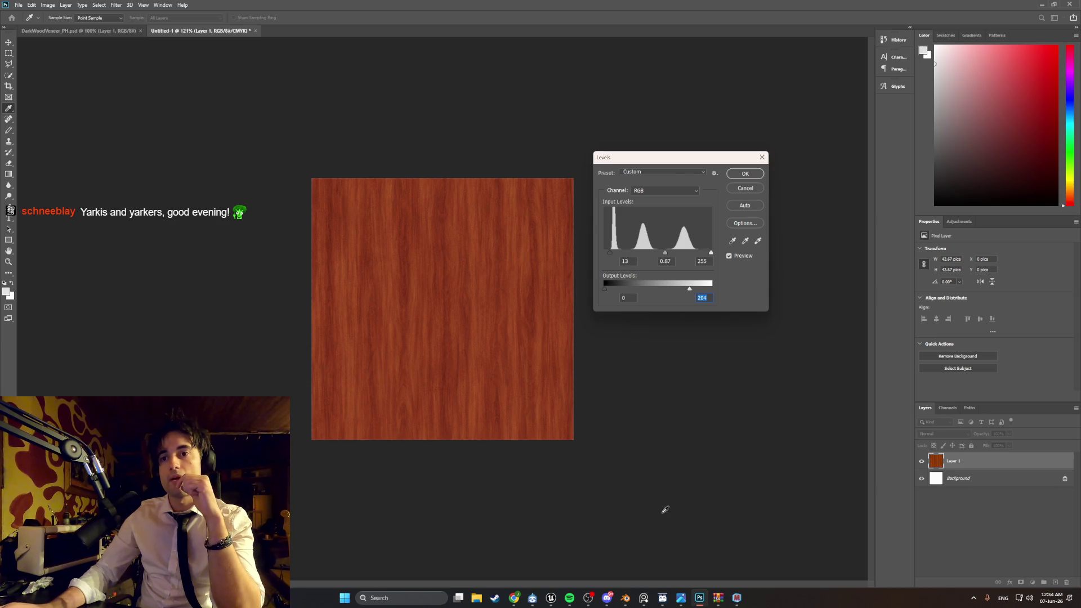
{"action": "left_click", "coordinate": [643, 600]}
{"action": "left_click", "coordinate": [643, 600]}
{"action": "left_click", "coordinate": [644, 601]}
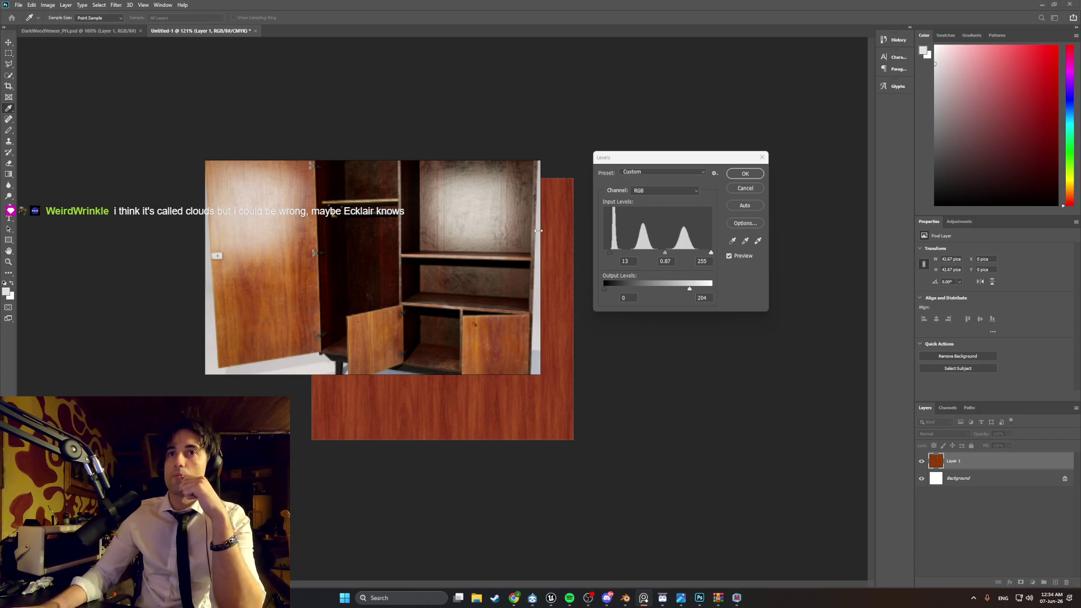
Step: Make the PureRef cabinet photo always on top and move it up-left
{"action": "right_click", "coordinate": [324, 216]}
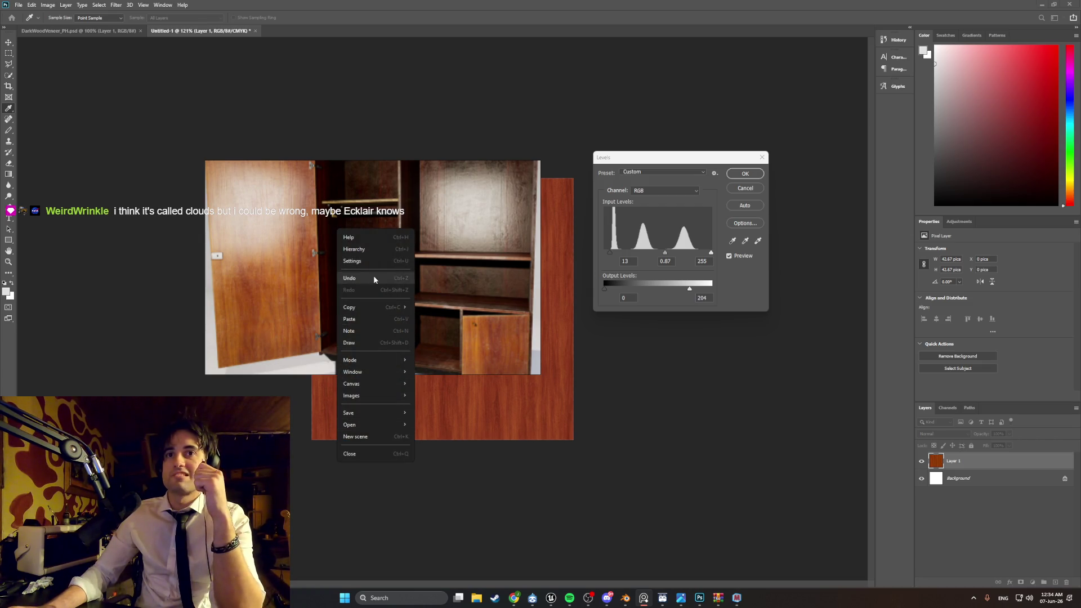
{"action": "left_click", "coordinate": [367, 260]}
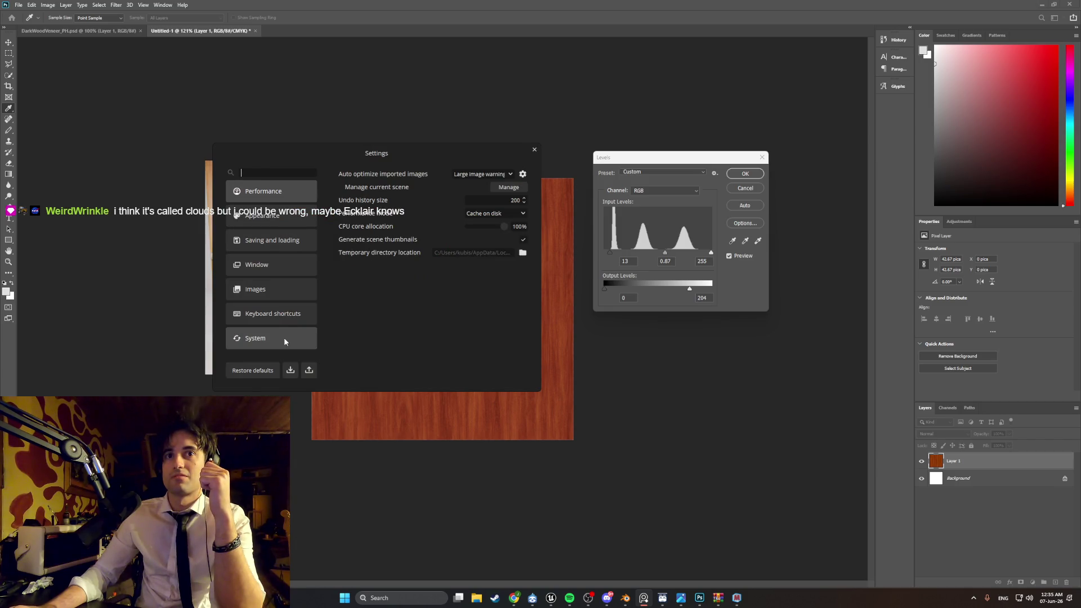
{"action": "left_click", "coordinate": [273, 314]}
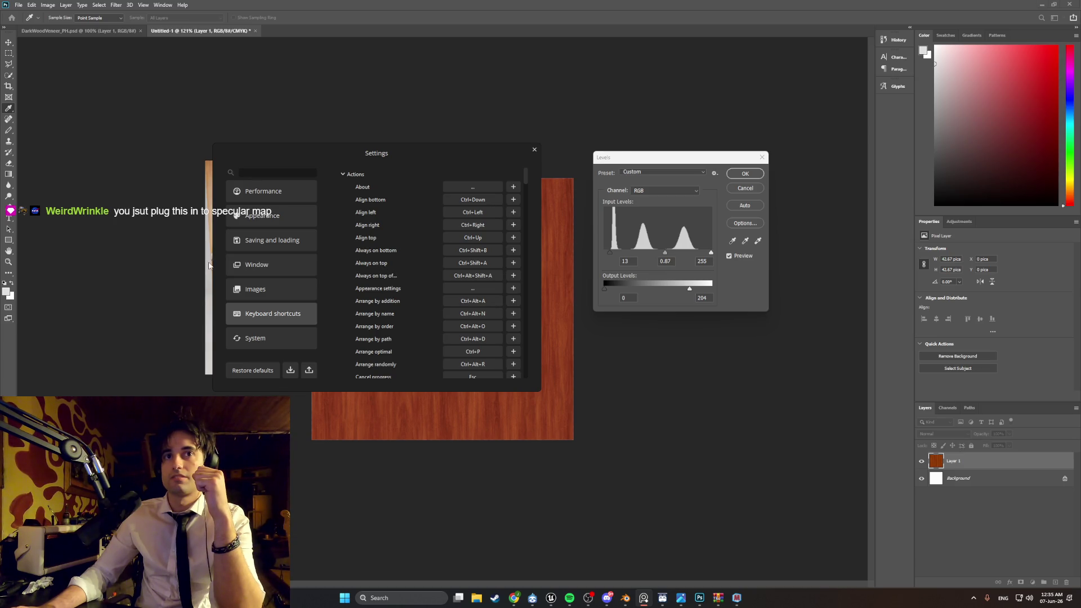
{"action": "left_click", "coordinate": [535, 150]}
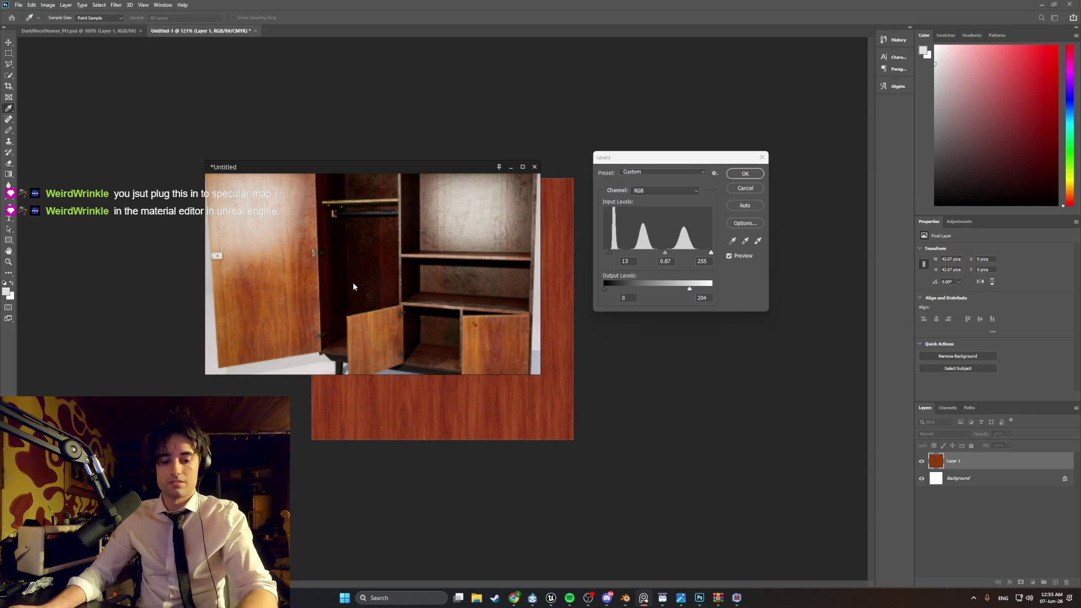
{"action": "key", "text": "ctrl+shift+a"}
{"action": "mouse_move", "coordinate": [374, 275]}
{"action": "left_mouse_down"}
{"action": "mouse_move", "coordinate": [330, 243]}
{"action": "mouse_move", "coordinate": [195, 195]}
{"action": "mouse_move", "coordinate": [259, 211]}
{"action": "left_mouse_up"}
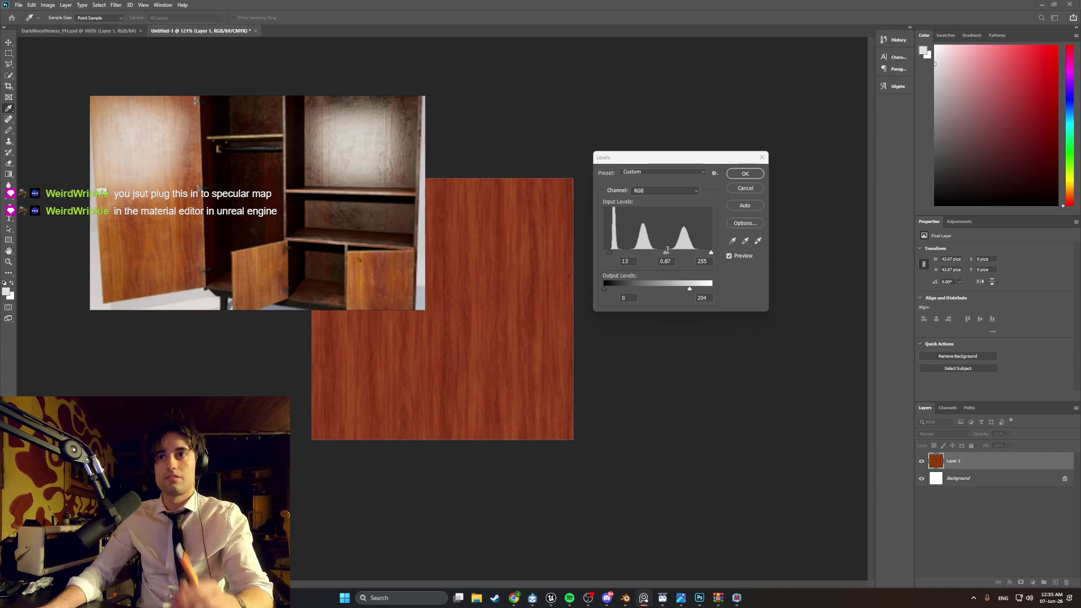
Step: Fine-tune the Levels midtone slightly lower and apply the adjustment to the wood layer
{"action": "left_click_drag", "start_coordinate": [668, 251], "coordinate": [664, 255]}
{"action": "mouse_move", "coordinate": [206, 206]}
{"action": "left_mouse_down"}
{"action": "mouse_move", "coordinate": [324, 211]}
{"action": "mouse_move", "coordinate": [465, 194]}
{"action": "mouse_move", "coordinate": [463, 411]}
{"action": "mouse_move", "coordinate": [591, 461]}
{"action": "mouse_move", "coordinate": [494, 141]}
{"action": "mouse_move", "coordinate": [426, 123]}
{"action": "left_mouse_up"}
{"action": "left_click_drag", "start_coordinate": [663, 253], "coordinate": [663, 255]}
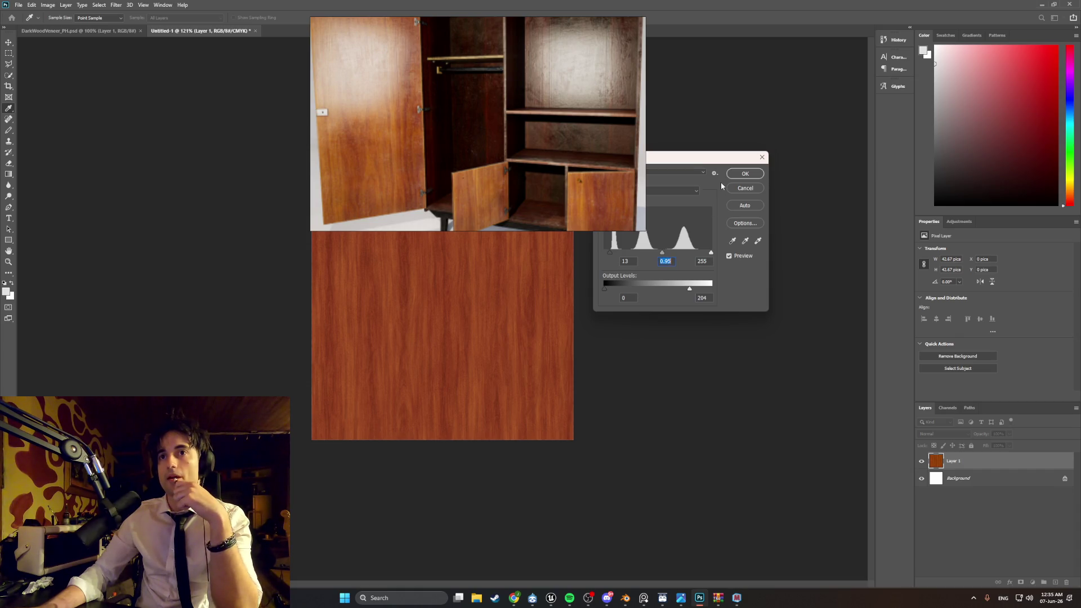
{"action": "left_click", "coordinate": [738, 174]}
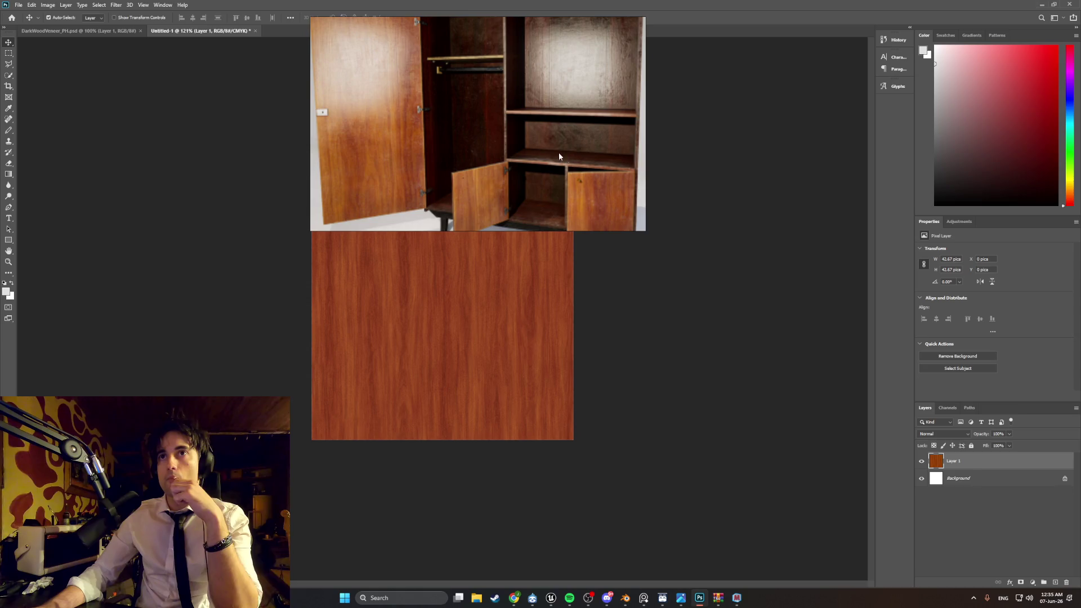
Step: Apply Offset +325 horizontal and +273 vertical with Wrap Around to the wood texture
{"action": "left_click_drag", "start_coordinate": [518, 124], "coordinate": [519, 136]}
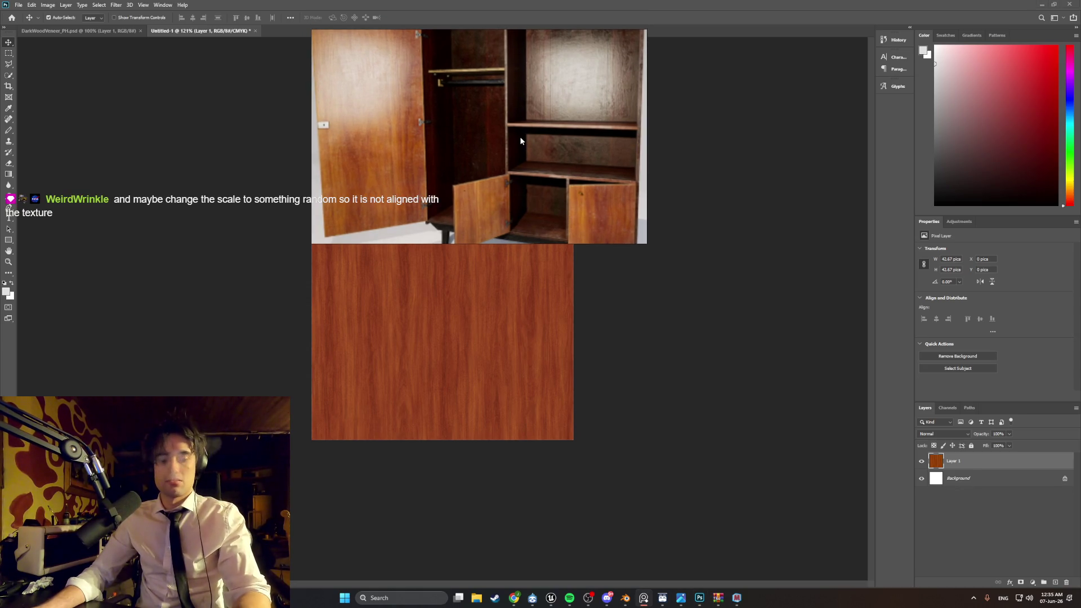
{"action": "key", "text": "Escape"}
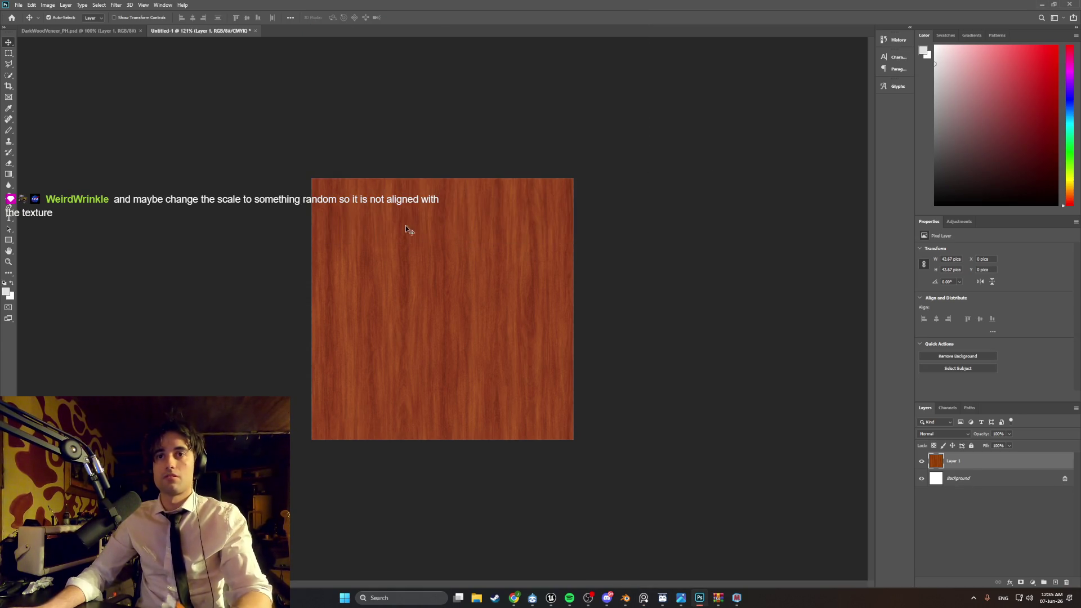
{"action": "left_click", "coordinate": [47, 4]}
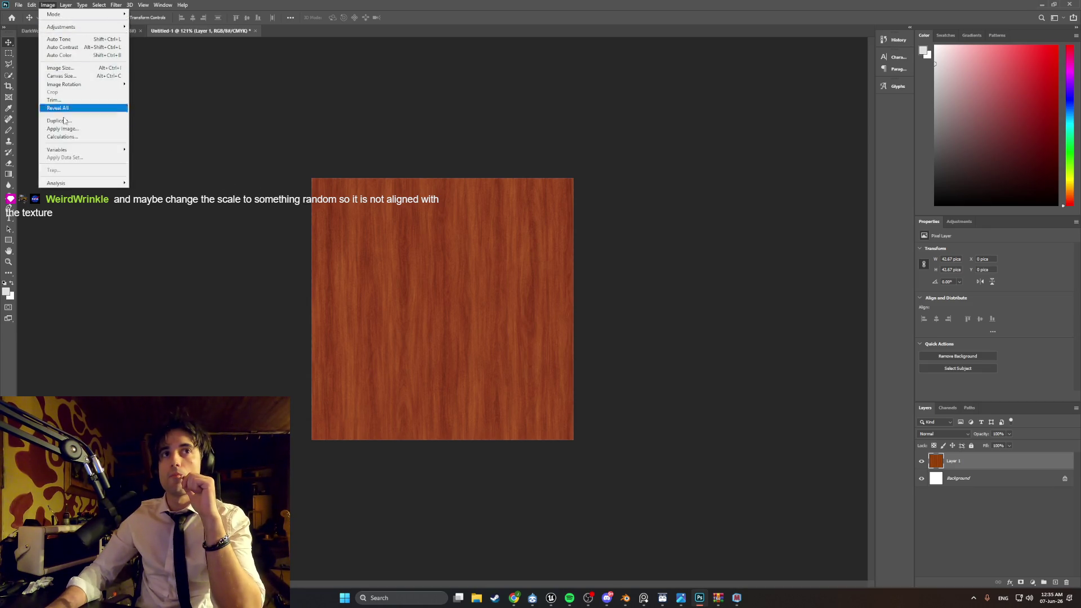
{"action": "mouse_move", "coordinate": [116, 4]}
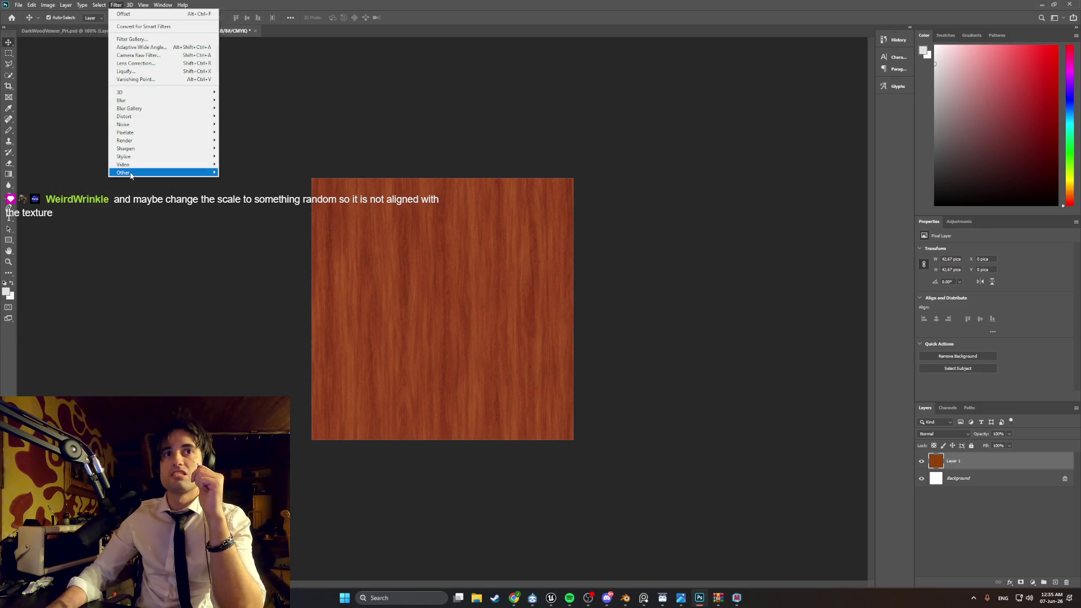
{"action": "mouse_move", "coordinate": [131, 172]}
{"action": "left_click", "coordinate": [234, 212]}
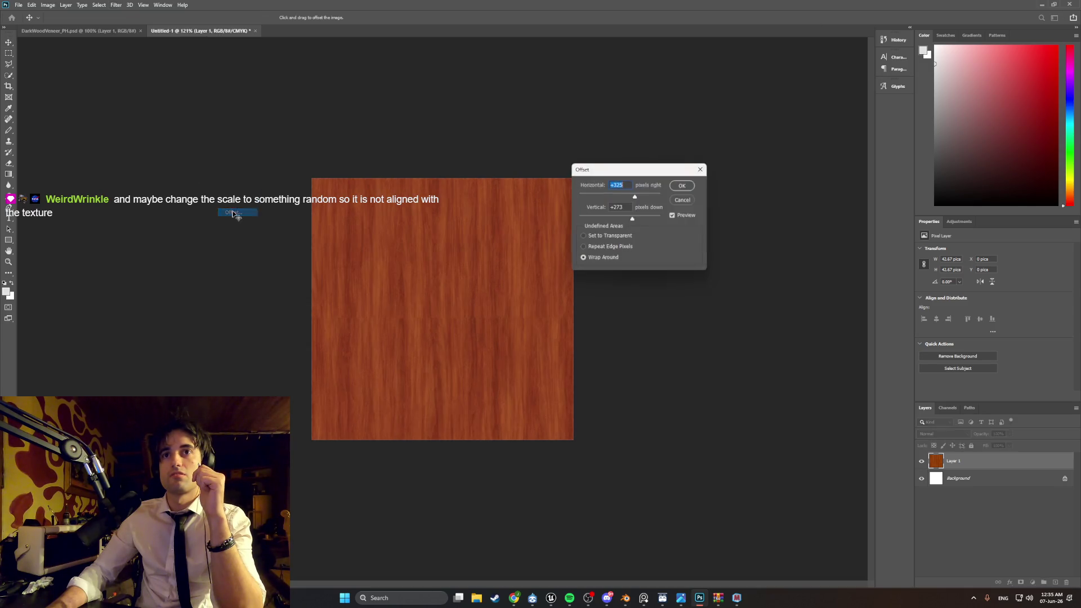
{"action": "left_click", "coordinate": [683, 186]}
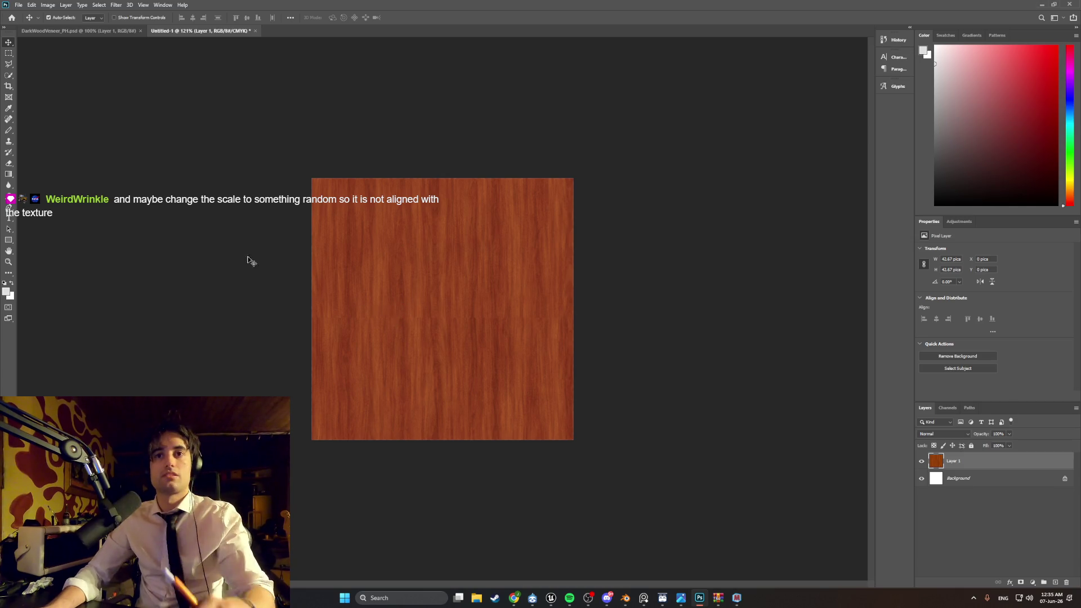
Step: Select the Spot Healing Brush and set its size to 31 px
{"action": "left_click", "coordinate": [9, 120]}
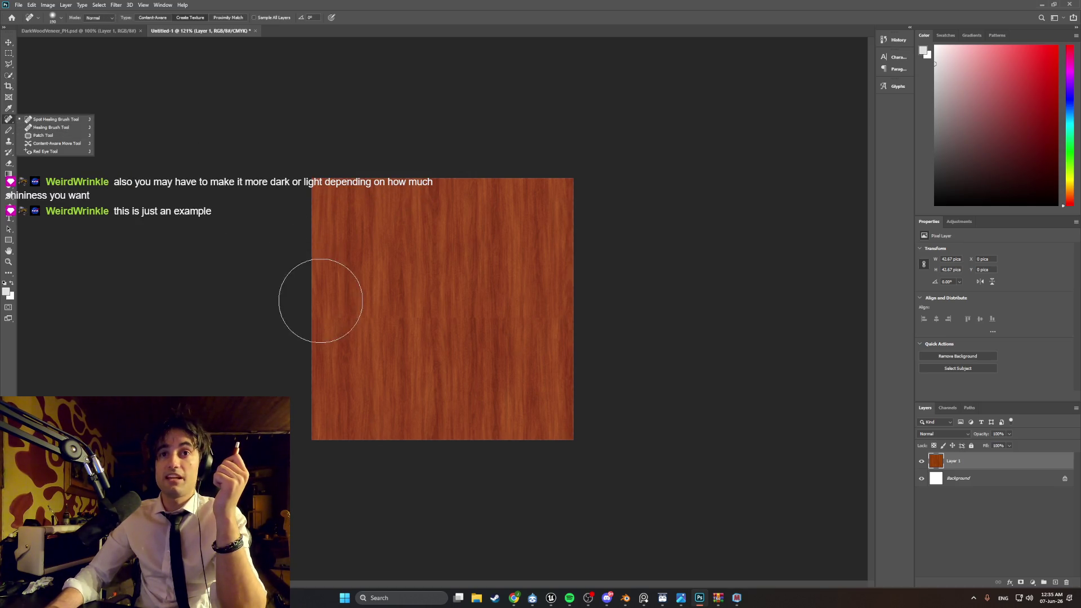
{"action": "left_click", "coordinate": [61, 18]}
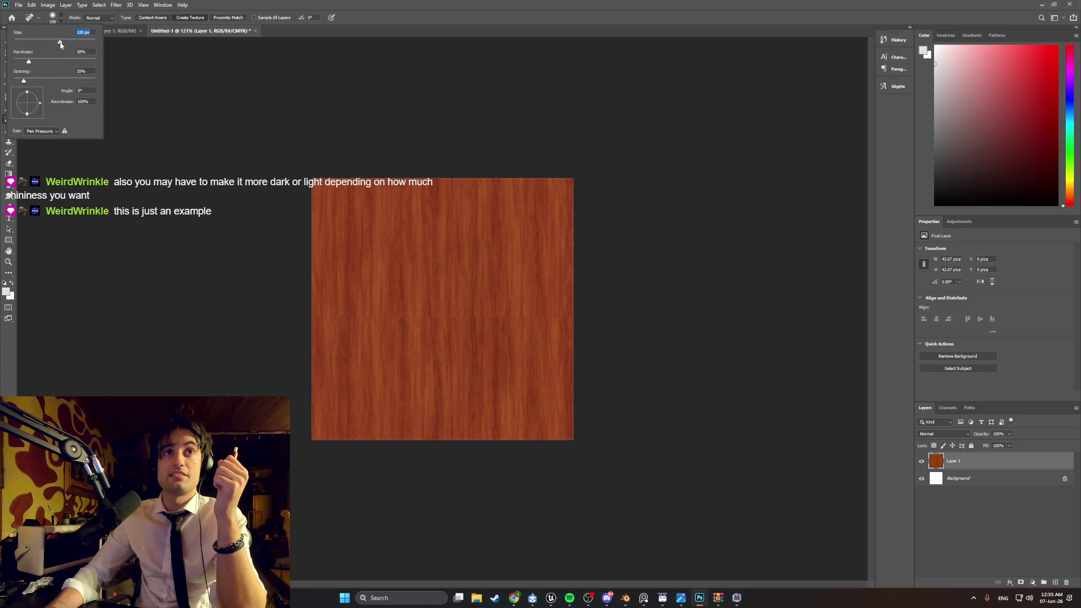
{"action": "left_click", "coordinate": [337, 318]}
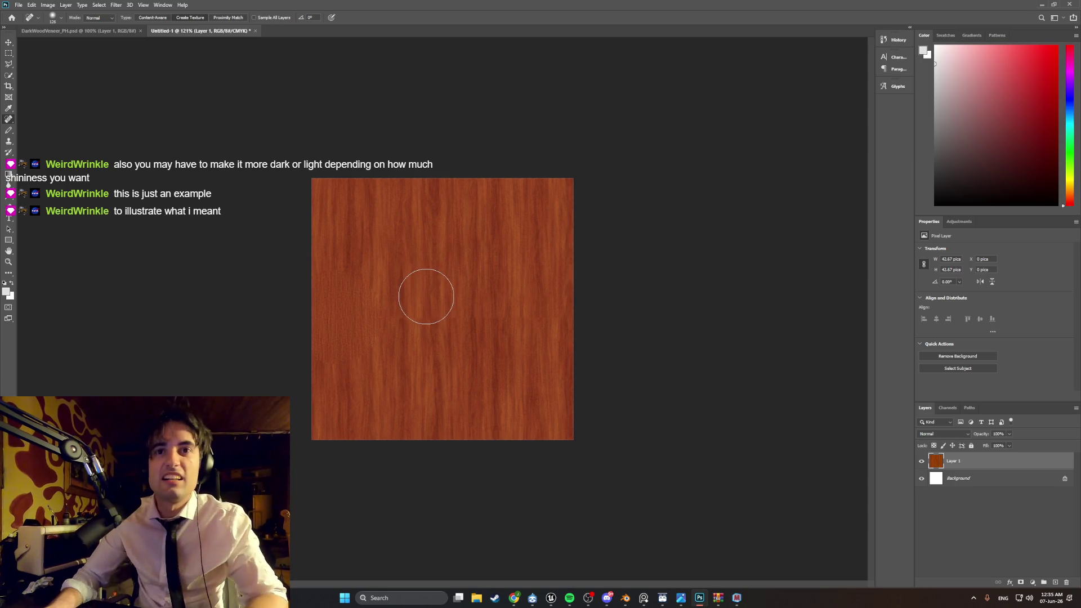
{"action": "left_click", "coordinate": [59, 21]}
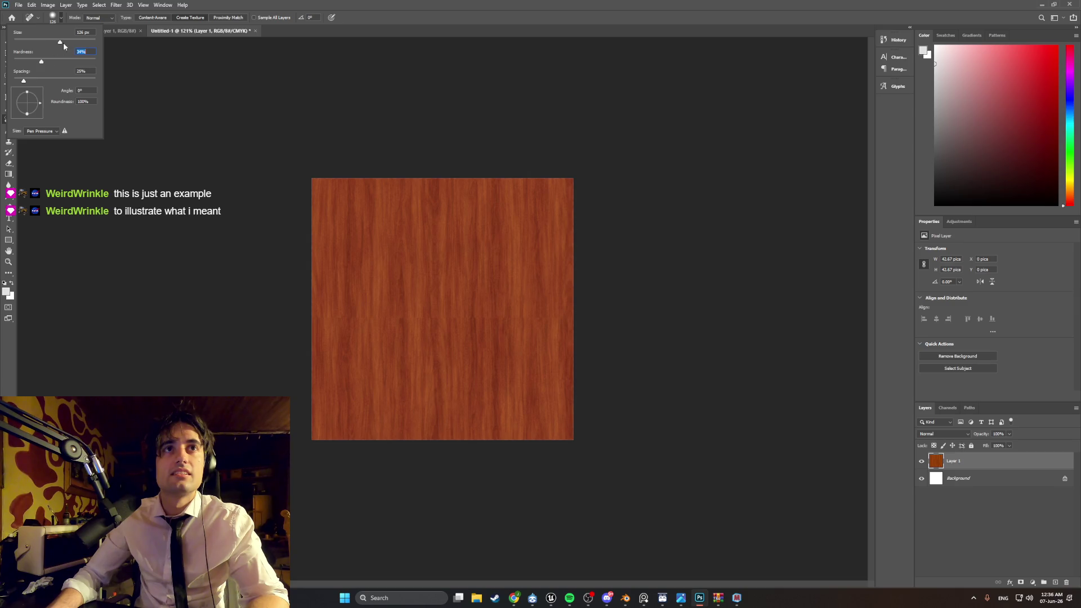
{"action": "left_click", "coordinate": [324, 311]}
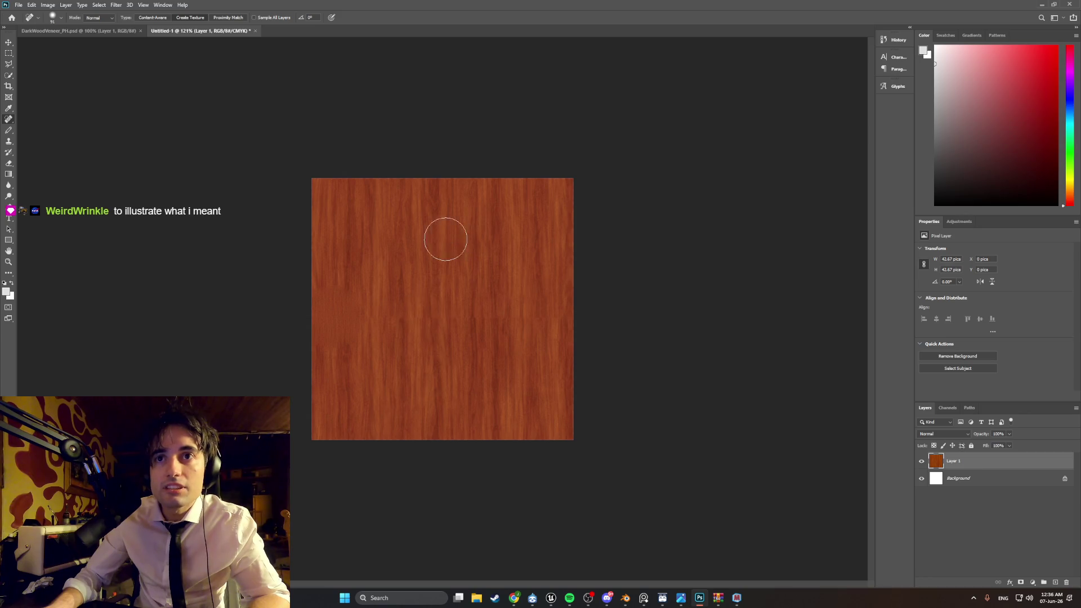
{"action": "left_click", "coordinate": [53, 17]}
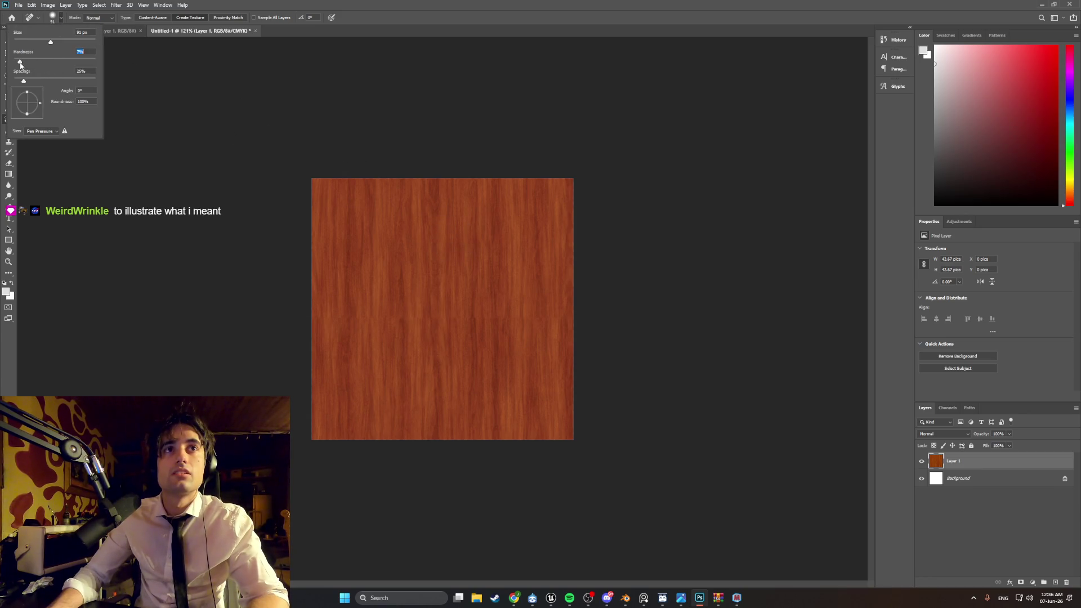
{"action": "left_click", "coordinate": [343, 306]}
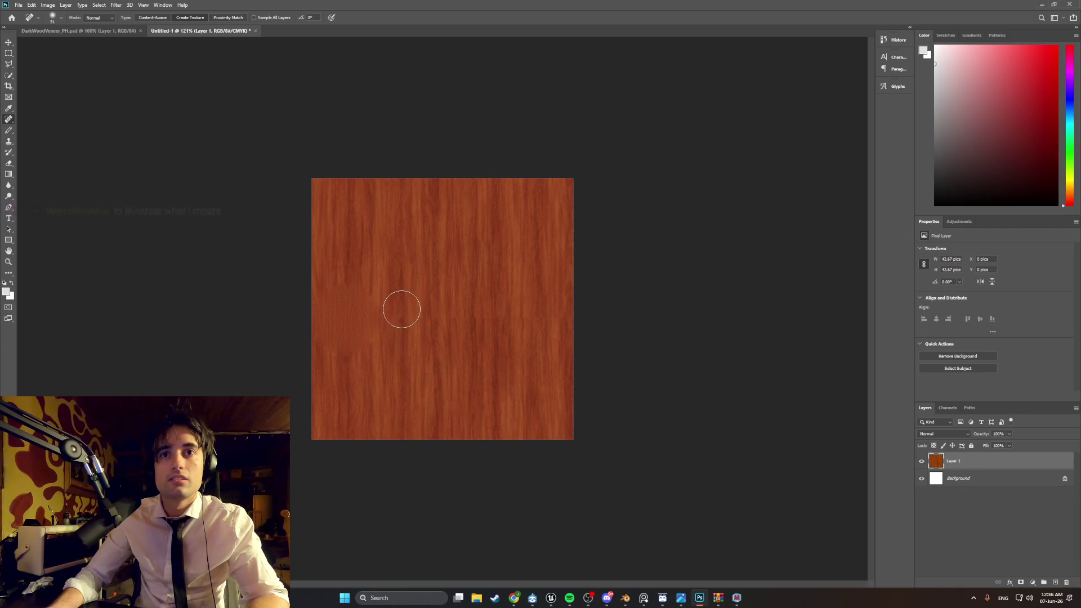
{"action": "left_click", "coordinate": [59, 17]}
{"action": "left_click_drag", "start_coordinate": [45, 41], "coordinate": [26, 42]}
{"action": "left_click", "coordinate": [328, 315]}
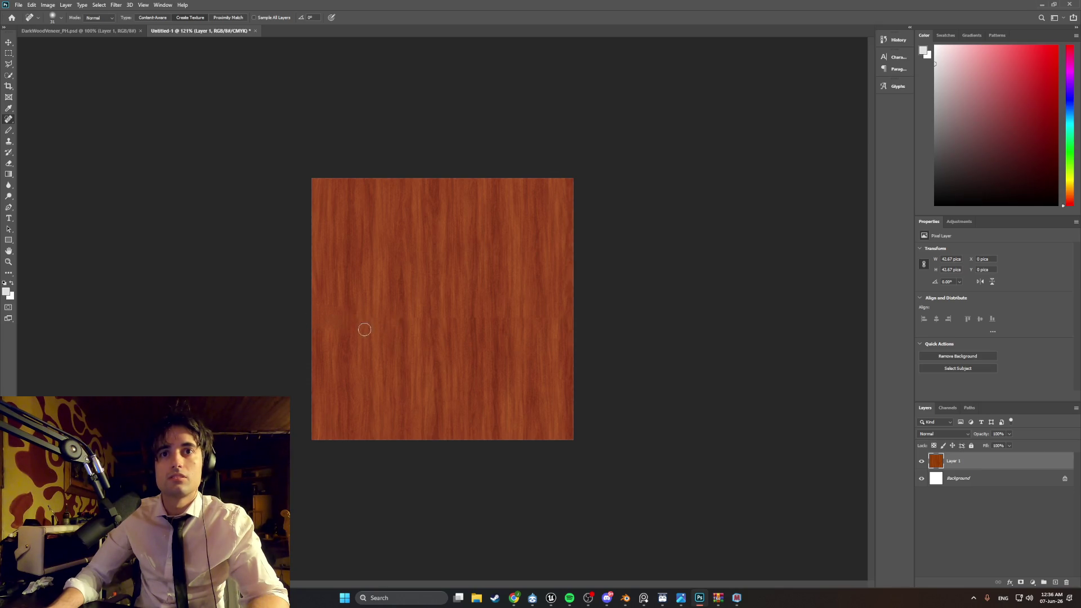
Step: Heal the seam near the left edge, then pick a Clone Stamp source
{"action": "left_click_drag", "start_coordinate": [346, 333], "coordinate": [349, 319]}
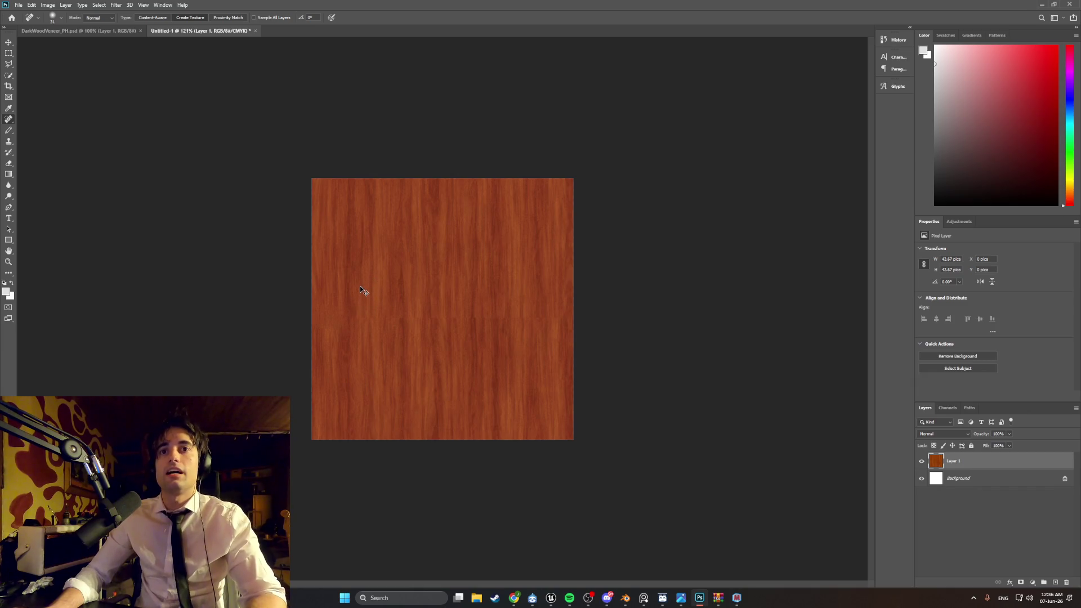
{"action": "left_click", "coordinate": [9, 142]}
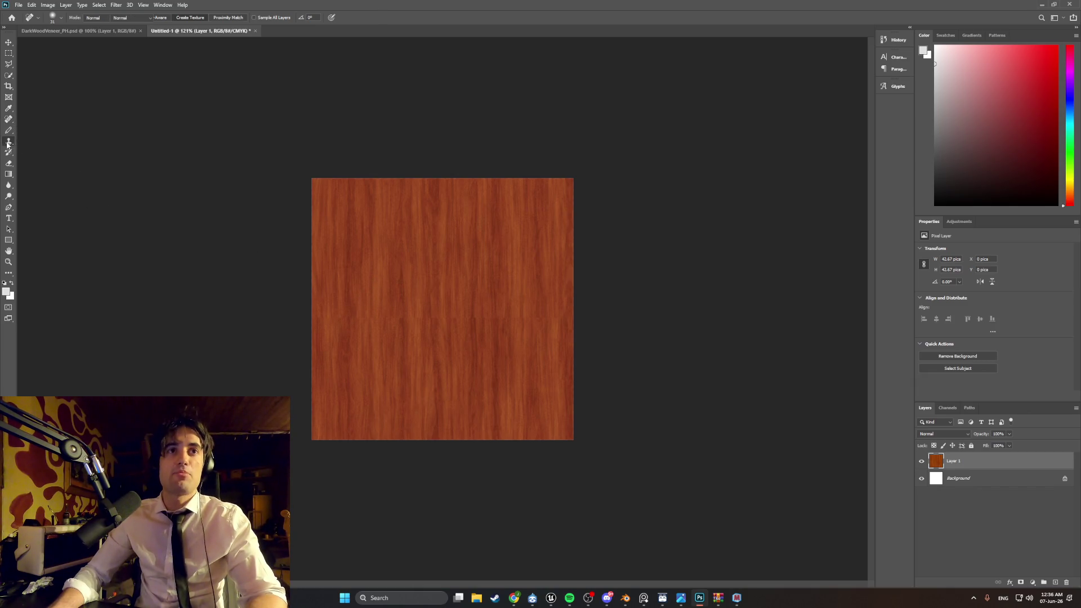
{"action": "left_click", "coordinate": [349, 362], "text": "alt"}
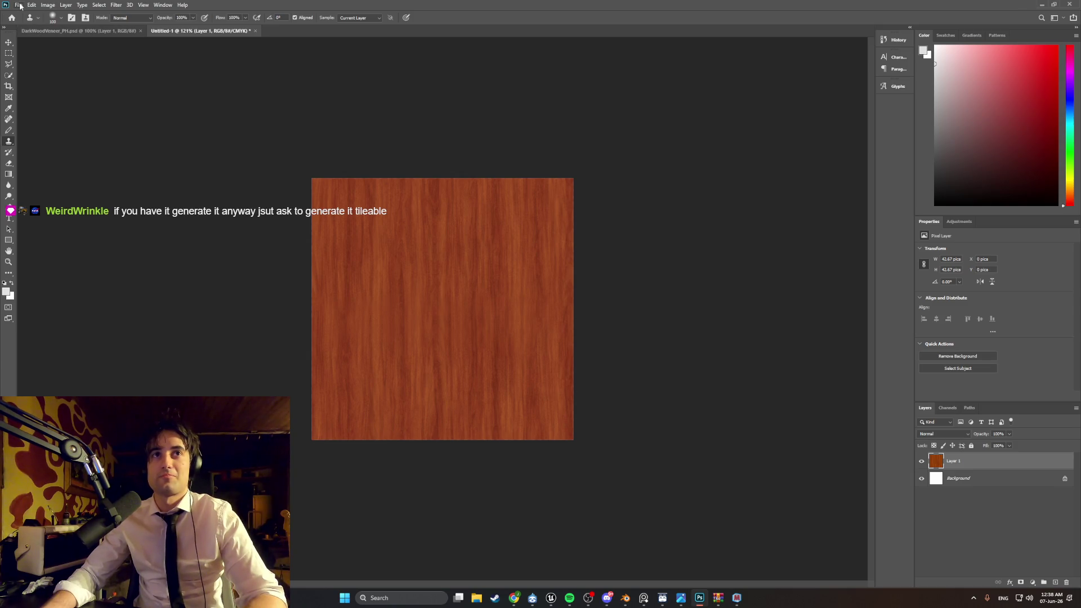
Step: Apply the Mosaic filter with a 5-pixel square cell size to the wood texture
{"action": "left_click", "coordinate": [116, 5]}
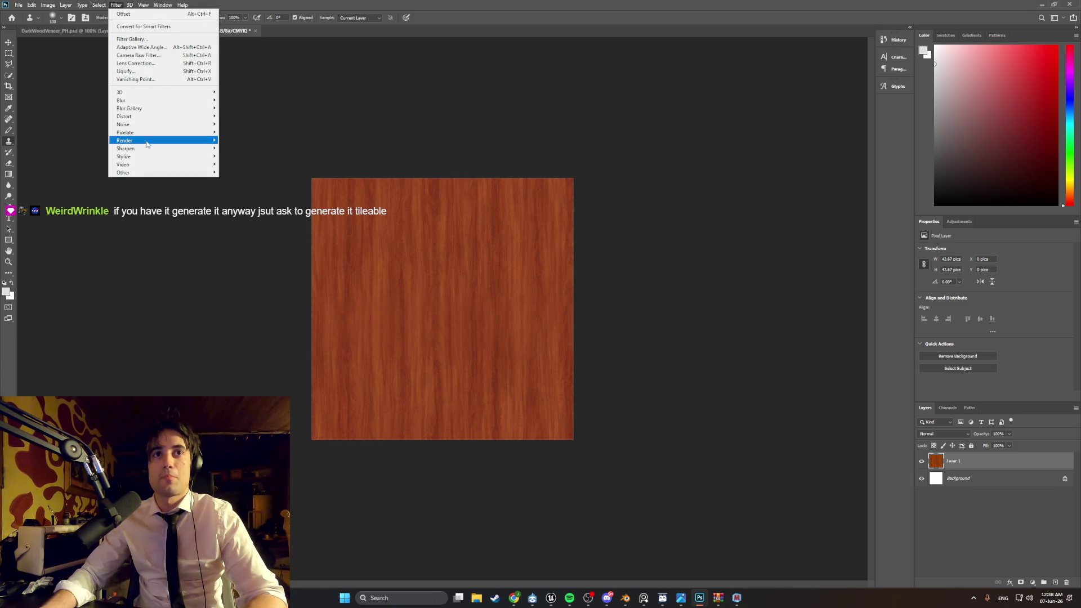
{"action": "mouse_move", "coordinate": [152, 132]}
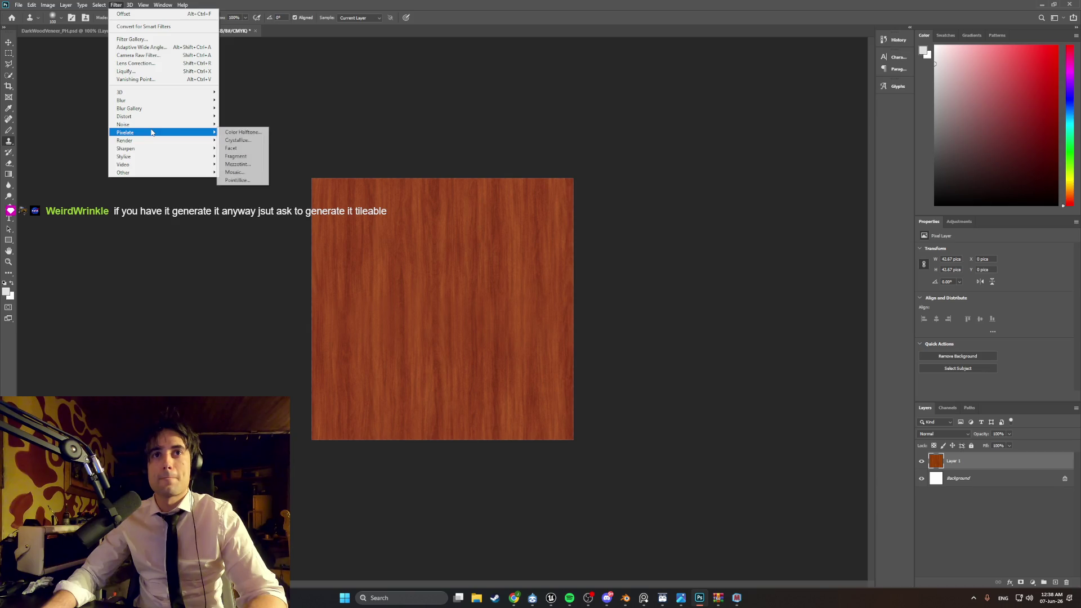
{"action": "left_click", "coordinate": [248, 172]}
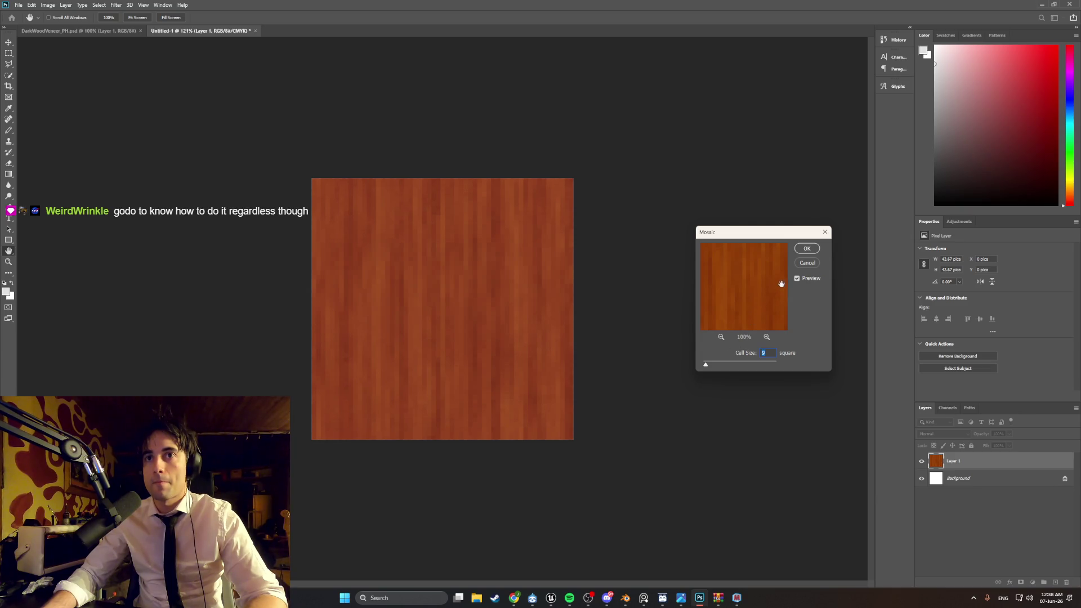
{"action": "left_click", "coordinate": [806, 249]}
{"action": "key", "text": "s"}
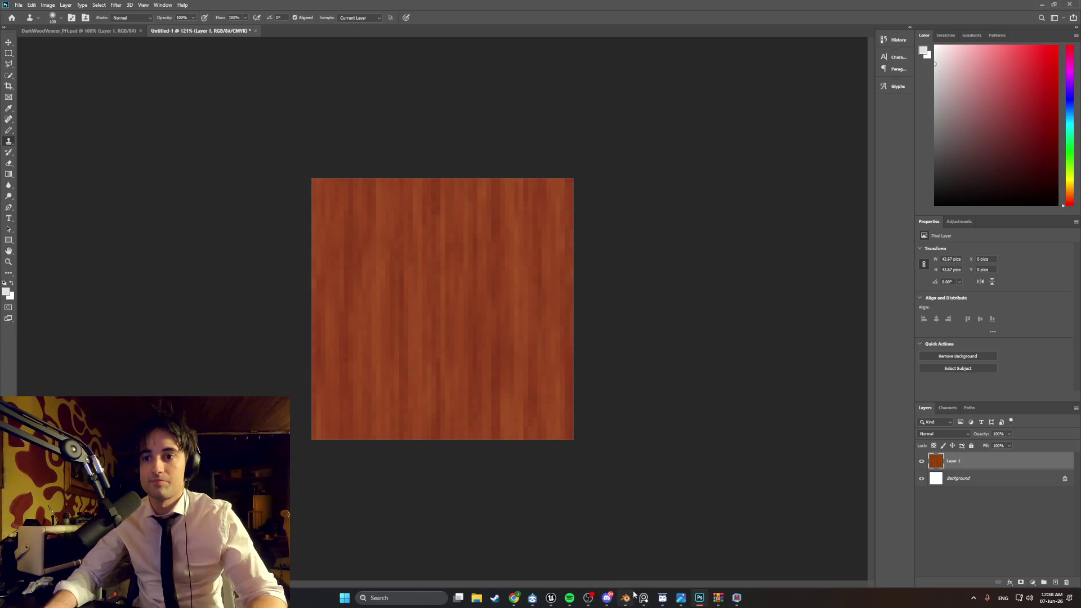
Step: Export the image as RedWoodTexture into the Textures folder and return to the Blender cabinet scene
{"action": "left_click", "coordinate": [18, 4]}
{"action": "mouse_move", "coordinate": [77, 130]}
{"action": "left_click", "coordinate": [141, 127]}
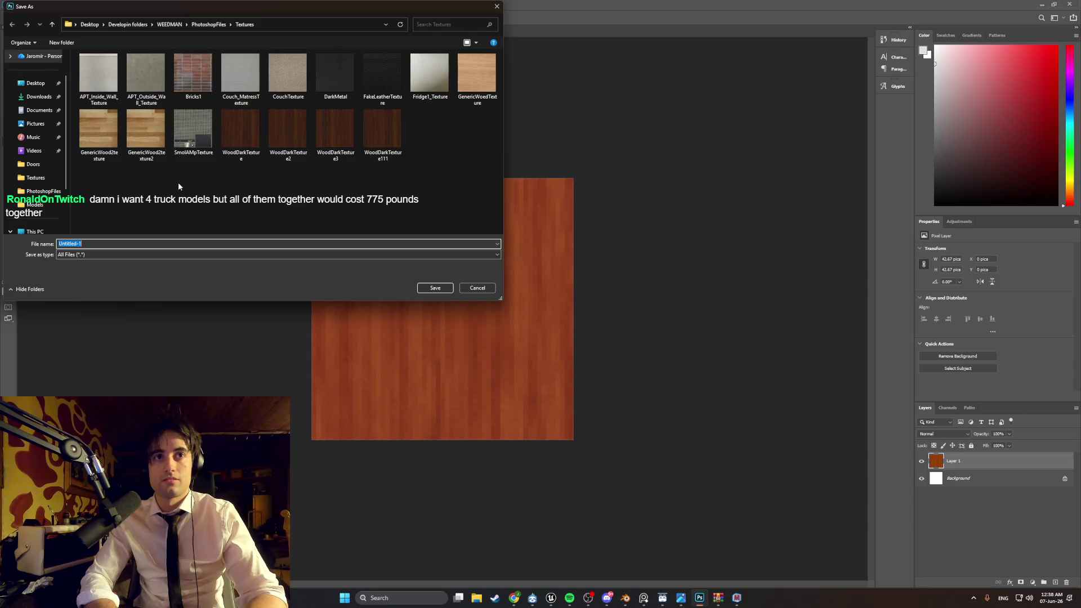
{"action": "type", "text": "RedWoodTexture"}
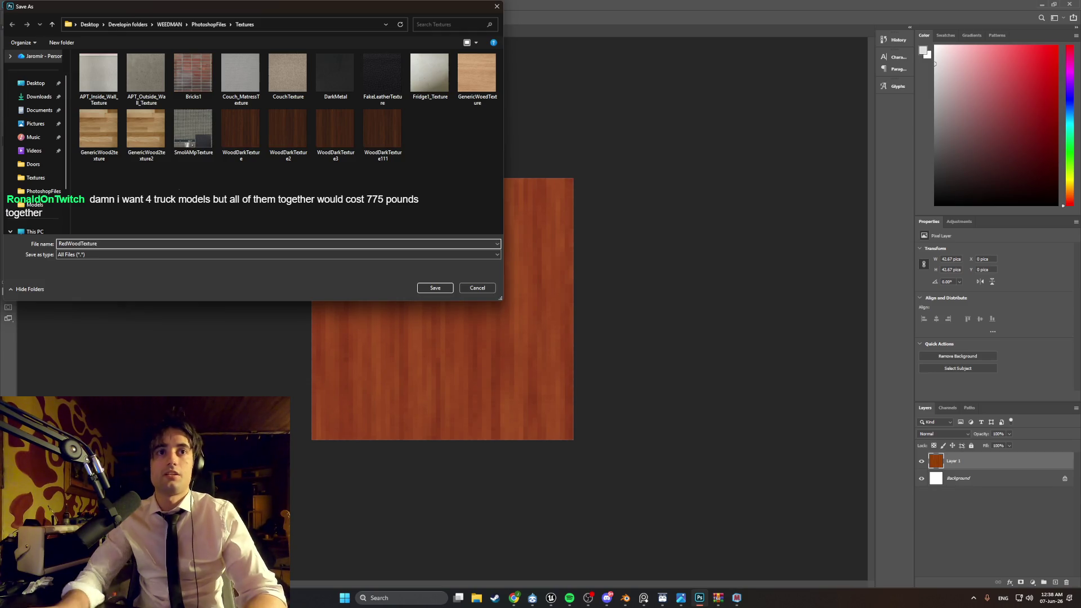
{"action": "left_click", "coordinate": [450, 290]}
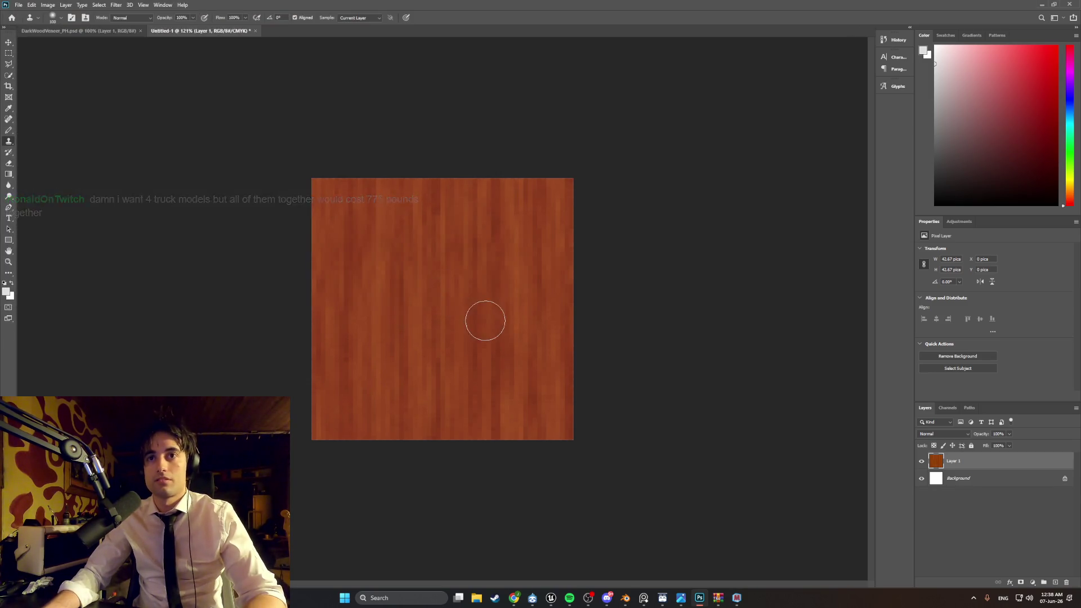
{"action": "left_click", "coordinate": [626, 598]}
{"action": "mouse_move", "coordinate": [566, 343]}
{"action": "middle_mouse_down"}
{"action": "mouse_move", "coordinate": [582, 309]}
{"action": "mouse_move", "coordinate": [567, 314]}
{"action": "middle_mouse_up"}
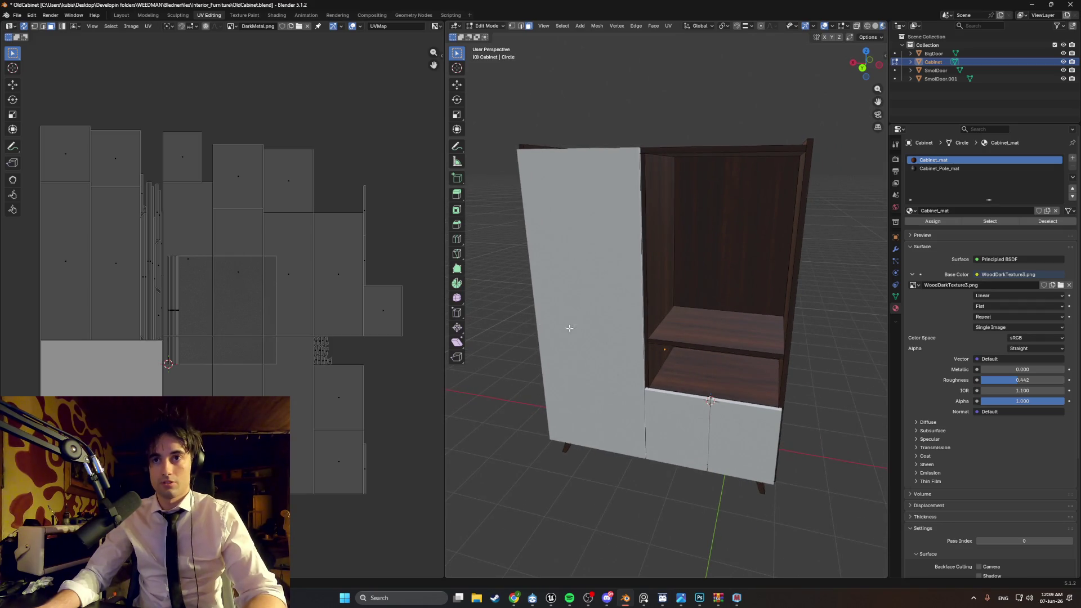
Step: Create a new material for the big door and name it Door_mat
{"action": "key", "text": "Tab"}
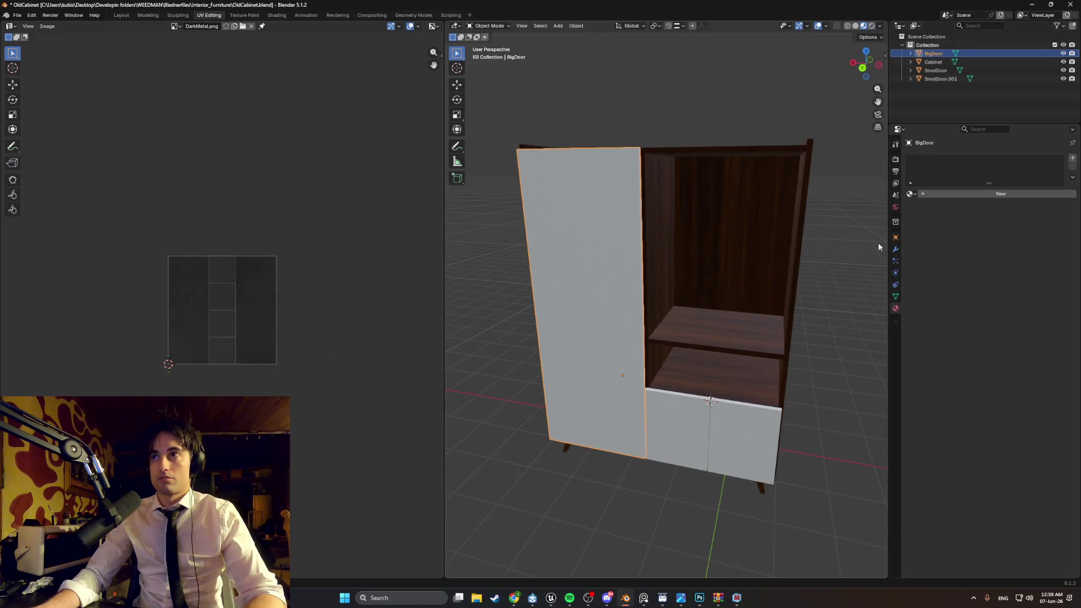
{"action": "left_click", "coordinate": [948, 194]}
{"action": "double_click", "coordinate": [955, 194]}
{"action": "type", "text": "Door"}
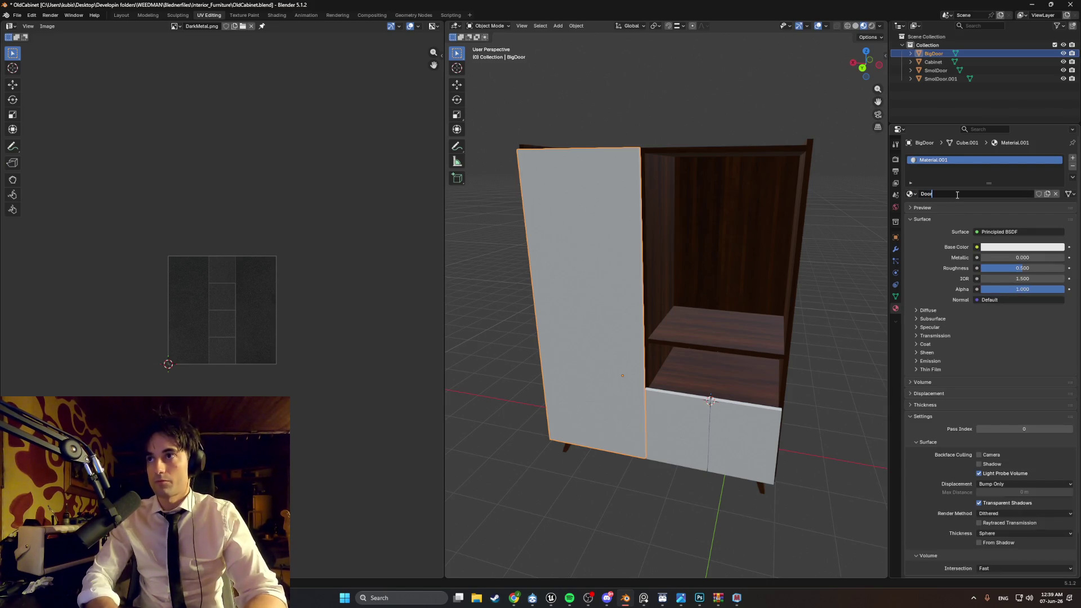
{"action": "type", "text": "_M"}
{"action": "key", "text": "BackSpace"}
{"action": "key", "text": "BackSpace"}
{"action": "key", "text": "BackSpace"}
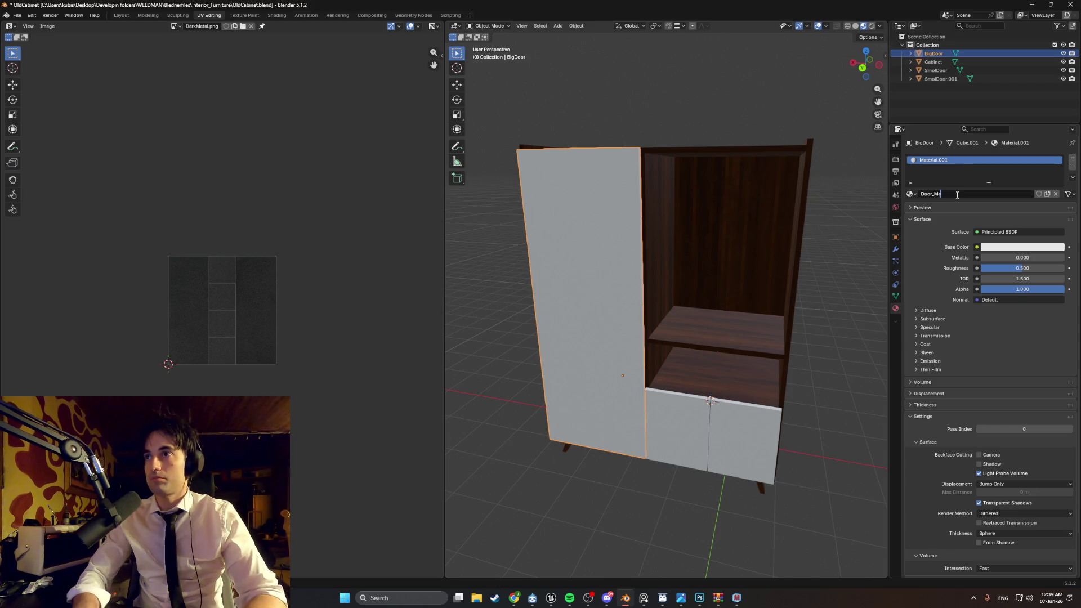
{"action": "key", "text": "Return"}
Step: Use RedWoodTexture.png as an Image Texture base colour and show it in the UV editor
{"action": "left_click", "coordinate": [977, 246]}
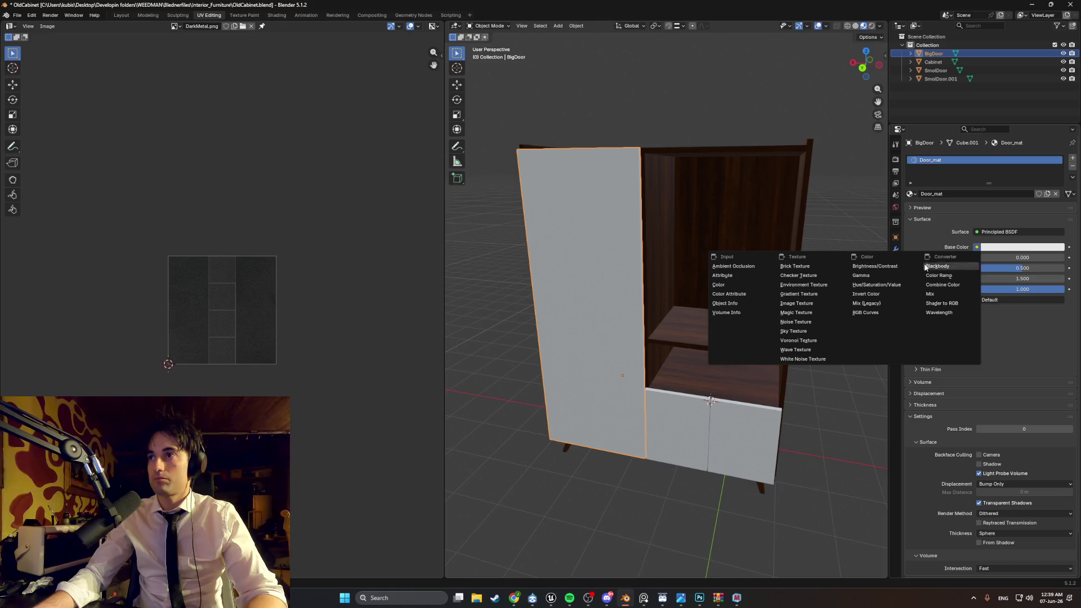
{"action": "left_click", "coordinate": [811, 304]}
{"action": "left_click", "coordinate": [1039, 259]}
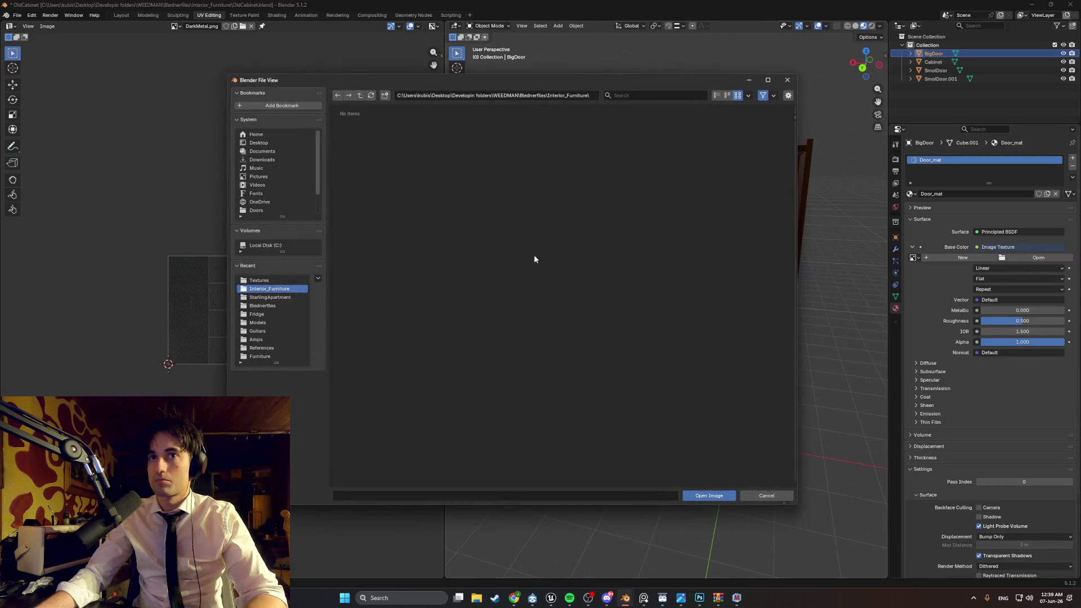
{"action": "double_click", "coordinate": [455, 194]}
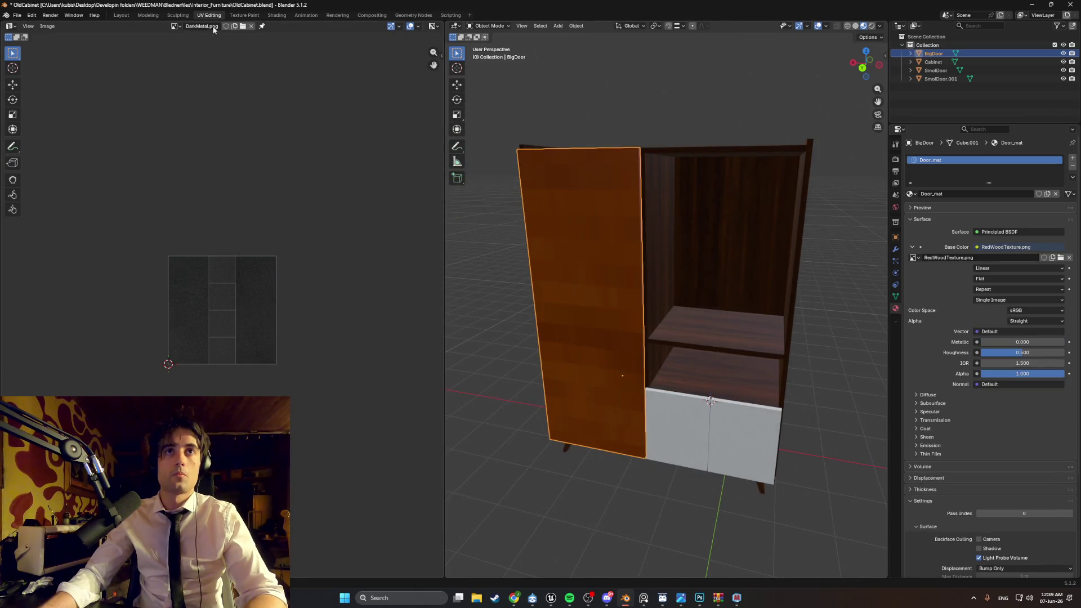
{"action": "left_click", "coordinate": [243, 27]}
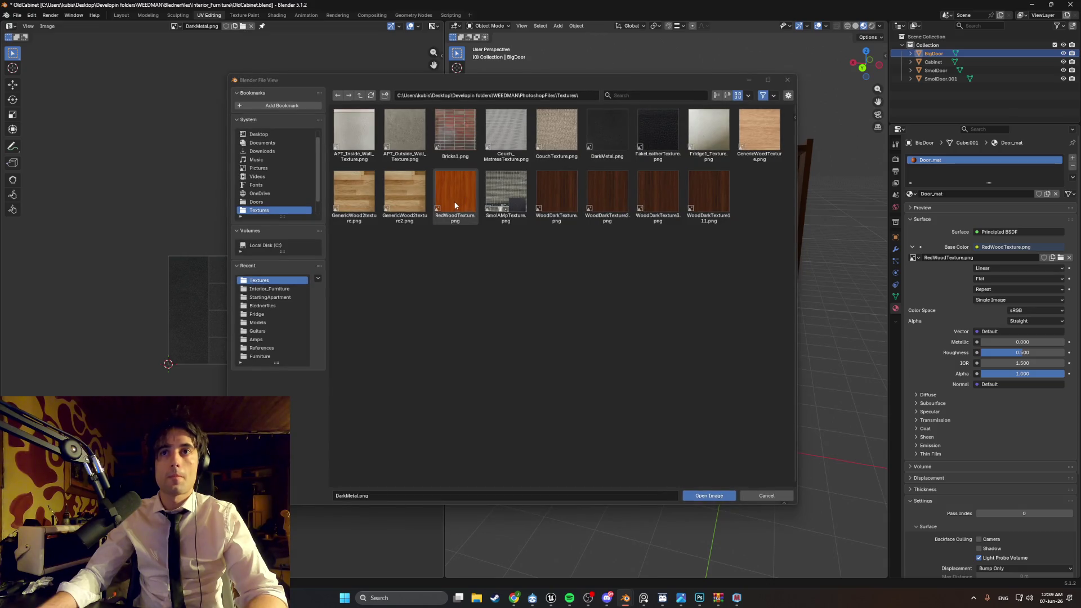
{"action": "double_click", "coordinate": [453, 192]}
Step: Select only the big door and re-unwrap its faces with Smart UV Project
{"action": "key", "text": "a"}
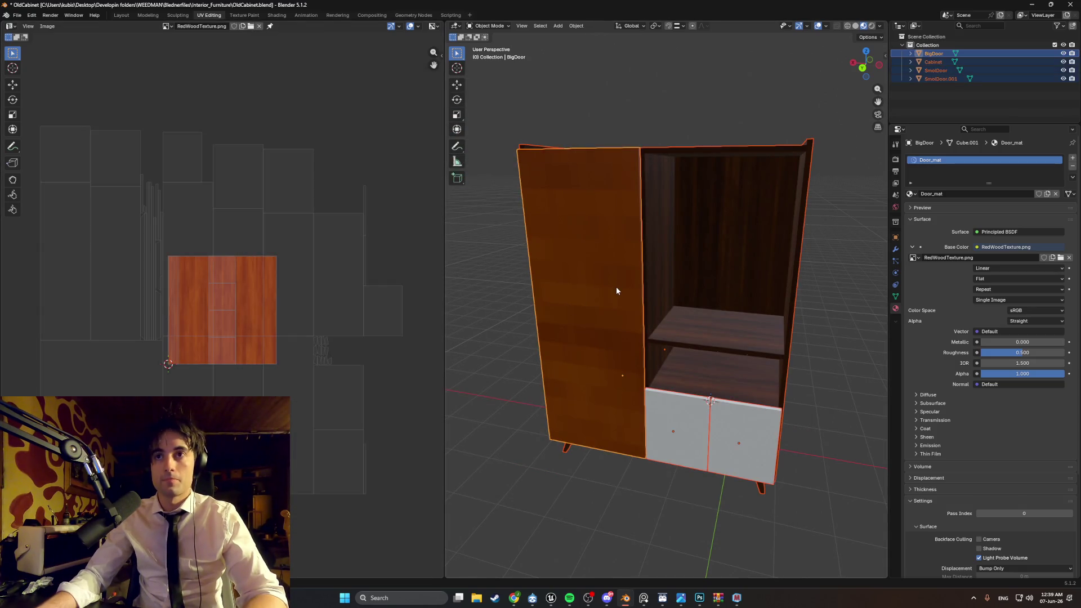
{"action": "left_click", "coordinate": [611, 289]}
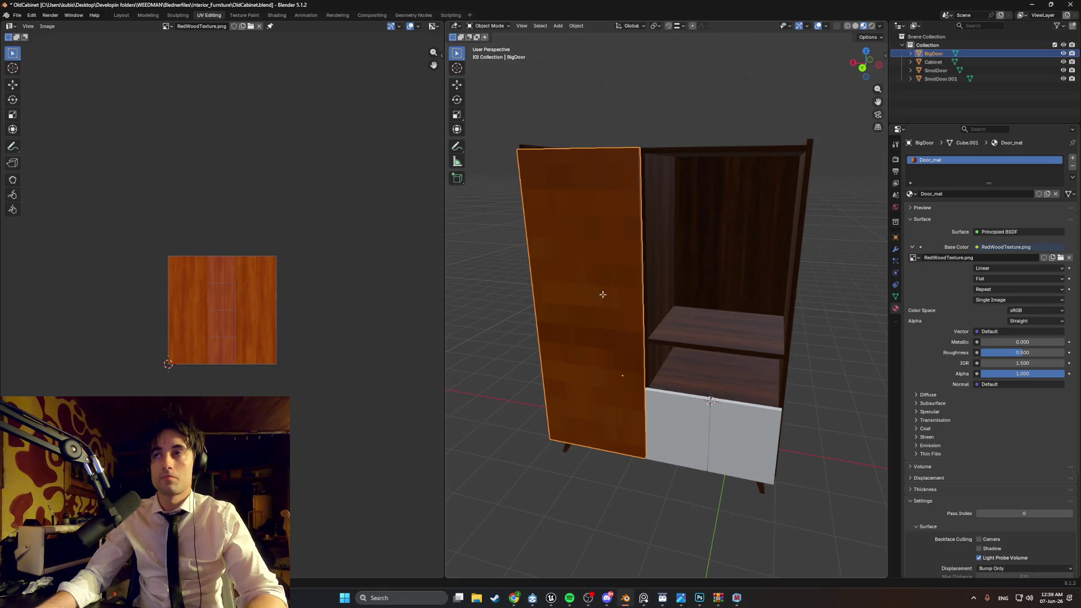
{"action": "key", "text": "Tab"}
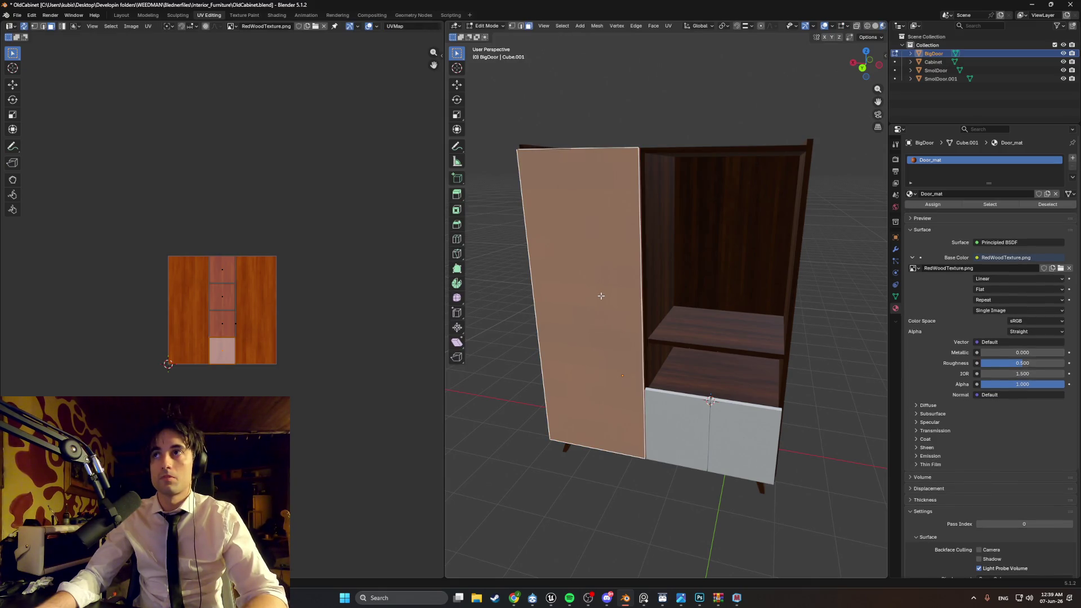
{"action": "left_click", "coordinate": [602, 266]}
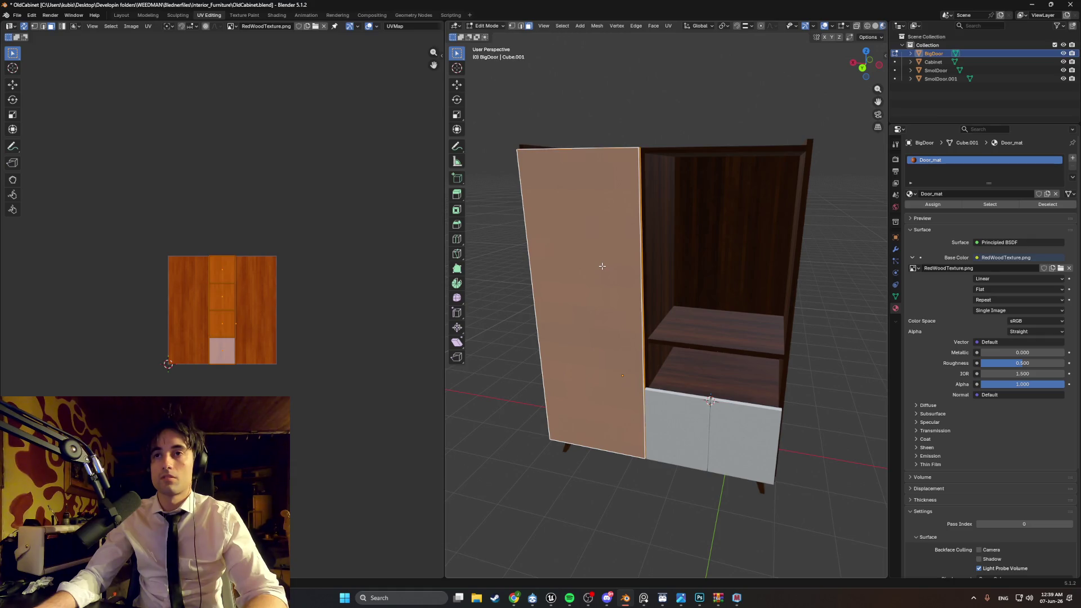
{"action": "key", "text": "u"}
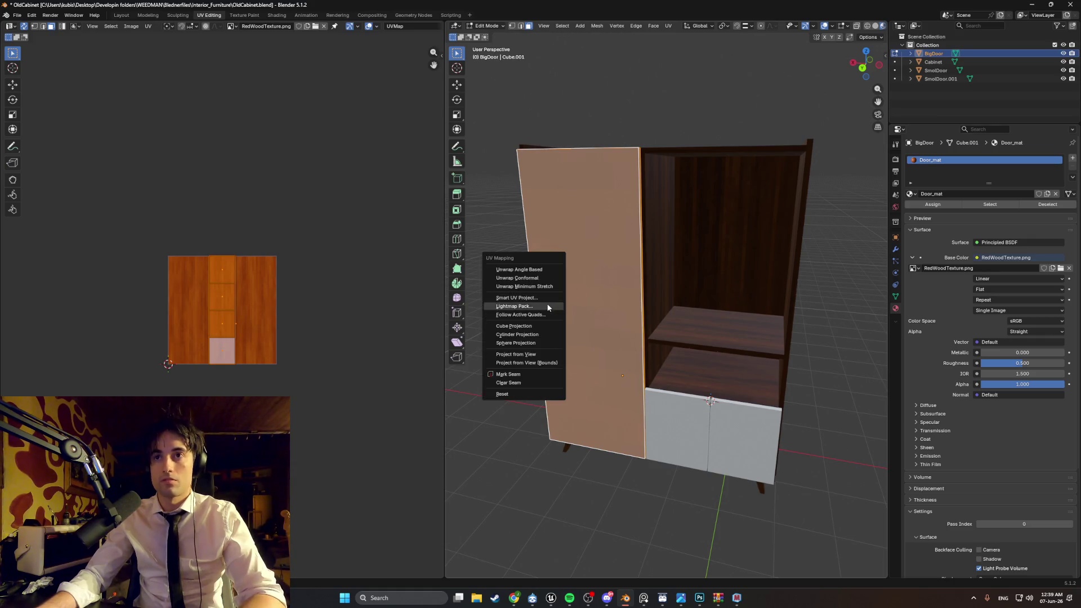
{"action": "left_click", "coordinate": [527, 299]}
{"action": "left_click", "coordinate": [521, 378]}
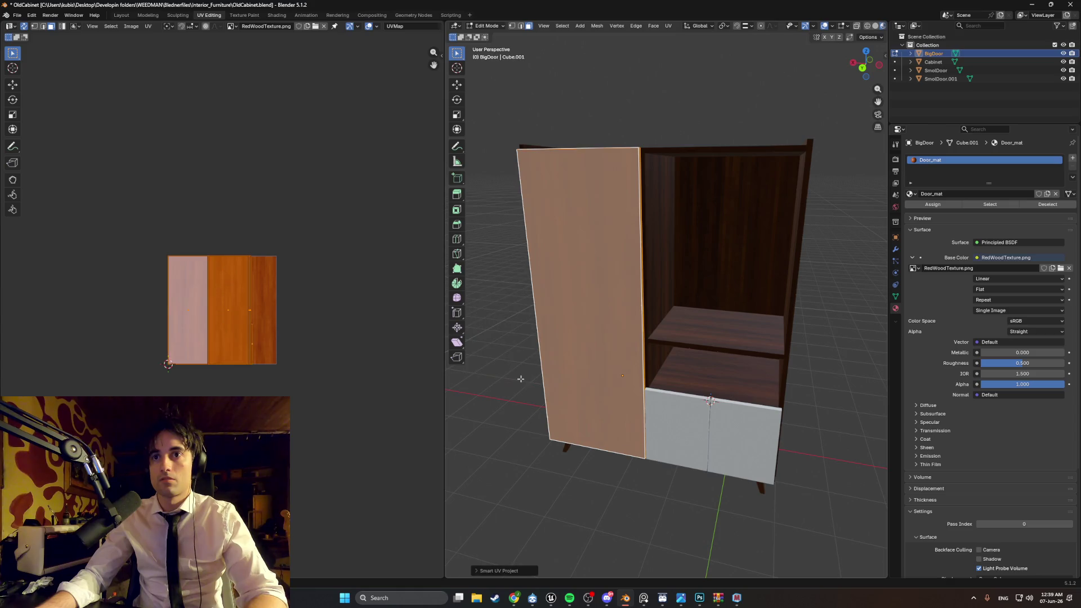
Step: Scale the door's UV island up about 2.5x, inspect the grain, and return to Object Mode
{"action": "scroll", "coordinate": [548, 311], "scroll_direction": "up", "scroll_amount": 3}
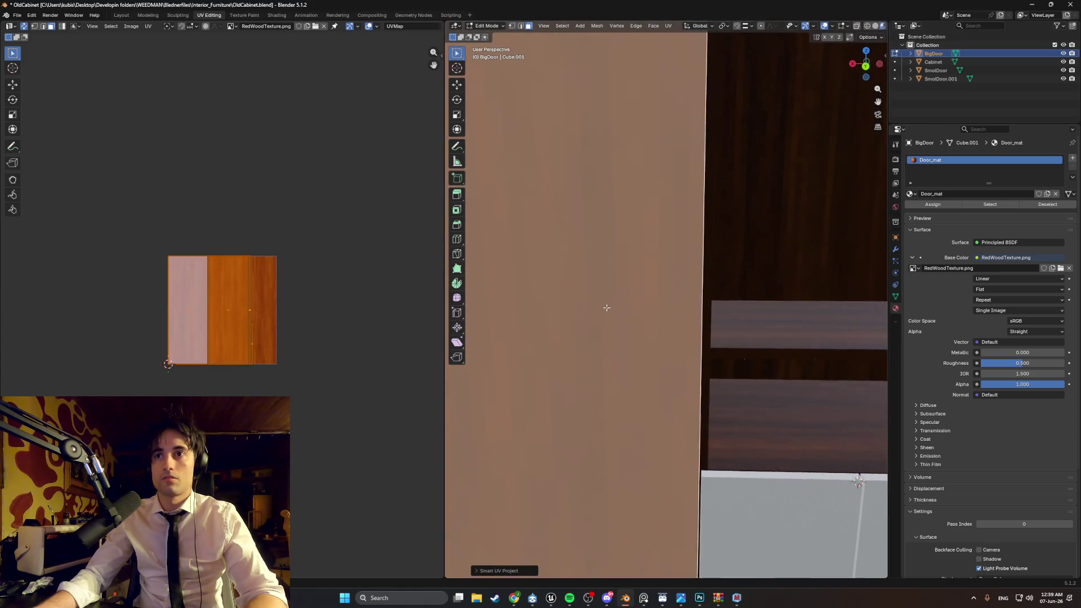
{"action": "key", "text": "s"}
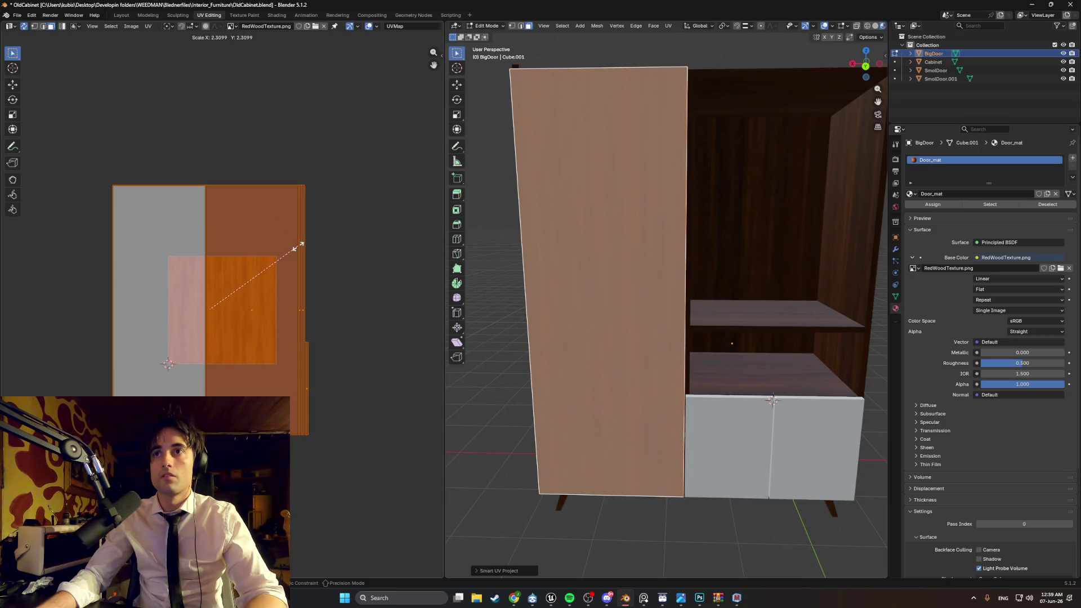
{"action": "left_click", "coordinate": [298, 243]}
{"action": "mouse_move", "coordinate": [512, 313]}
{"action": "middle_mouse_down"}
{"action": "mouse_move", "coordinate": [520, 289]}
{"action": "mouse_move", "coordinate": [528, 308]}
{"action": "mouse_move", "coordinate": [569, 311]}
{"action": "mouse_move", "coordinate": [483, 310]}
{"action": "mouse_move", "coordinate": [540, 271]}
{"action": "mouse_move", "coordinate": [569, 285]}
{"action": "mouse_move", "coordinate": [573, 326]}
{"action": "mouse_move", "coordinate": [562, 326]}
{"action": "mouse_move", "coordinate": [582, 314]}
{"action": "mouse_move", "coordinate": [560, 312]}
{"action": "mouse_move", "coordinate": [738, 311]}
{"action": "middle_mouse_up"}
{"action": "key", "text": "Tab"}
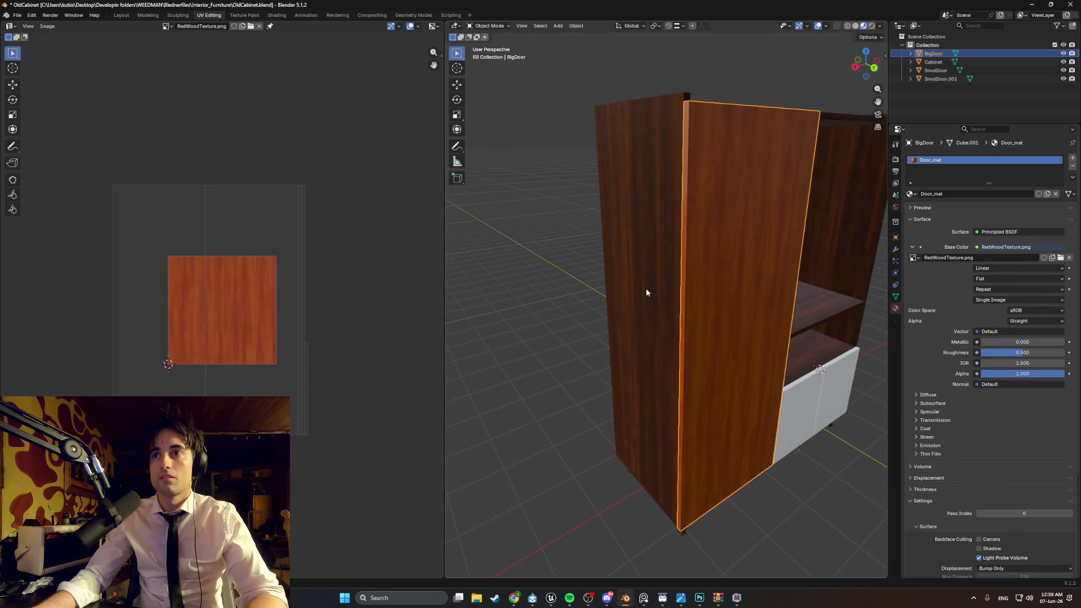
Step: Select BigDoor and raise Door_mat's Principled BSDF Roughness to about 0.724
{"action": "left_click", "coordinate": [678, 293]}
{"action": "left_click", "coordinate": [709, 296]}
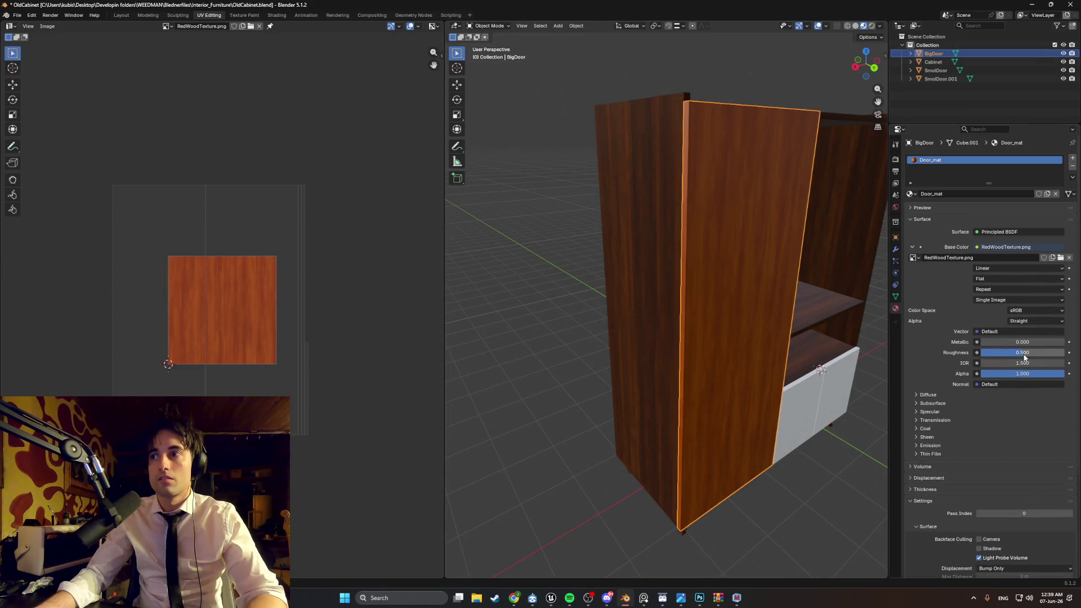
{"action": "mouse_move", "coordinate": [732, 304]}
{"action": "middle_mouse_down"}
{"action": "mouse_move", "coordinate": [766, 310]}
{"action": "mouse_move", "coordinate": [712, 302]}
{"action": "mouse_move", "coordinate": [735, 282]}
{"action": "mouse_move", "coordinate": [777, 297]}
{"action": "mouse_move", "coordinate": [768, 310]}
{"action": "mouse_move", "coordinate": [808, 318]}
{"action": "middle_mouse_up"}
{"action": "left_click_drag", "start_coordinate": [1013, 352], "coordinate": [1018, 352]}
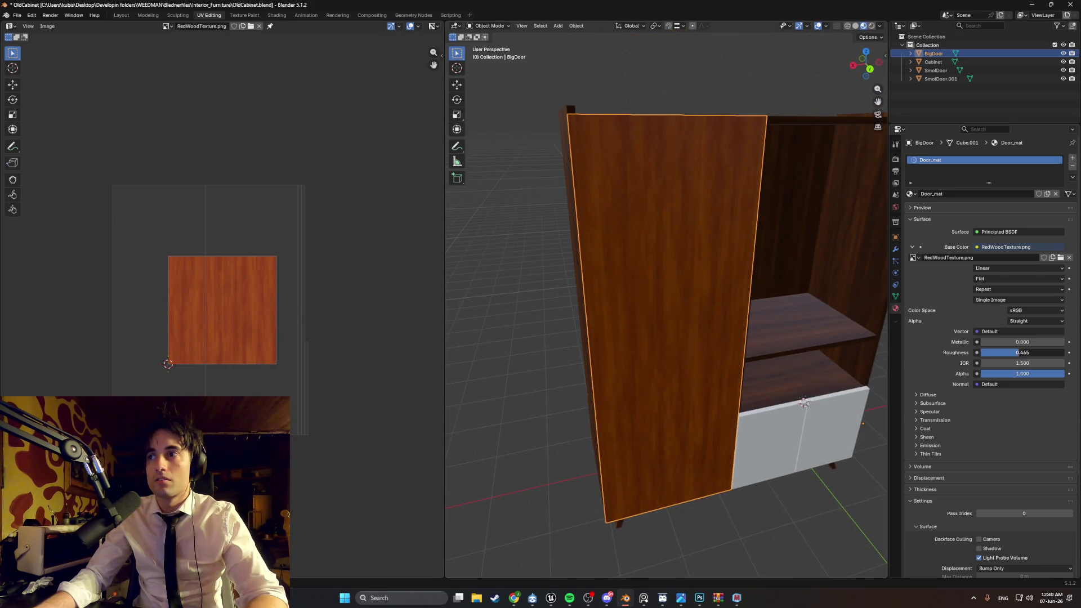
{"action": "mouse_move", "coordinate": [701, 317]}
{"action": "middle_mouse_down"}
{"action": "mouse_move", "coordinate": [646, 271]}
{"action": "mouse_move", "coordinate": [681, 239]}
{"action": "mouse_move", "coordinate": [654, 251]}
{"action": "mouse_move", "coordinate": [668, 296]}
{"action": "mouse_move", "coordinate": [731, 295]}
{"action": "mouse_move", "coordinate": [645, 321]}
{"action": "mouse_move", "coordinate": [742, 297]}
{"action": "mouse_move", "coordinate": [569, 280]}
{"action": "mouse_move", "coordinate": [560, 253]}
{"action": "mouse_move", "coordinate": [541, 254]}
{"action": "mouse_move", "coordinate": [530, 289]}
{"action": "mouse_move", "coordinate": [599, 292]}
{"action": "mouse_move", "coordinate": [586, 309]}
{"action": "mouse_move", "coordinate": [497, 306]}
{"action": "mouse_move", "coordinate": [526, 309]}
{"action": "mouse_move", "coordinate": [558, 267]}
{"action": "mouse_move", "coordinate": [551, 247]}
{"action": "mouse_move", "coordinate": [584, 290]}
{"action": "mouse_move", "coordinate": [565, 311]}
{"action": "mouse_move", "coordinate": [529, 299]}
{"action": "mouse_move", "coordinate": [537, 294]}
{"action": "middle_mouse_up"}
{"action": "key", "text": "Tab"}
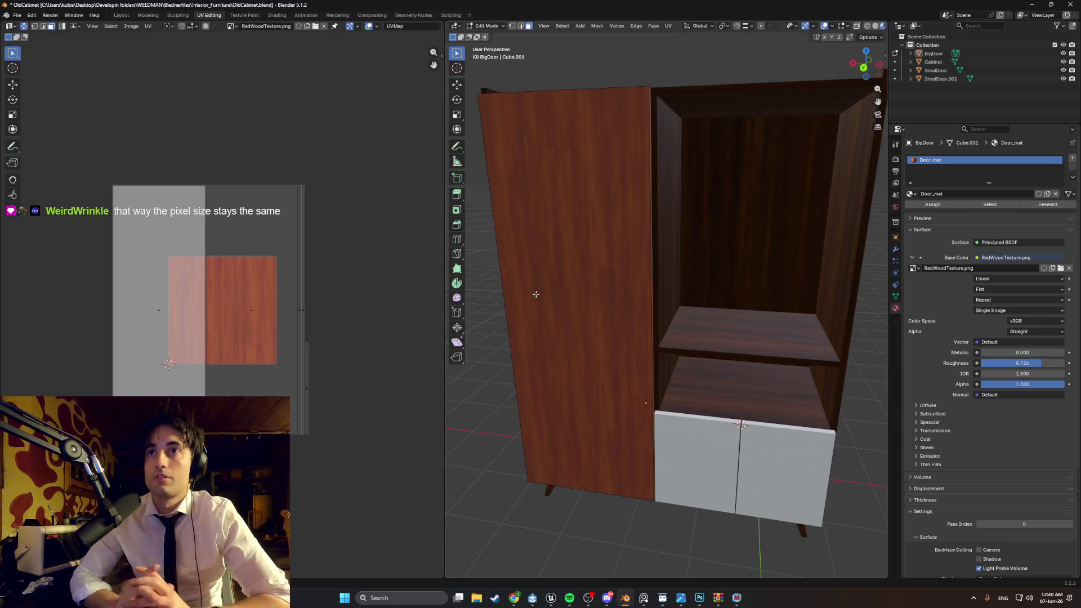
Step: Compare the cabinet body's UVs with the big door's by switching selection between them
{"action": "key", "text": "Tab"}
{"action": "left_click", "coordinate": [667, 251]}
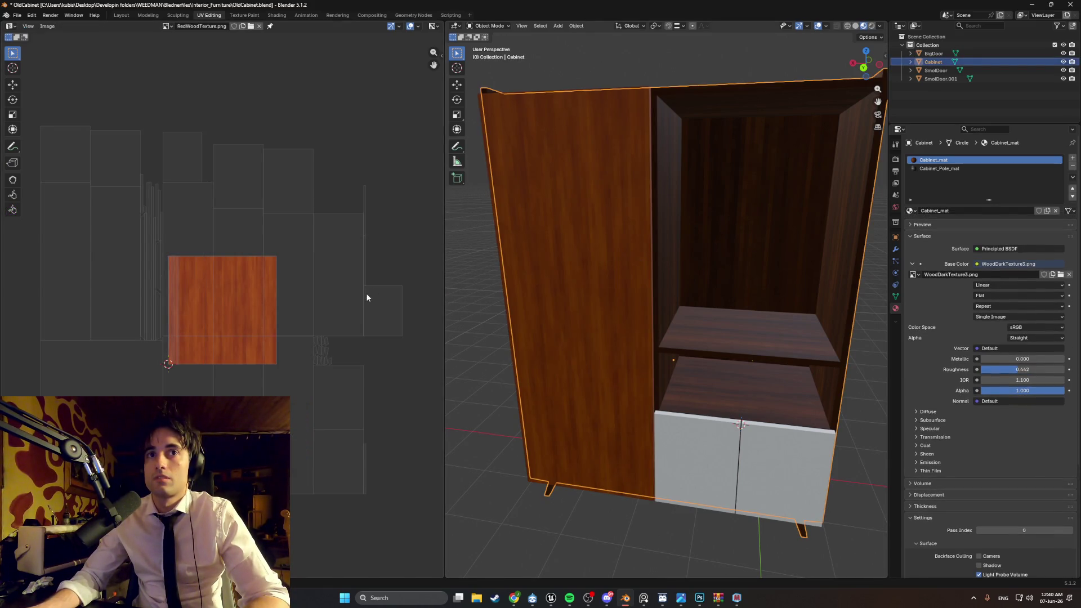
{"action": "key", "text": "Tab"}
{"action": "key", "text": "Tab"}
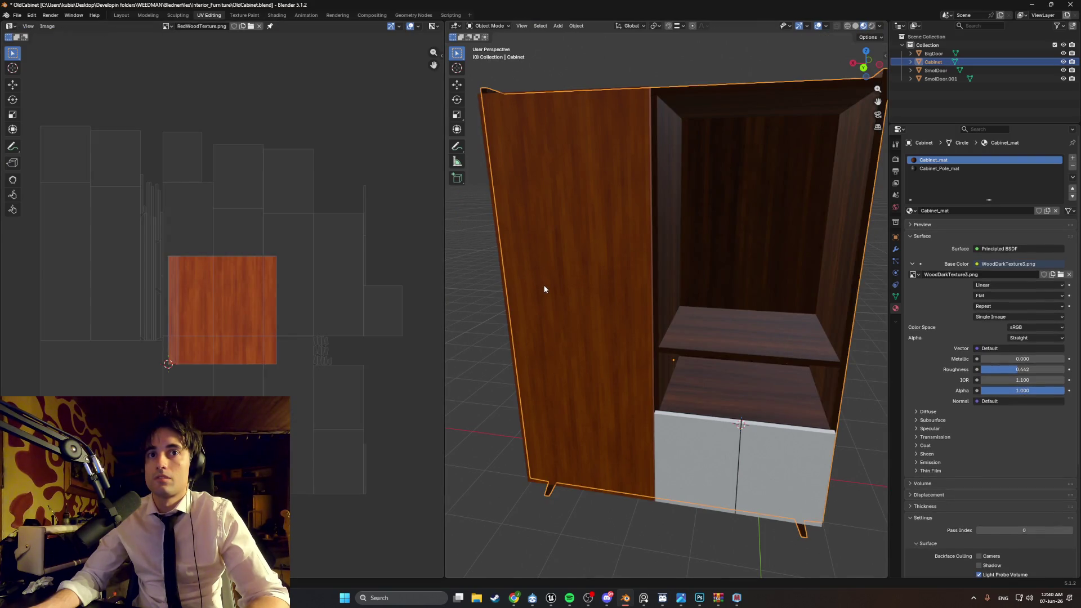
{"action": "left_click", "coordinate": [544, 288]}
{"action": "left_click", "coordinate": [655, 257]}
{"action": "left_click", "coordinate": [614, 266]}
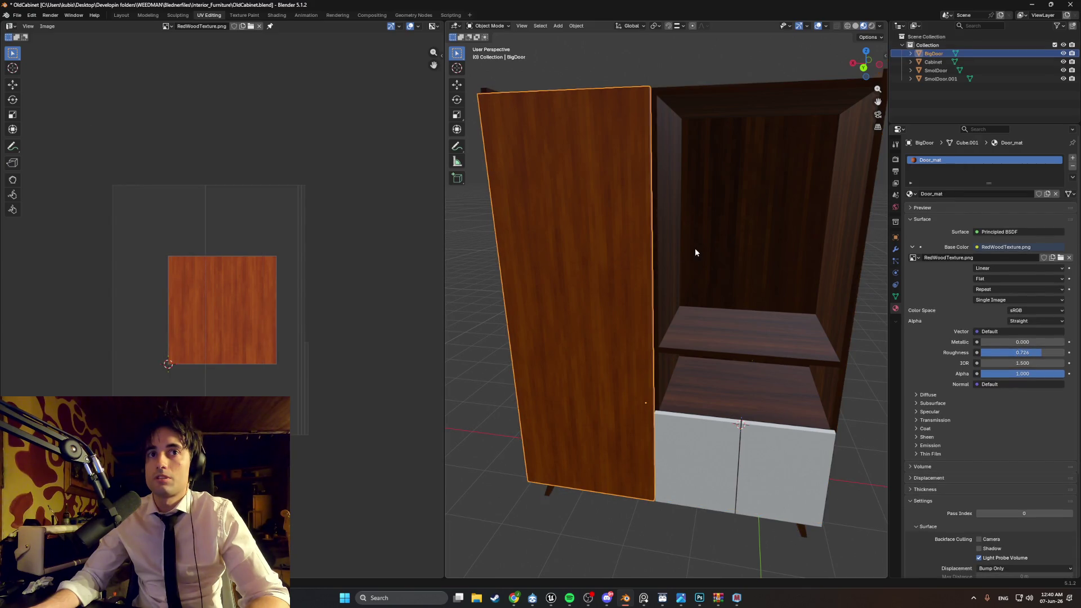
{"action": "left_click", "coordinate": [688, 255]}
{"action": "left_click", "coordinate": [619, 269]}
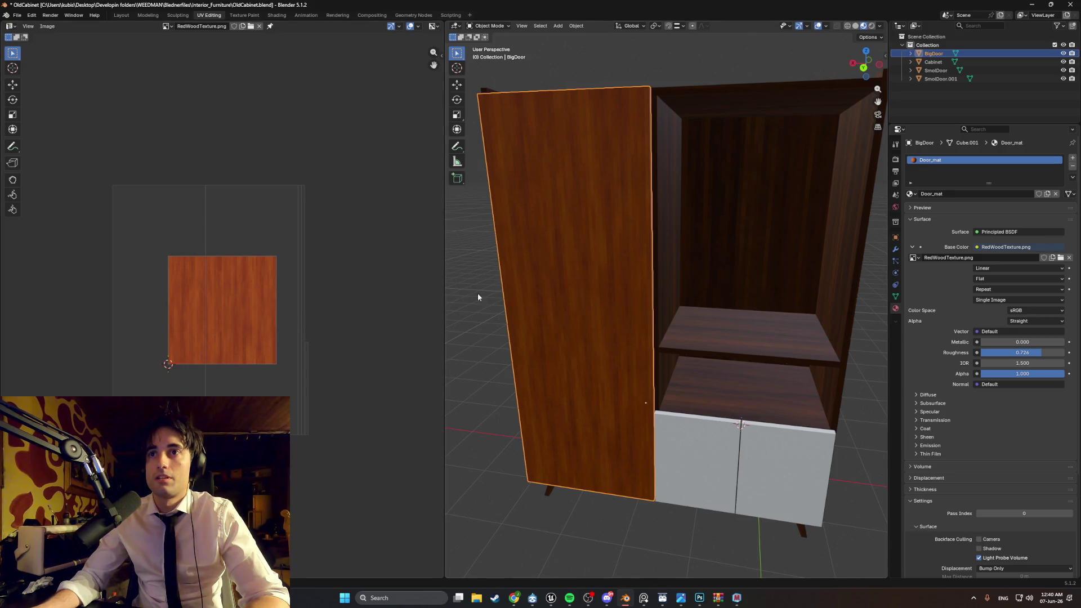
Step: Scale the big door's selected UV island down slightly in the UV editor
{"action": "key", "text": "Tab"}
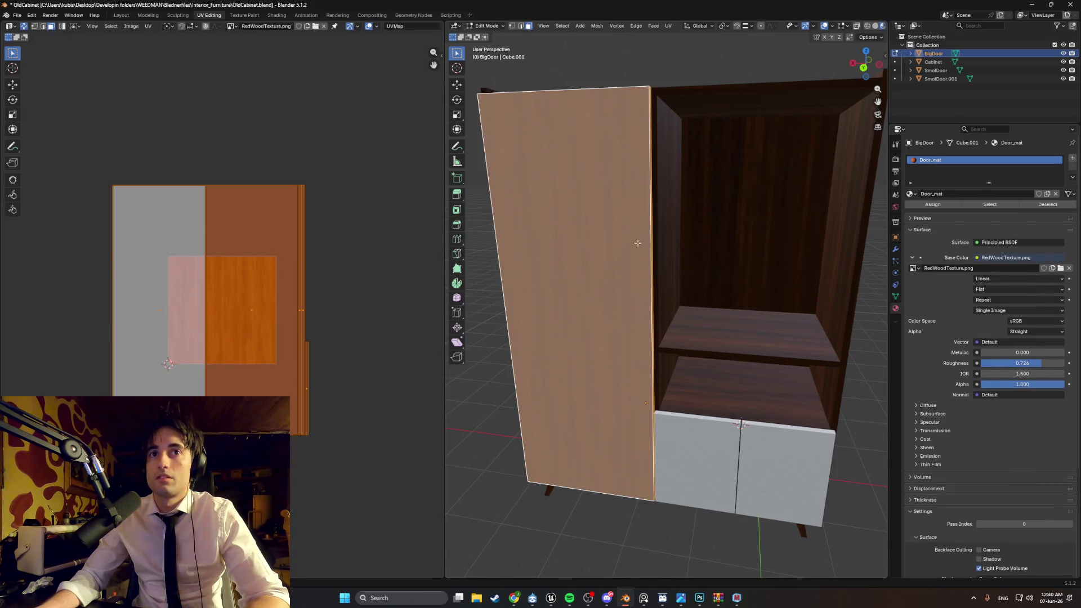
{"action": "key", "text": "s"}
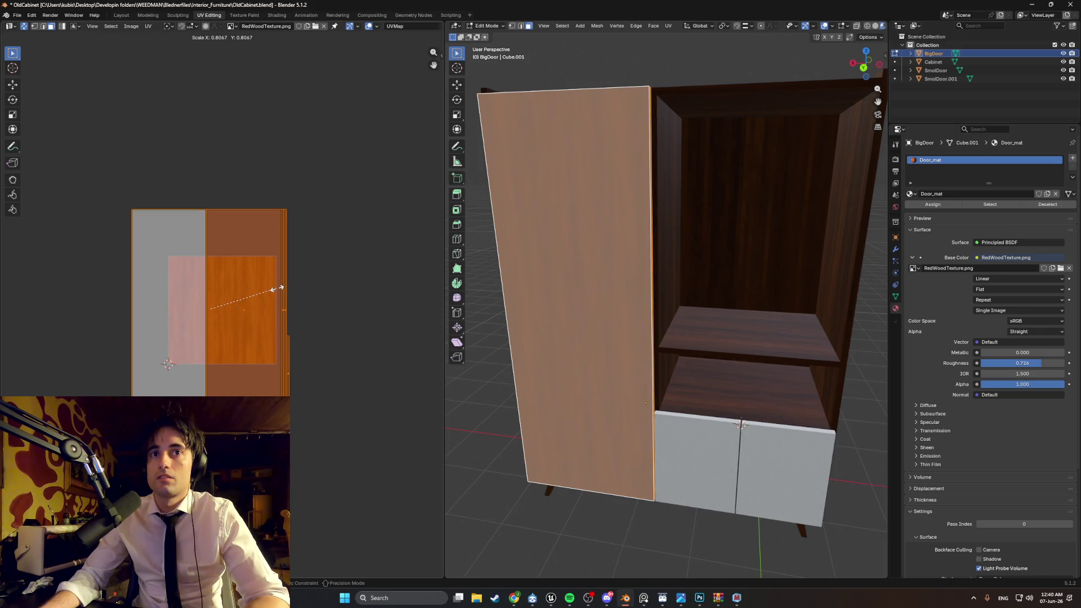
{"action": "left_click", "coordinate": [278, 292]}
{"action": "left_click", "coordinate": [663, 235]}
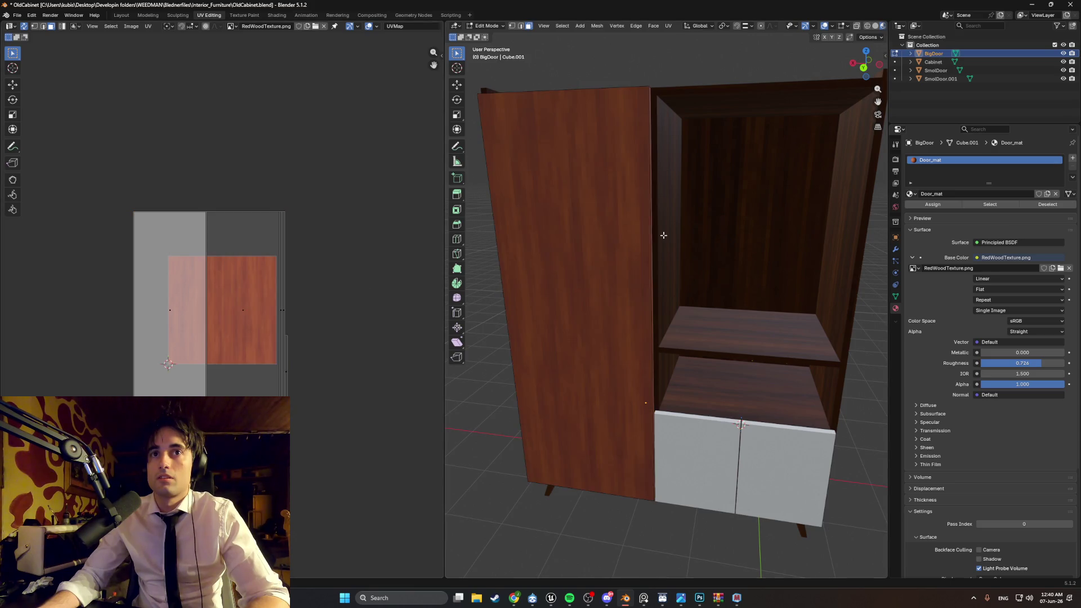
{"action": "key", "text": "Tab"}
Step: Select all of the door's faces, scale its UVs to about 0.82, and inspect the grain
{"action": "left_click", "coordinate": [663, 239]}
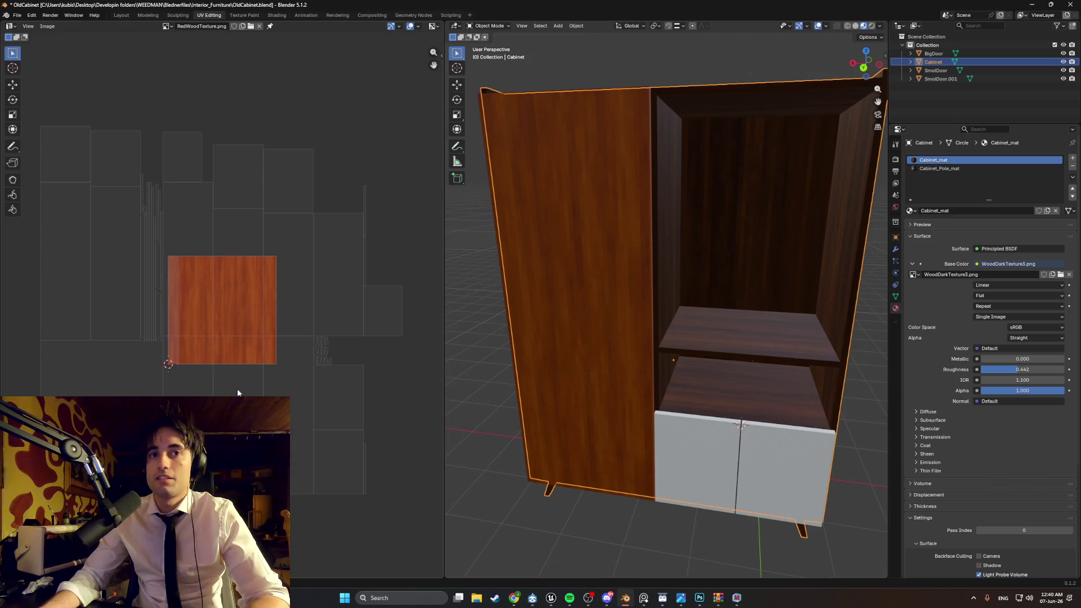
{"action": "left_click", "coordinate": [585, 323]}
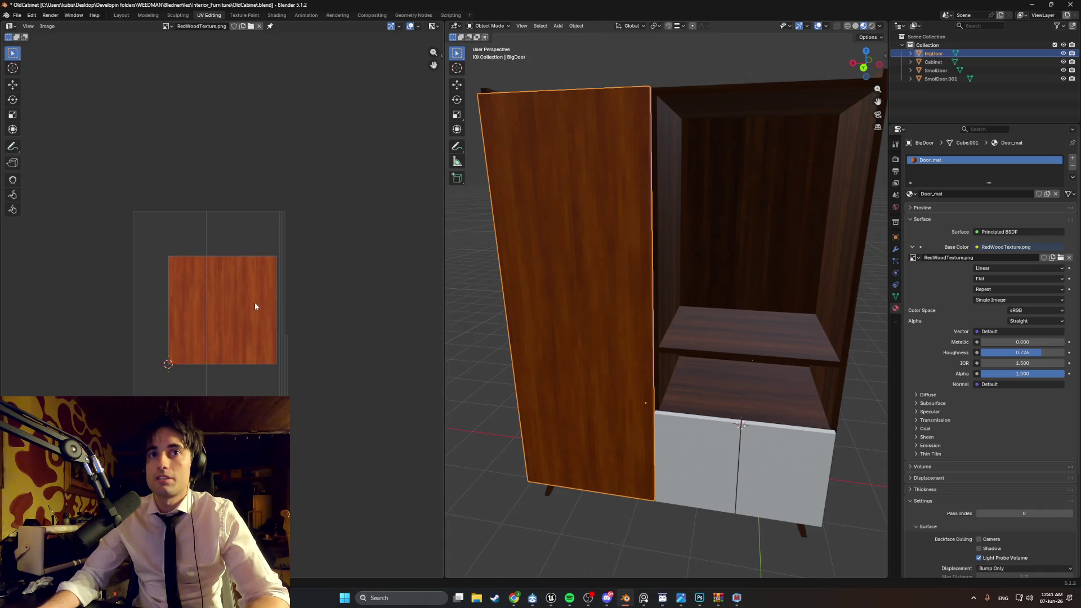
{"action": "key", "text": "Tab"}
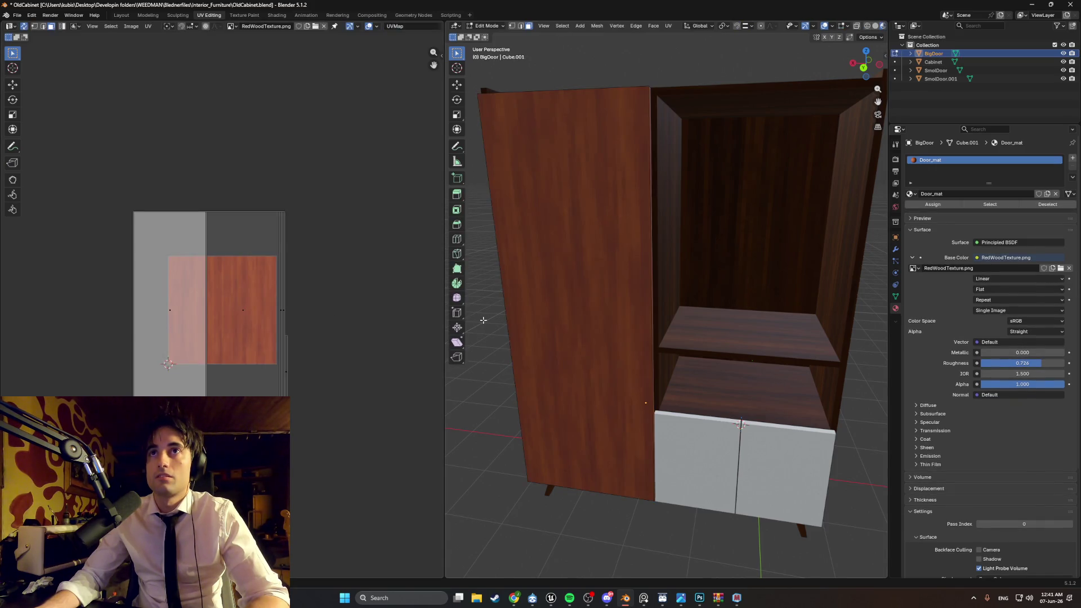
{"action": "key", "text": "a"}
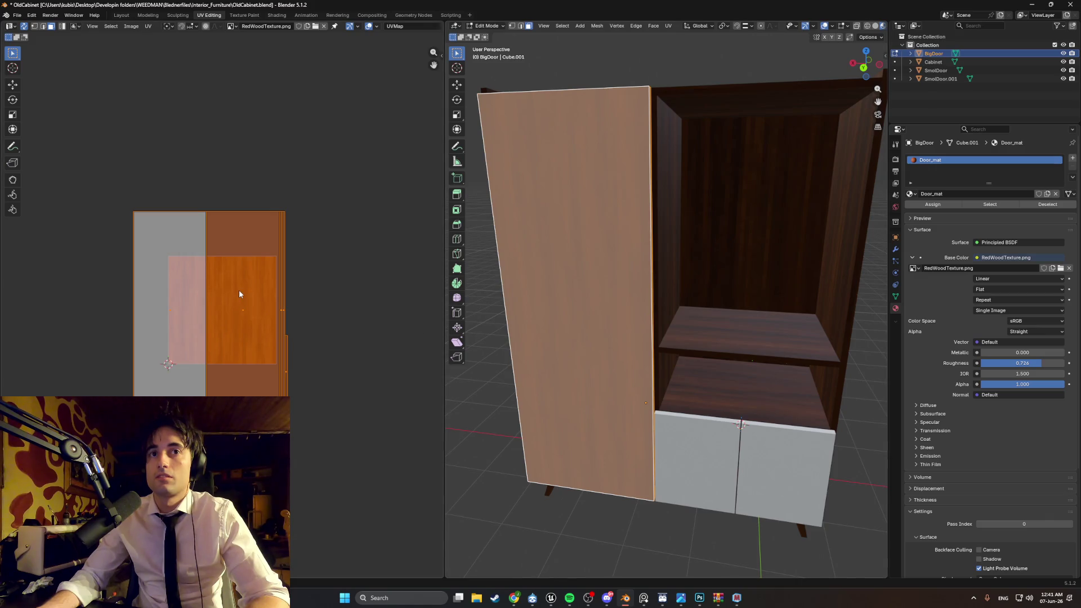
{"action": "key", "text": "s"}
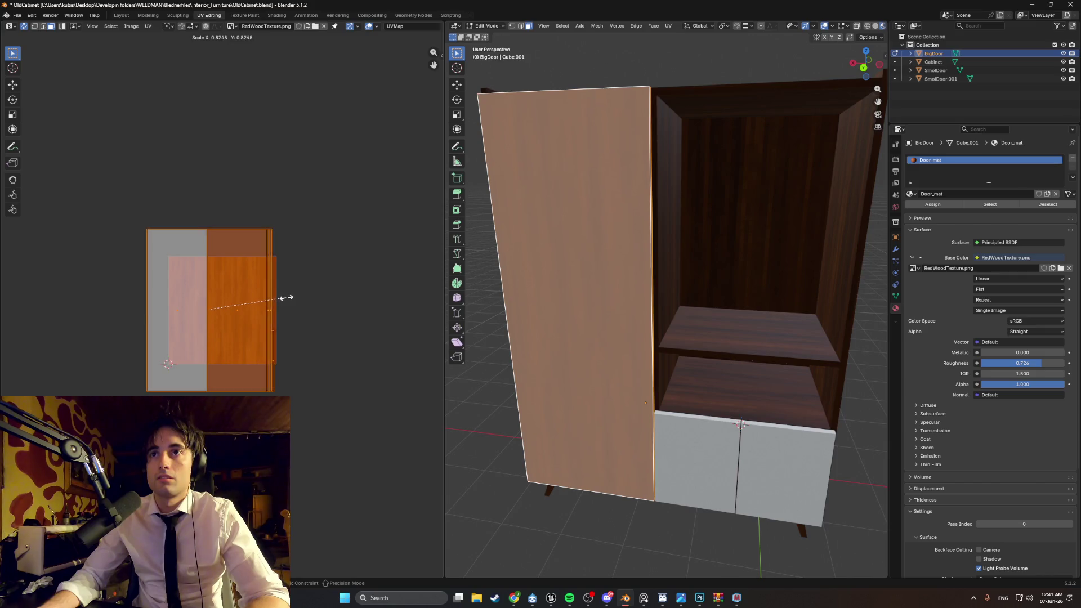
{"action": "left_click", "coordinate": [284, 297]}
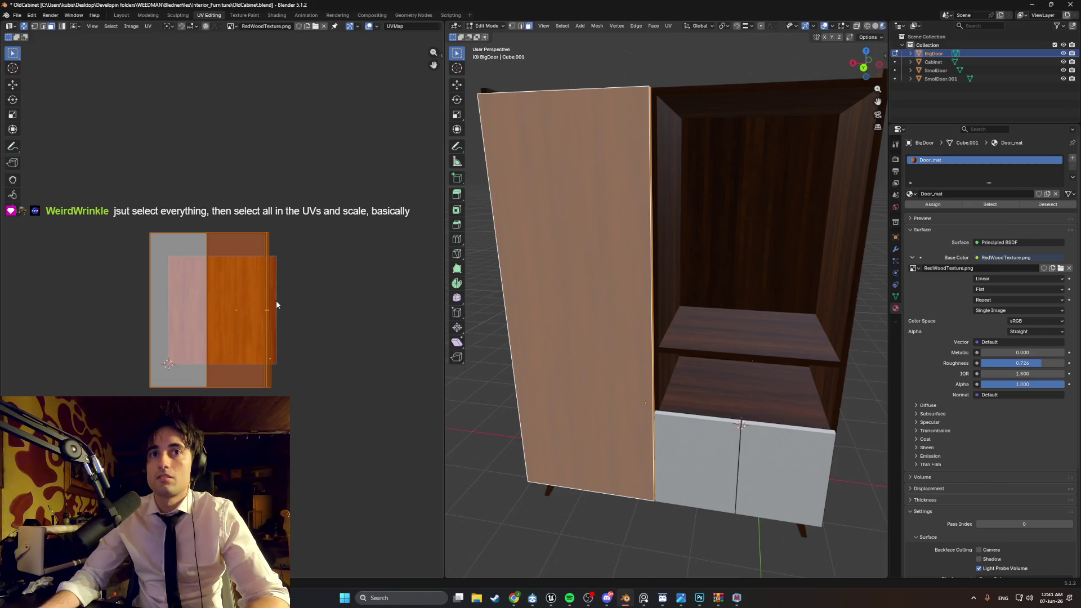
{"action": "key", "text": "alt+a"}
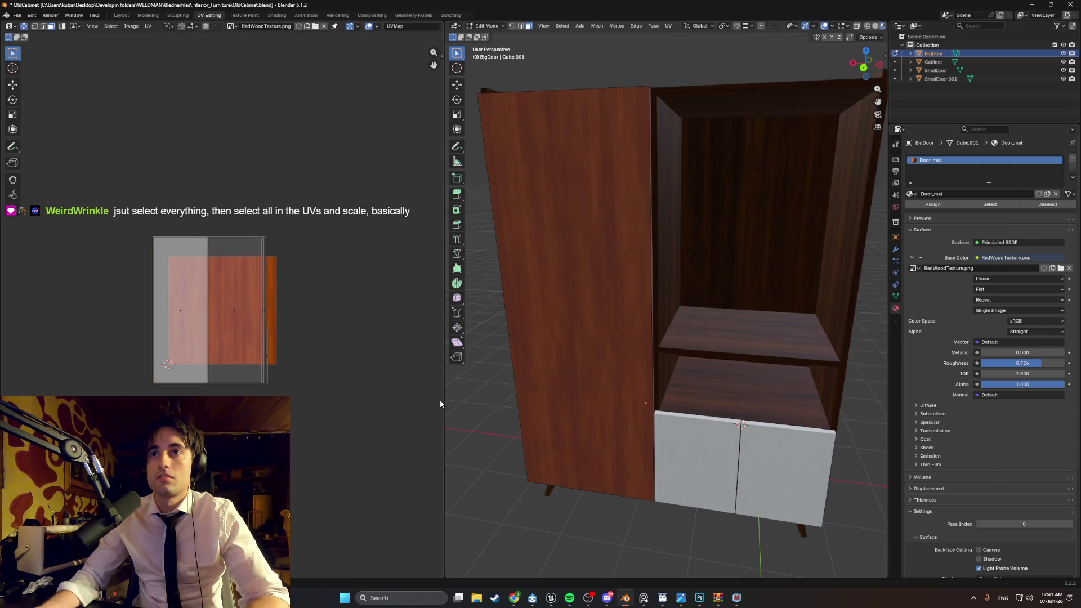
{"action": "mouse_move", "coordinate": [461, 404]}
{"action": "middle_mouse_down"}
{"action": "mouse_move", "coordinate": [645, 377]}
{"action": "mouse_move", "coordinate": [558, 356]}
{"action": "mouse_move", "coordinate": [574, 331]}
{"action": "mouse_move", "coordinate": [565, 318]}
{"action": "mouse_move", "coordinate": [535, 340]}
{"action": "mouse_move", "coordinate": [580, 326]}
{"action": "mouse_move", "coordinate": [543, 339]}
{"action": "mouse_move", "coordinate": [553, 346]}
{"action": "middle_mouse_up"}
{"action": "scroll", "coordinate": [545, 415], "scroll_direction": "up", "scroll_amount": 5}
Step: Exit Edit Mode on the door, select all objects, then select just BigDoor
{"action": "scroll", "coordinate": [535, 340], "scroll_direction": "down", "scroll_amount": 5}
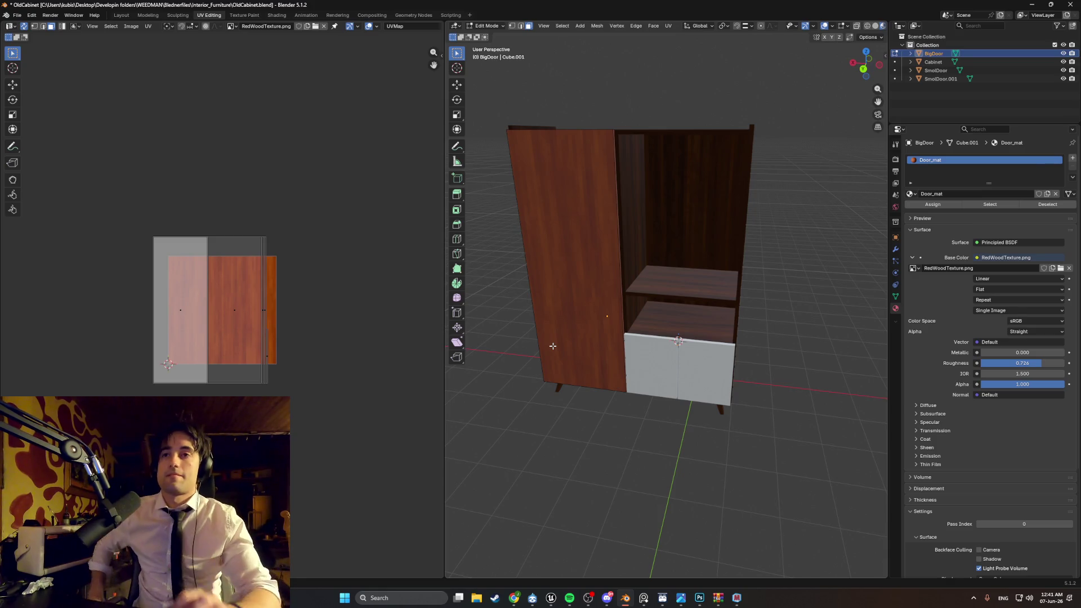
{"action": "key", "text": "a"}
{"action": "key", "text": "Tab"}
{"action": "key", "text": "a"}
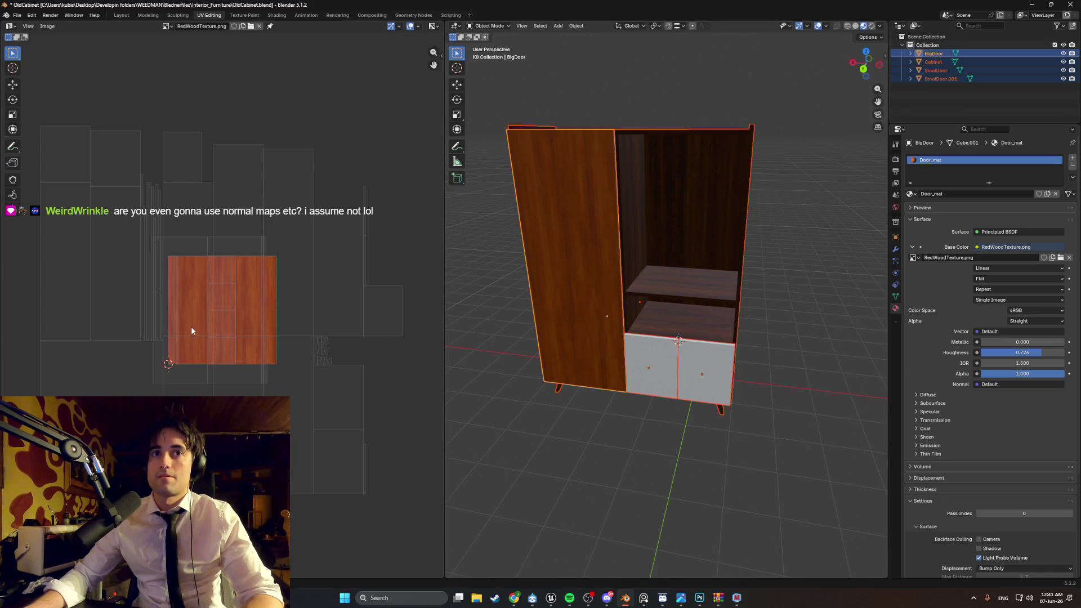
{"action": "scroll", "coordinate": [190, 326], "scroll_direction": "up", "scroll_amount": 1}
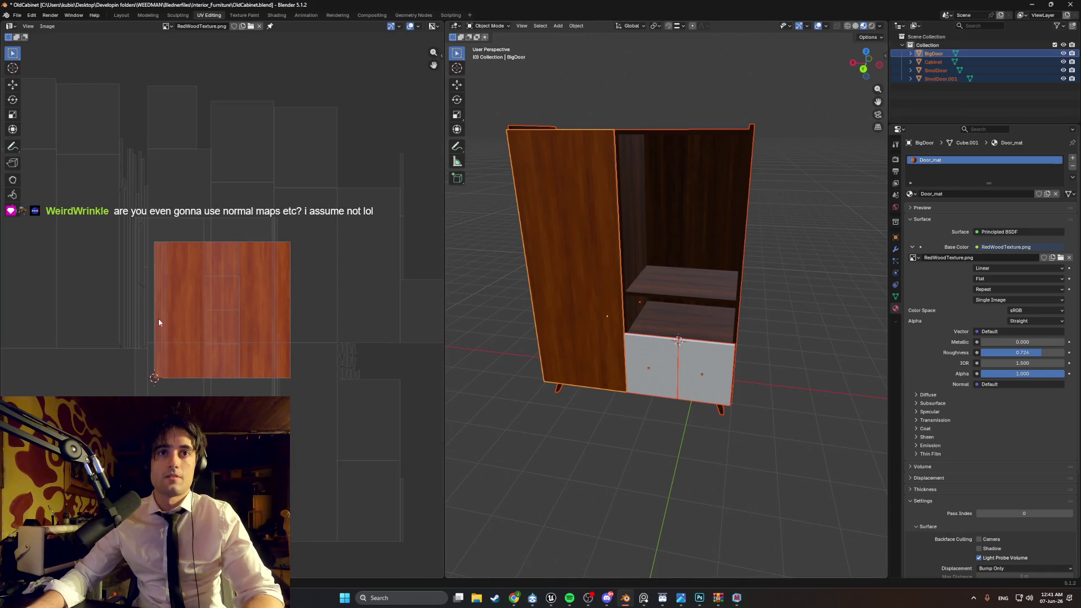
{"action": "left_click", "coordinate": [573, 282]}
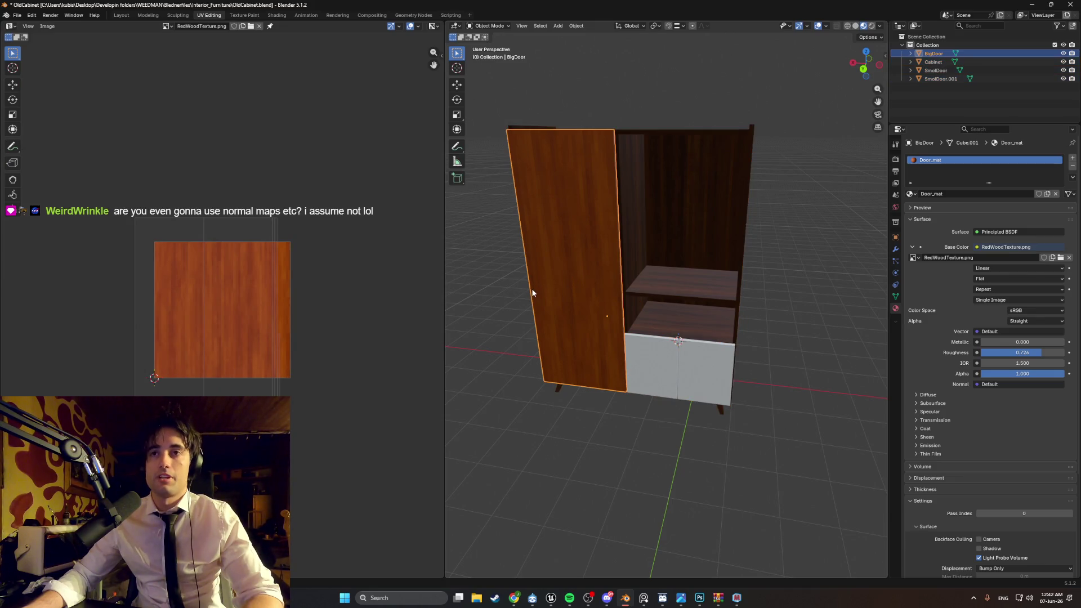
Step: Re-unwrap BigDoor with Smart UV Project and return to Object Mode to view its grain
{"action": "key", "text": "Tab"}
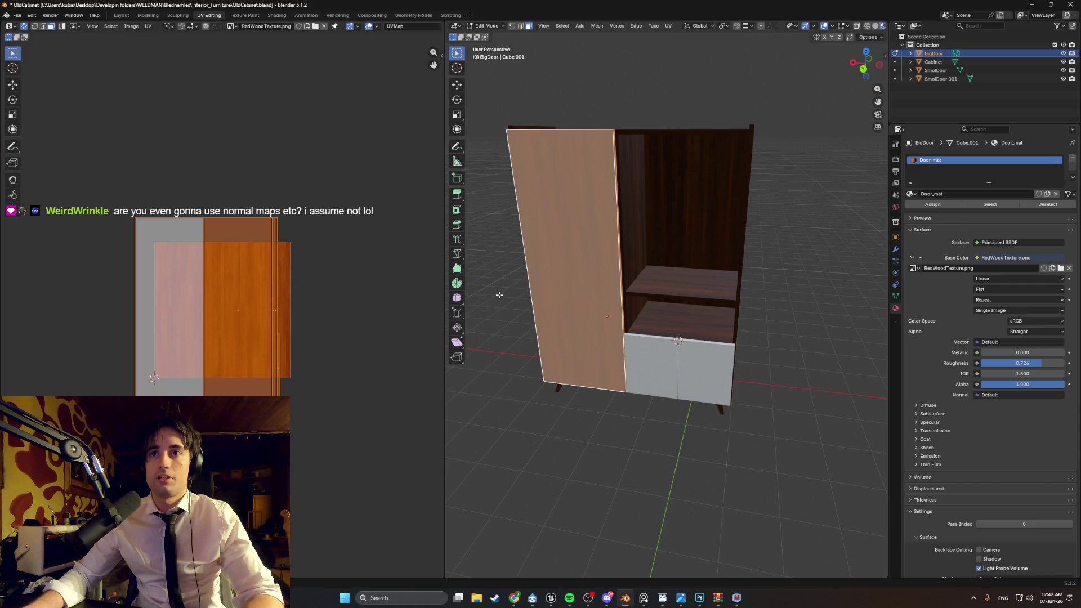
{"action": "right_click", "coordinate": [499, 295]}
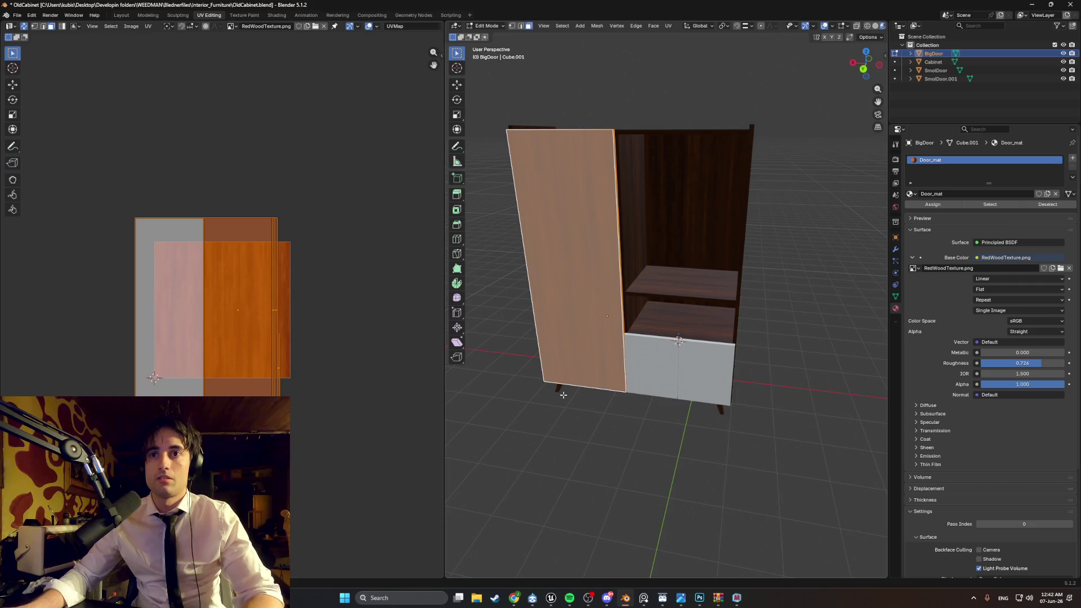
{"action": "key", "text": "u"}
{"action": "left_click", "coordinate": [539, 401]}
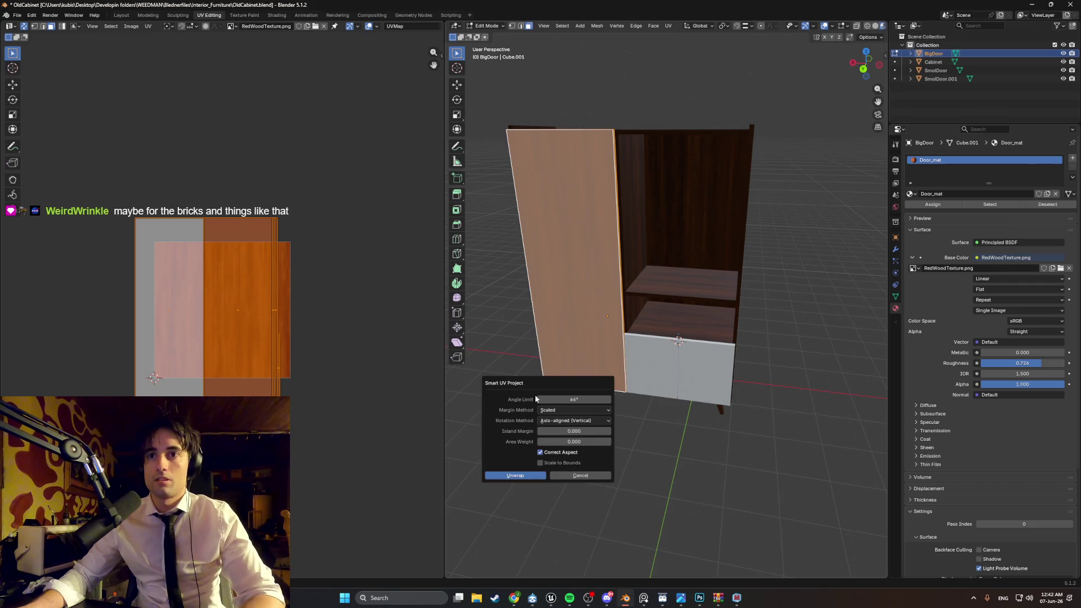
{"action": "left_click", "coordinate": [523, 475]}
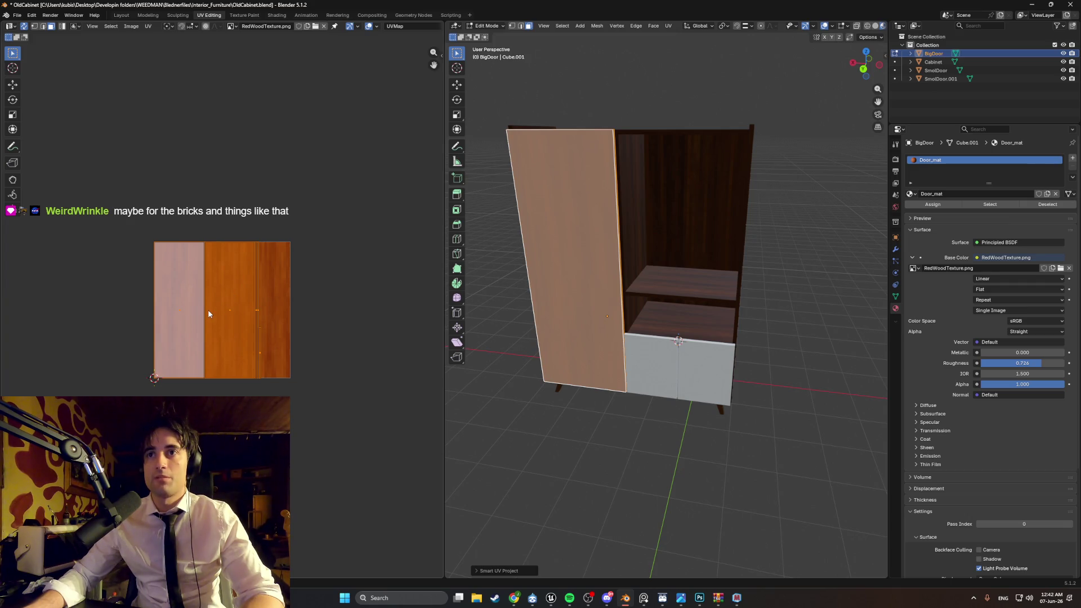
{"action": "key", "text": "Tab"}
{"action": "left_click", "coordinate": [655, 227]}
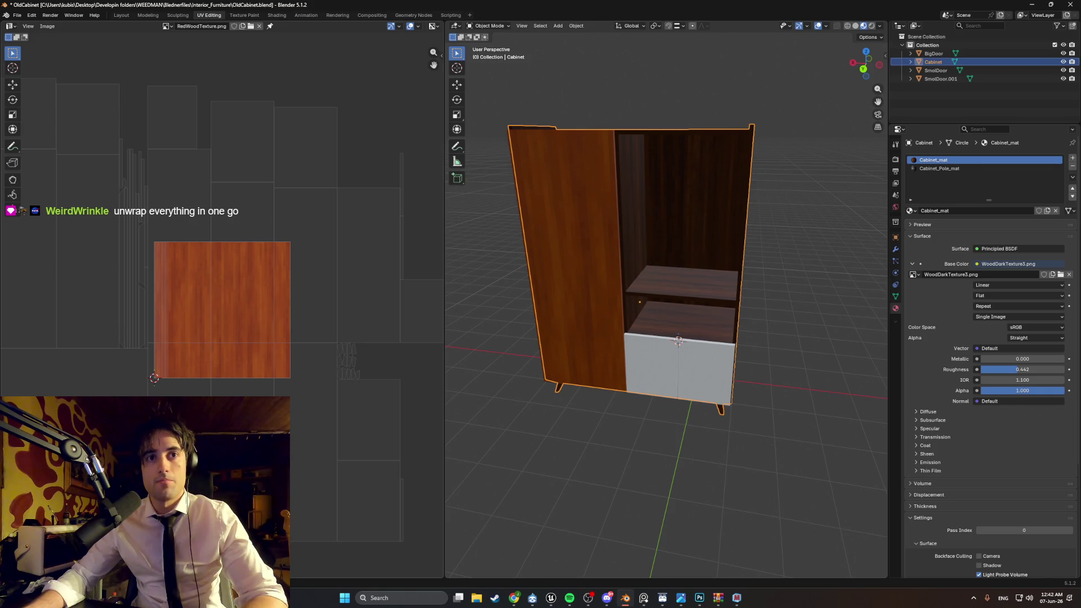
{"action": "mouse_move", "coordinate": [467, 349]}
{"action": "middle_mouse_down"}
{"action": "mouse_move", "coordinate": [631, 299]}
{"action": "mouse_move", "coordinate": [692, 212]}
{"action": "mouse_move", "coordinate": [633, 234]}
{"action": "mouse_move", "coordinate": [726, 223]}
{"action": "mouse_move", "coordinate": [695, 234]}
{"action": "middle_mouse_up"}
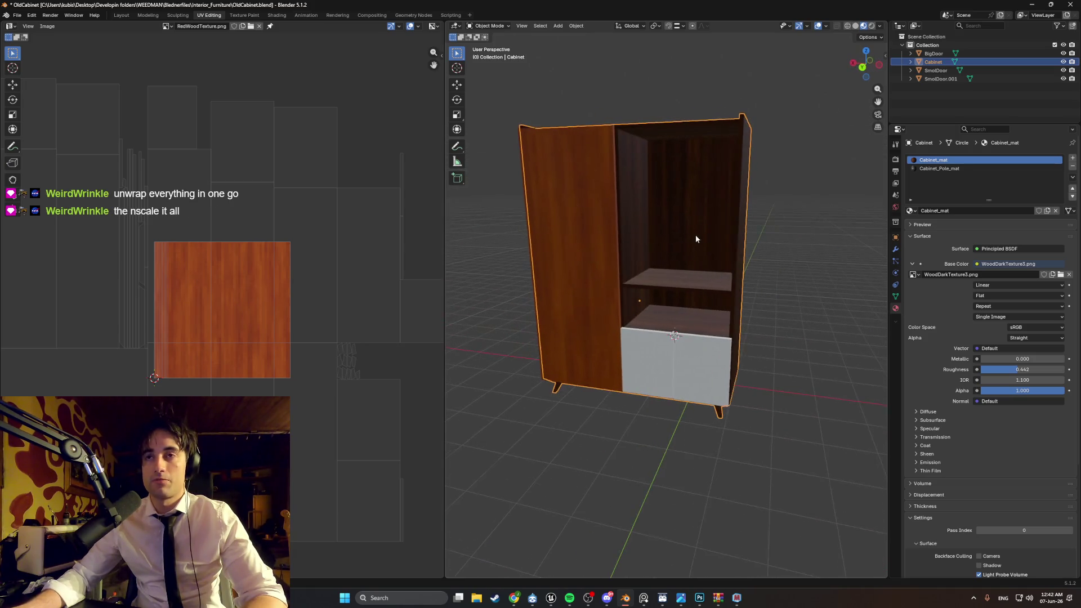
{"action": "left_click", "coordinate": [586, 257]}
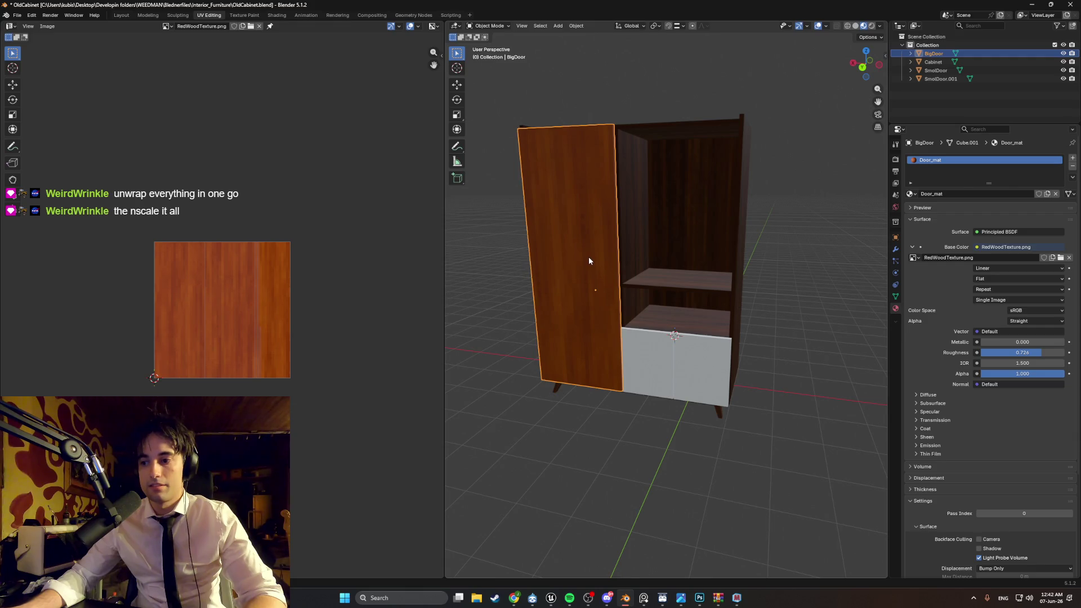
{"action": "mouse_move", "coordinate": [594, 261]}
{"action": "middle_mouse_down"}
{"action": "mouse_move", "coordinate": [608, 259]}
{"action": "mouse_move", "coordinate": [584, 268]}
{"action": "mouse_move", "coordinate": [599, 272]}
{"action": "middle_mouse_up"}
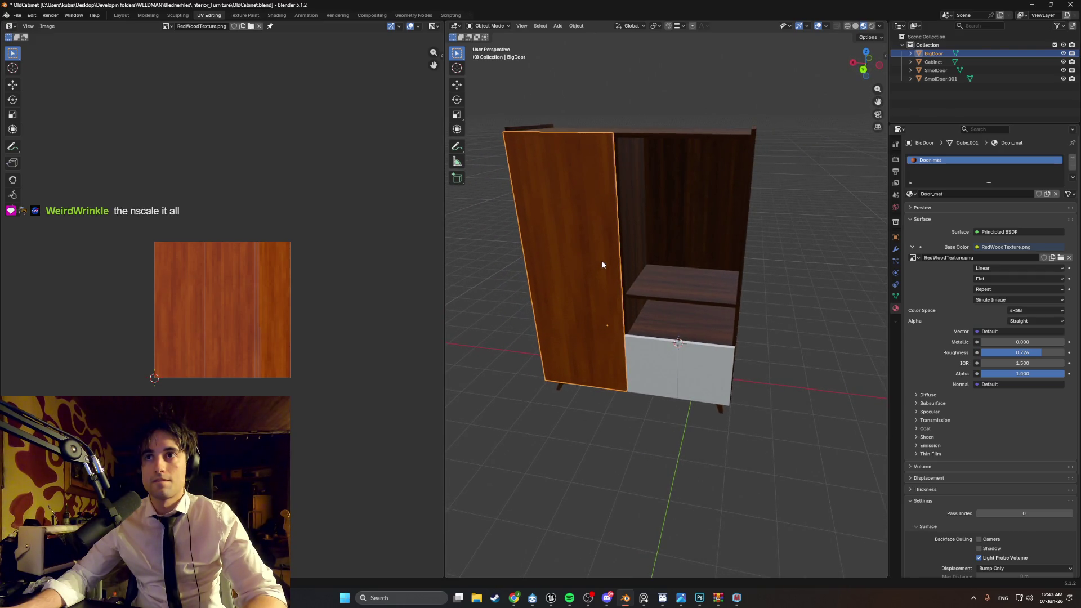
{"action": "middle_click_drag", "start_coordinate": [678, 247], "coordinate": [551, 243]}
{"action": "key", "text": "Tab"}
{"action": "mouse_move", "coordinate": [618, 316]}
{"action": "middle_mouse_down"}
{"action": "mouse_move", "coordinate": [715, 237]}
{"action": "mouse_move", "coordinate": [684, 227]}
{"action": "middle_mouse_up"}
{"action": "key", "text": "Tab"}
{"action": "left_click", "coordinate": [683, 226]}
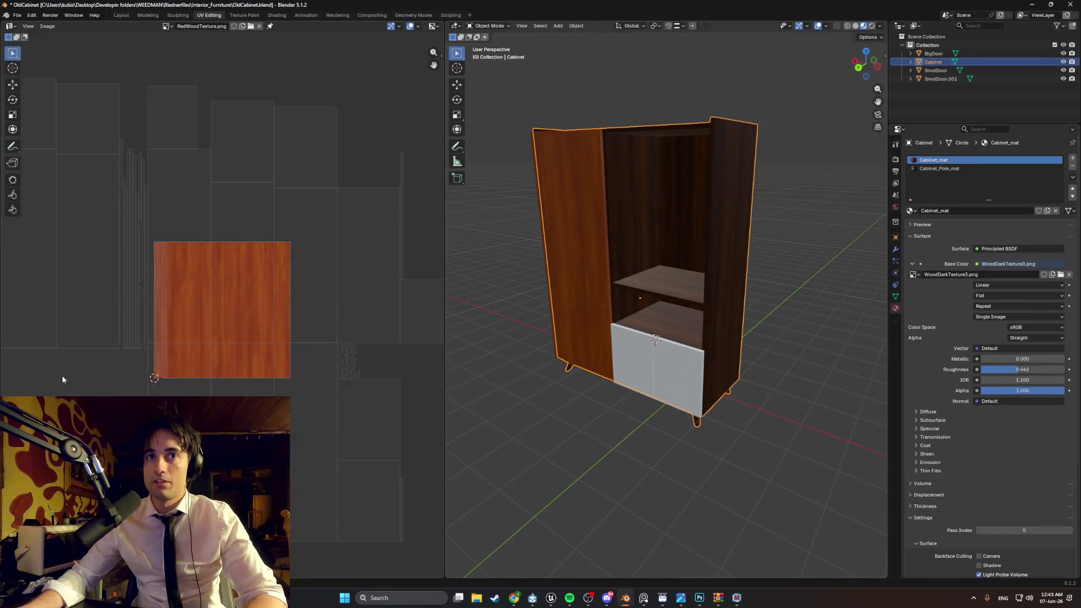
{"action": "scroll", "coordinate": [135, 304], "scroll_direction": "down", "scroll_amount": 2}
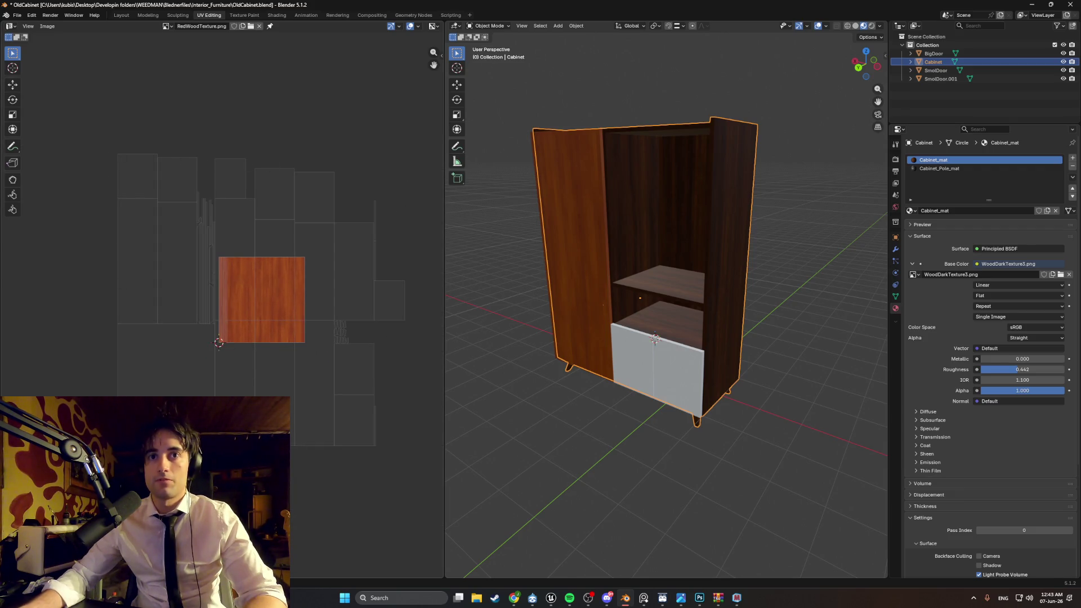
{"action": "scroll", "coordinate": [203, 307], "scroll_direction": "up", "scroll_amount": 3}
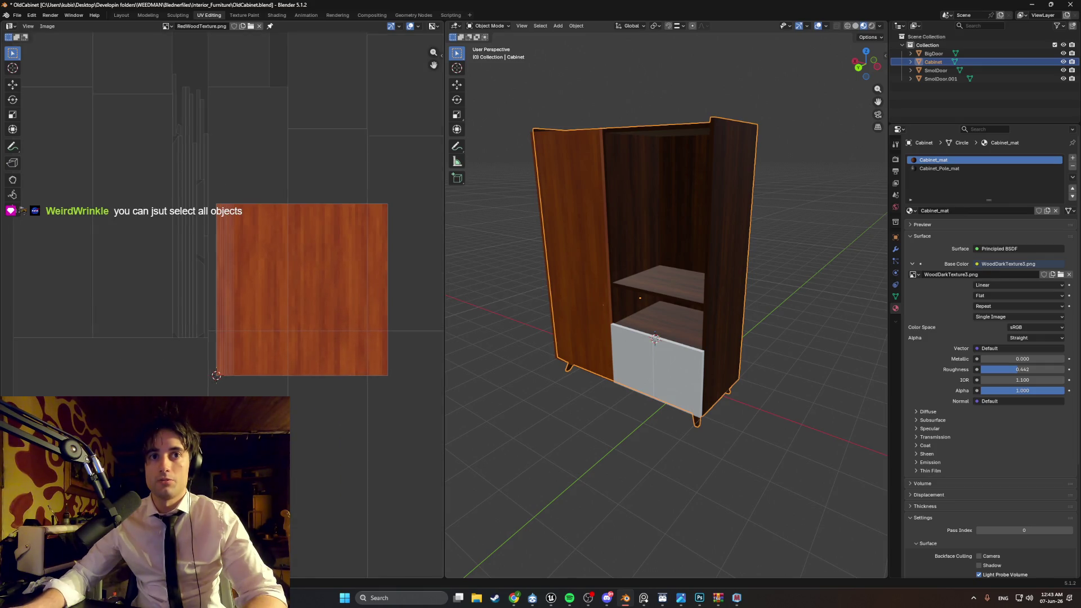
{"action": "middle_click_drag", "start_coordinate": [157, 368], "coordinate": [211, 309]}
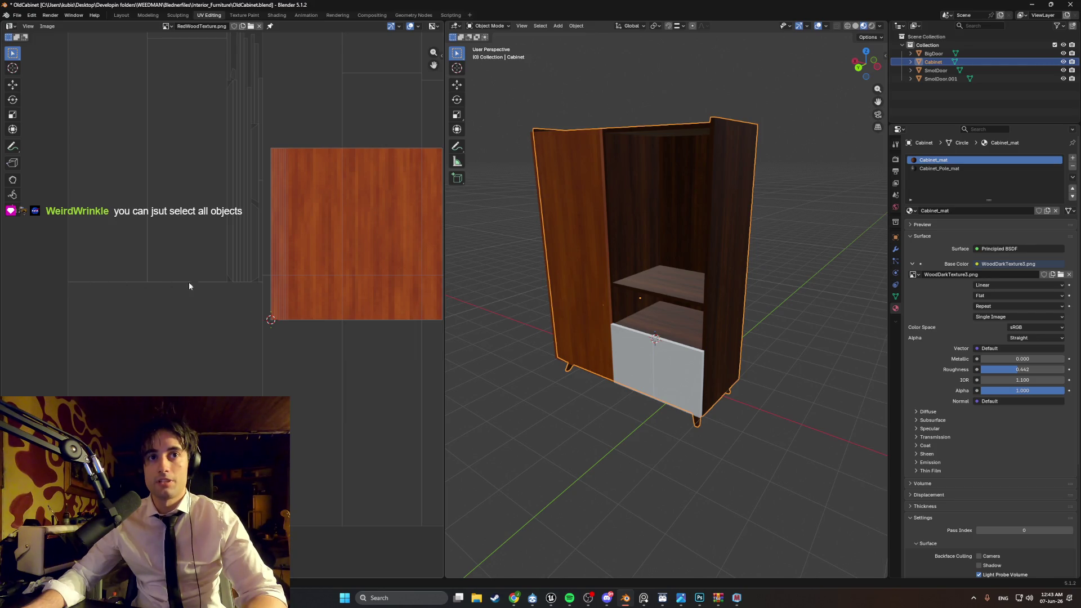
{"action": "left_click", "coordinate": [586, 250]}
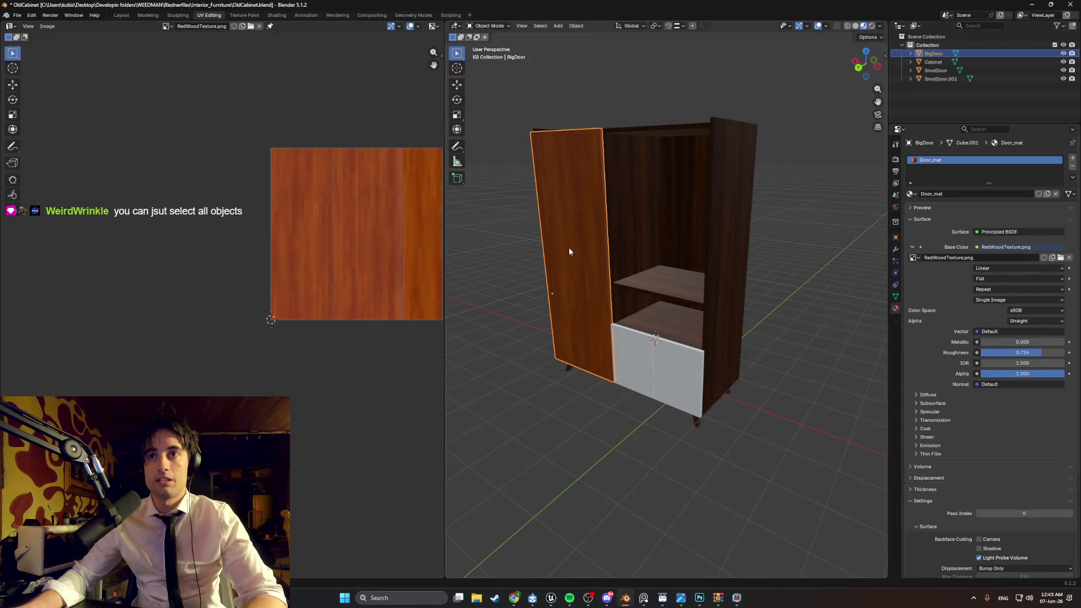
Step: Show BigDoor's UV islands over RedWoodTexture.png and orbit close to inspect the grain, comparing via undo/redo
{"action": "key", "text": "Tab"}
{"action": "scroll", "coordinate": [325, 224], "scroll_direction": "up", "scroll_amount": 3}
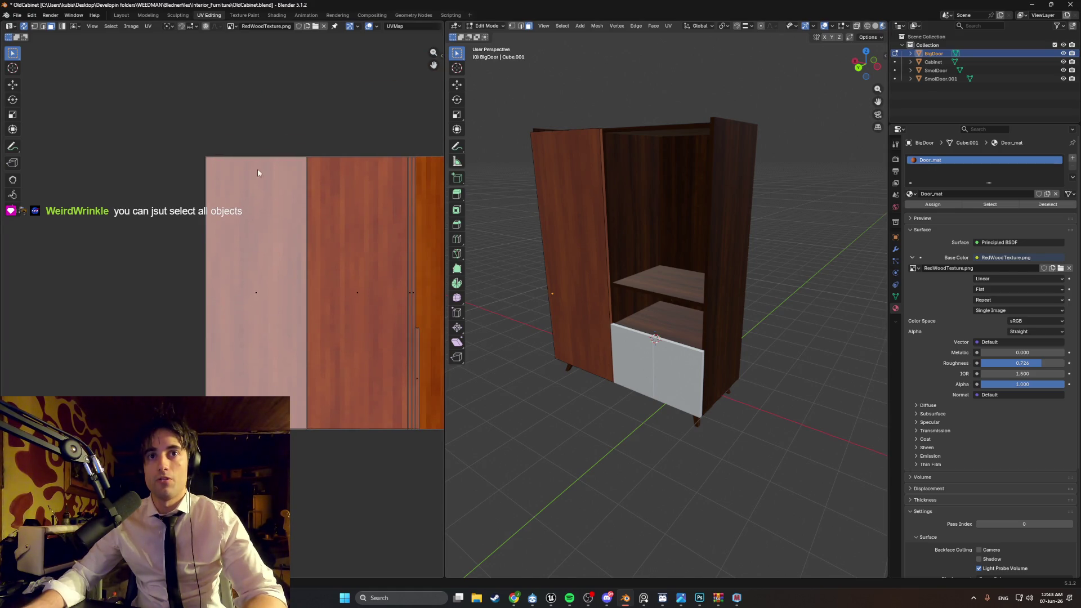
{"action": "middle_click_drag", "start_coordinate": [252, 176], "coordinate": [170, 183]}
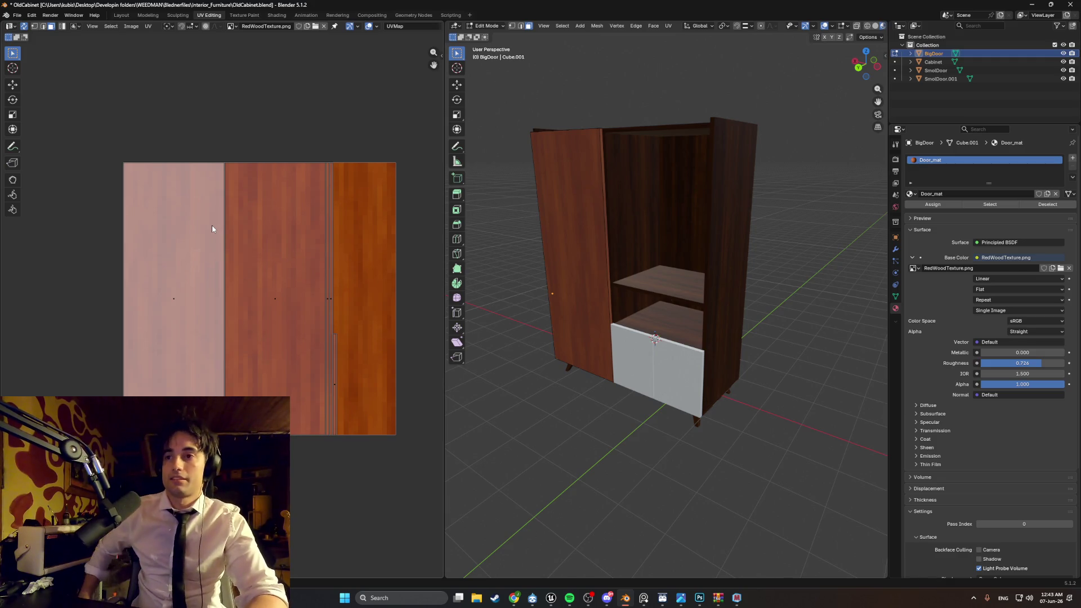
{"action": "middle_click_drag", "start_coordinate": [631, 265], "coordinate": [659, 262]}
{"action": "scroll", "coordinate": [657, 261], "scroll_direction": "up", "scroll_amount": 4}
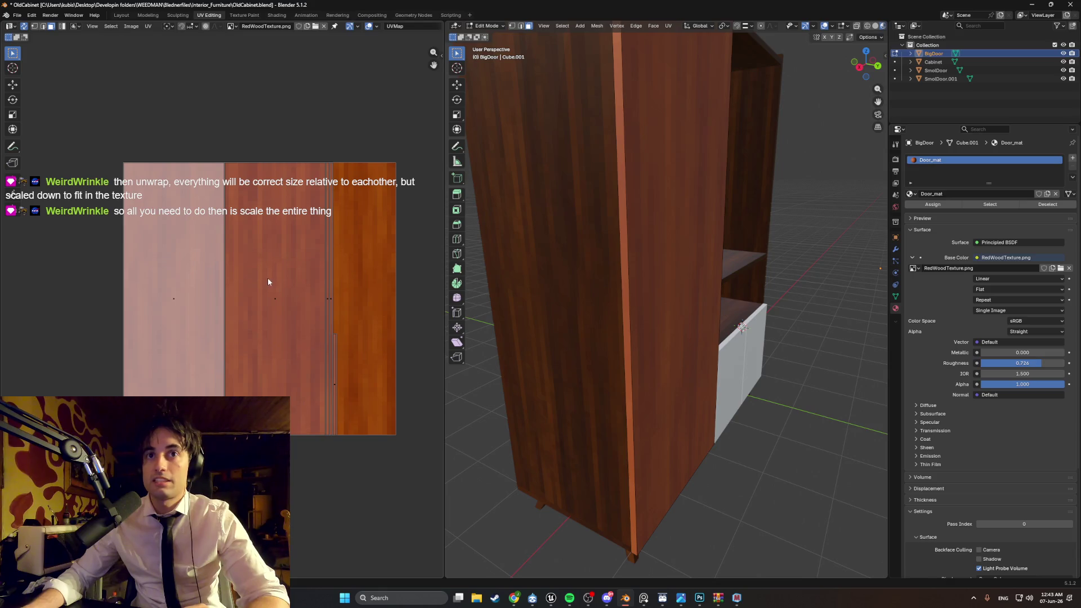
{"action": "mouse_move", "coordinate": [479, 299]}
{"action": "middle_mouse_down"}
{"action": "mouse_move", "coordinate": [572, 302]}
{"action": "mouse_move", "coordinate": [540, 302]}
{"action": "mouse_move", "coordinate": [613, 275]}
{"action": "mouse_move", "coordinate": [675, 353]}
{"action": "mouse_move", "coordinate": [657, 344]}
{"action": "middle_mouse_up"}
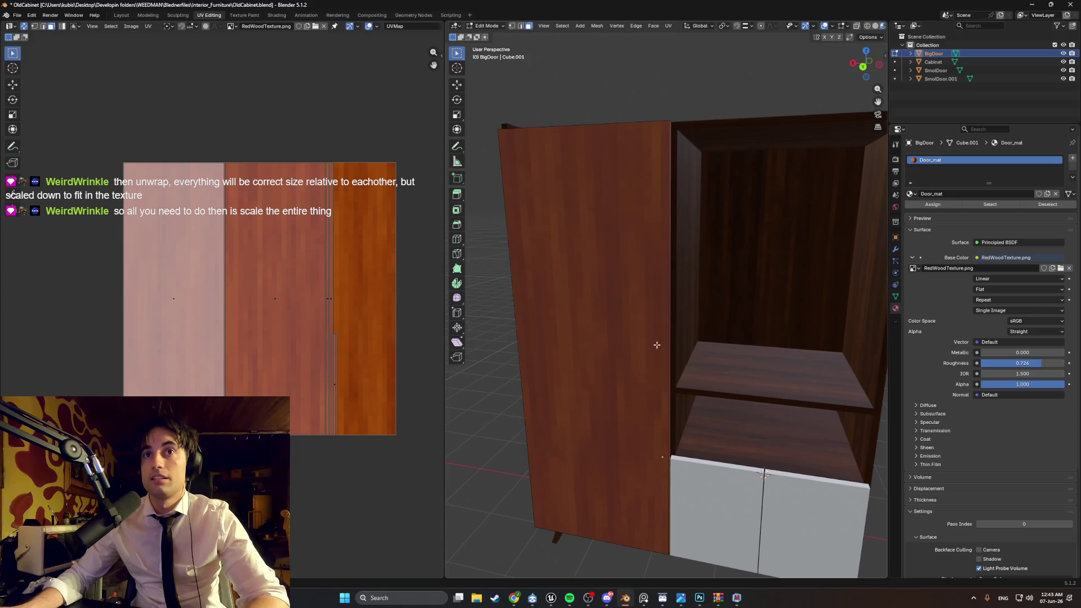
{"action": "mouse_move", "coordinate": [568, 287]}
{"action": "middle_mouse_down"}
{"action": "mouse_move", "coordinate": [632, 297]}
{"action": "mouse_move", "coordinate": [628, 258]}
{"action": "mouse_move", "coordinate": [644, 301]}
{"action": "middle_mouse_up"}
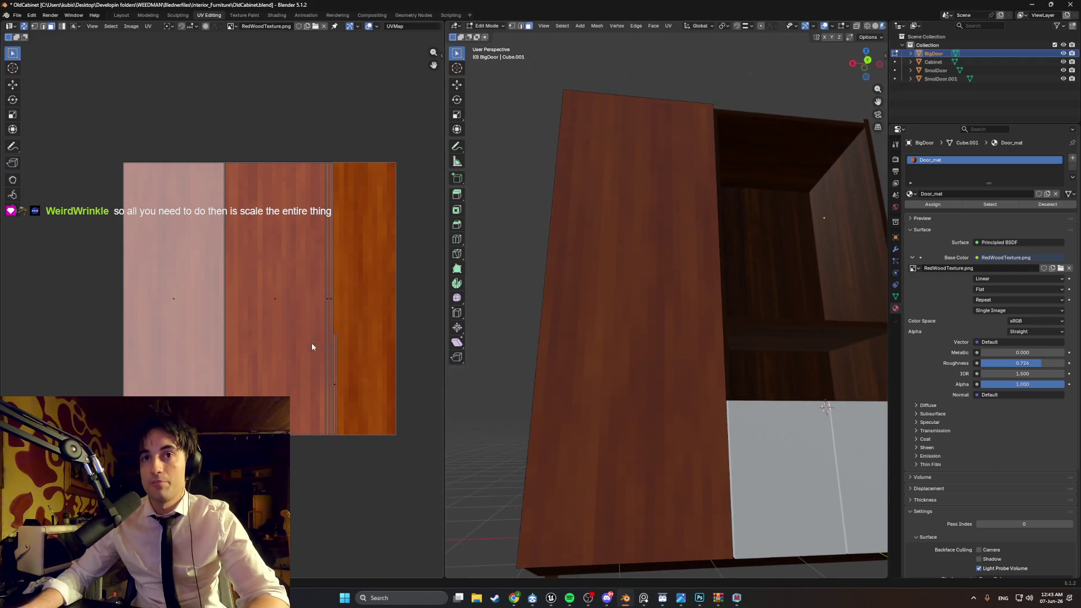
{"action": "middle_click_drag", "start_coordinate": [312, 347], "coordinate": [305, 356]}
{"action": "middle_click_drag", "start_coordinate": [625, 366], "coordinate": [653, 397]}
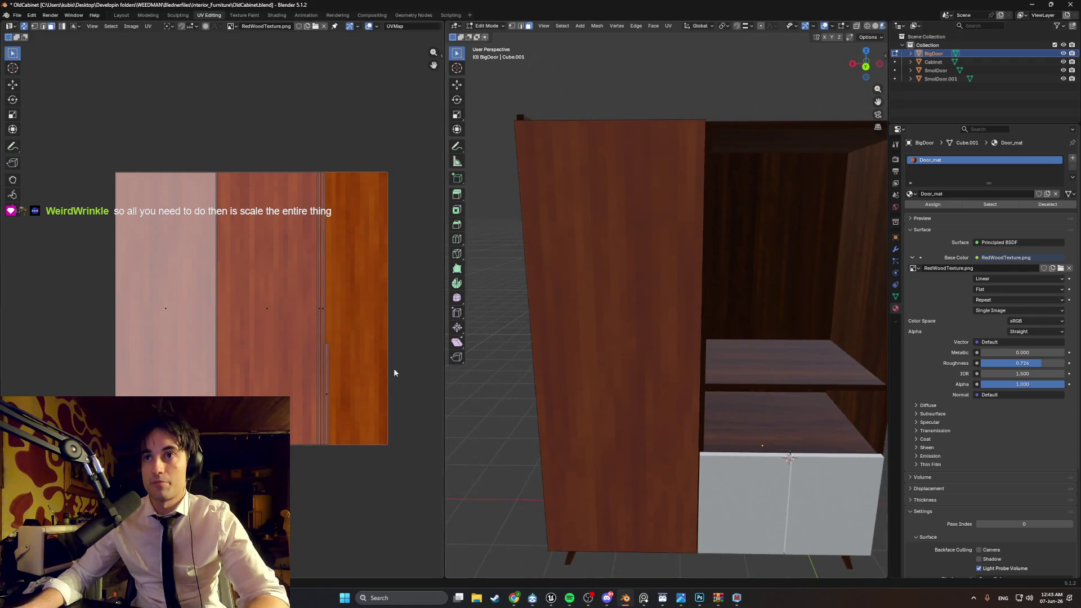
{"action": "scroll", "coordinate": [304, 338], "scroll_direction": "down", "scroll_amount": 1}
{"action": "key", "text": "ctrl+z"}
{"action": "key", "text": "ctrl+shift+z"}
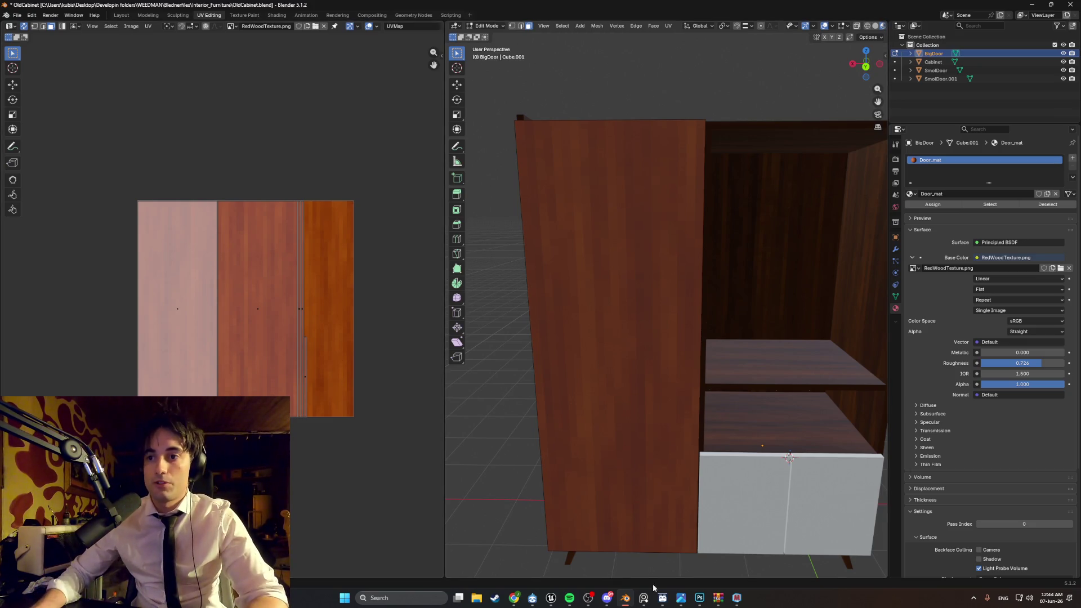
{"action": "left_click", "coordinate": [681, 598]}
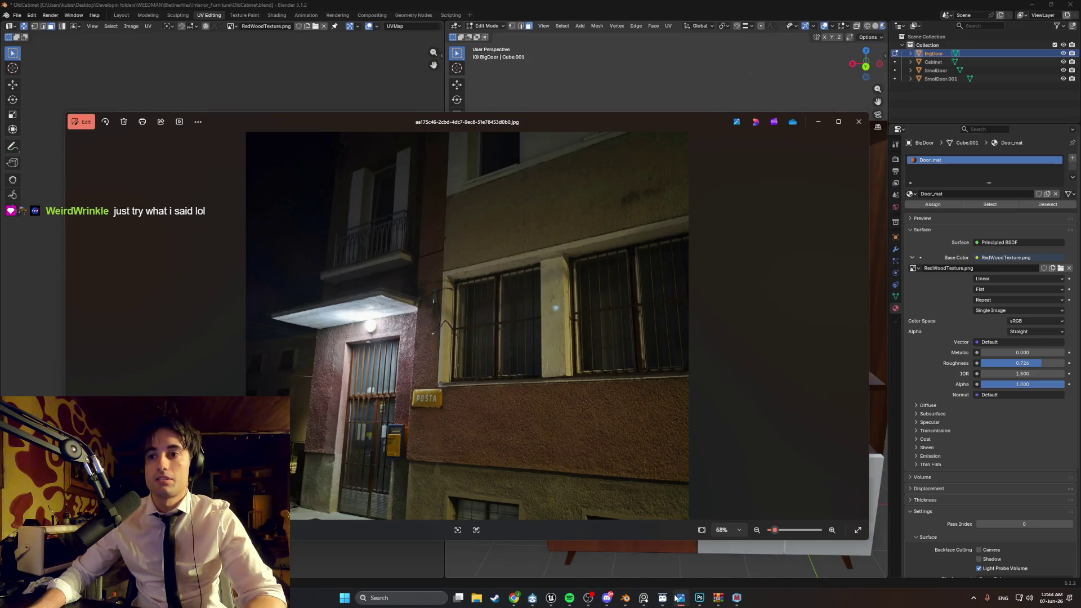
{"action": "left_click", "coordinate": [699, 598]}
{"action": "mouse_move", "coordinate": [691, 594]}
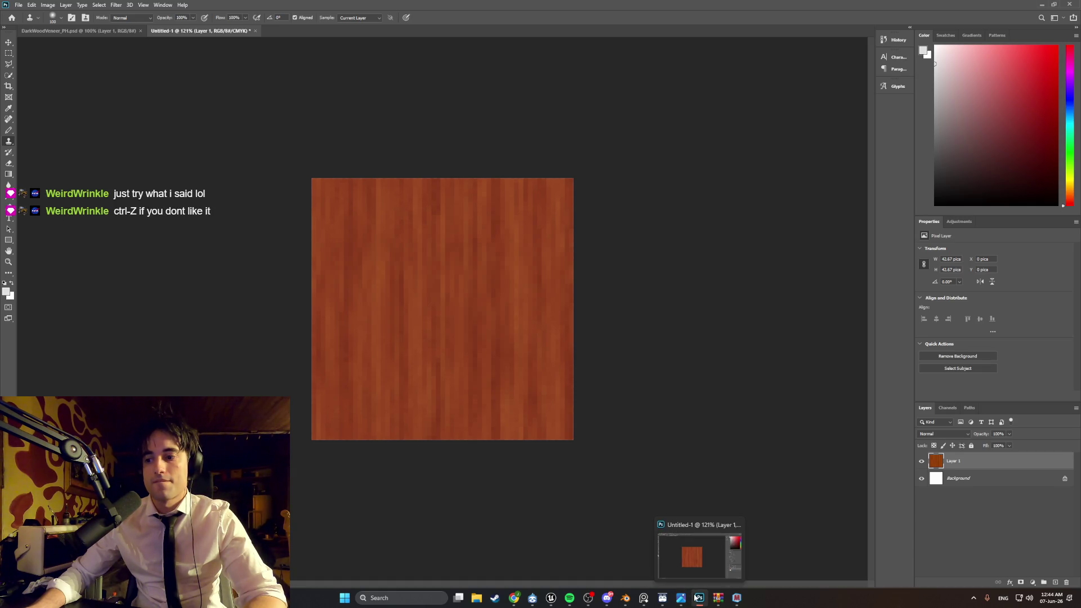
{"action": "left_click", "coordinate": [697, 596]}
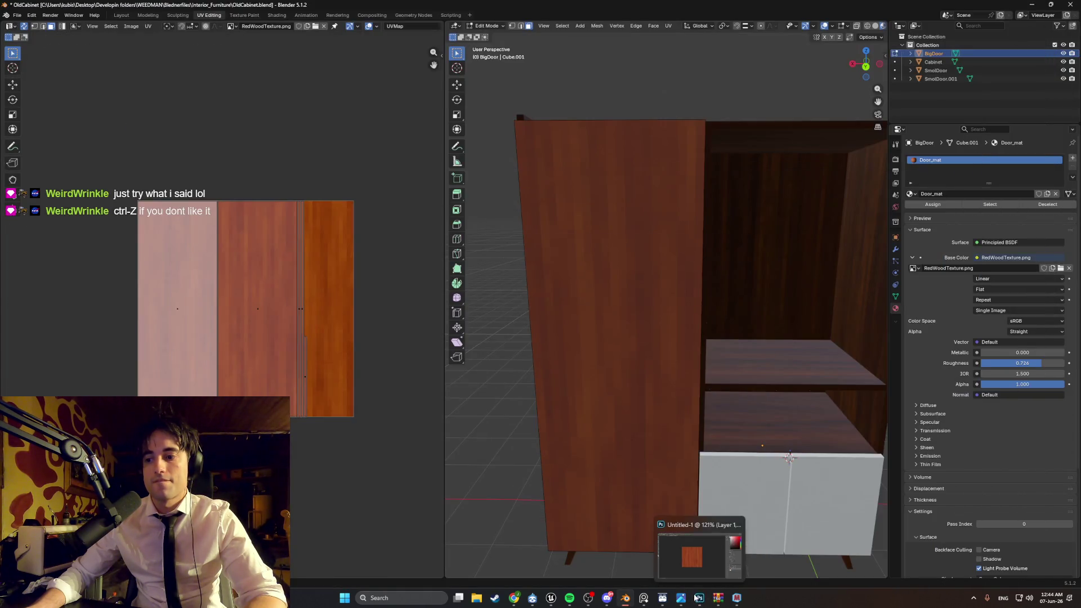
Step: Select the door's front face and scale its UV island up about 1.25x, then exit Edit Mode
{"action": "middle_click_drag", "start_coordinate": [572, 385], "coordinate": [572, 387]}
{"action": "left_click", "coordinate": [573, 390]}
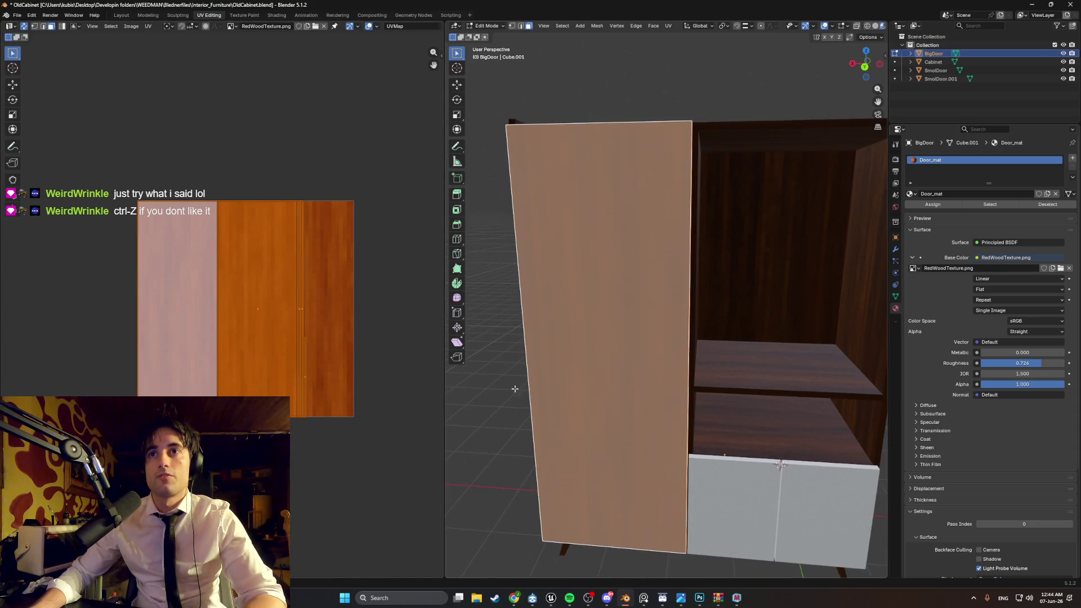
{"action": "key", "text": "s"}
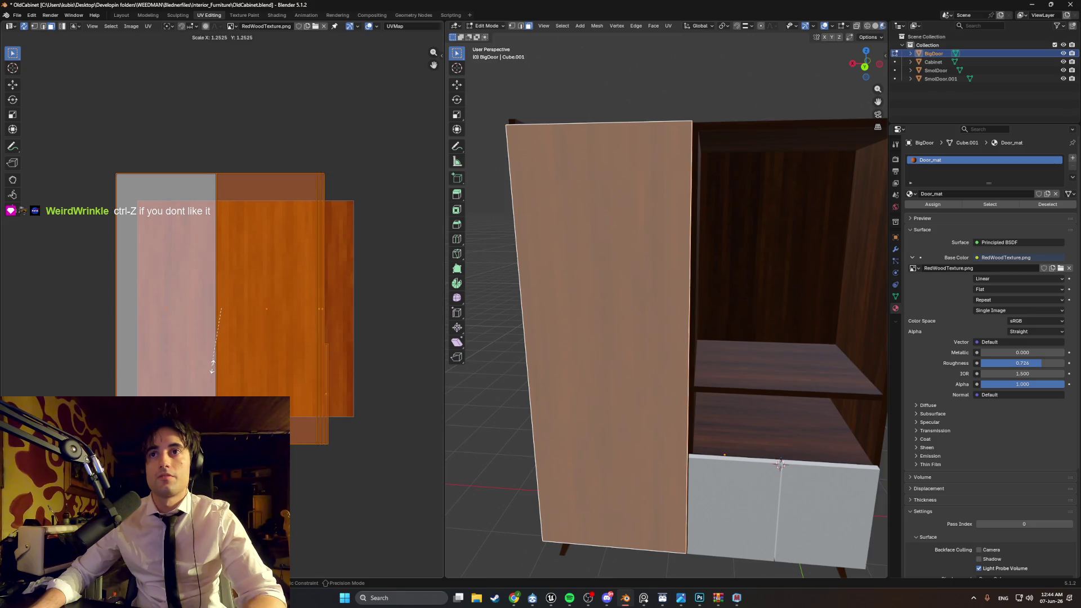
{"action": "left_click", "coordinate": [212, 374]}
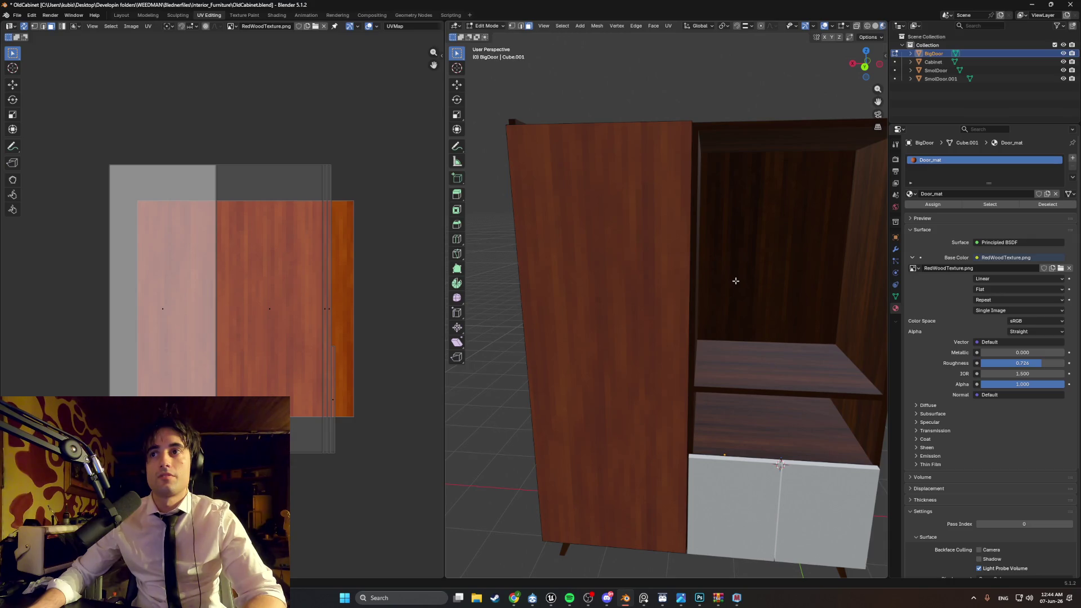
{"action": "key", "text": "Tab"}
{"action": "left_click", "coordinate": [735, 280]}
{"action": "scroll", "coordinate": [304, 360], "scroll_direction": "down", "scroll_amount": 3}
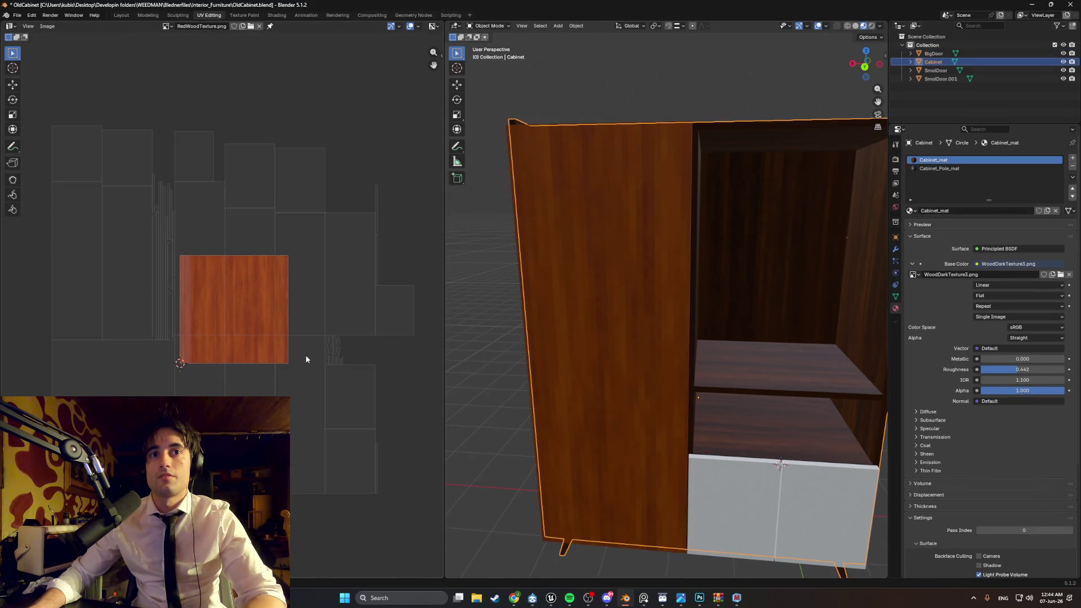
Step: Edit the door and cabinet together and move the door's UV island down and left
{"action": "left_click", "coordinate": [565, 317]}
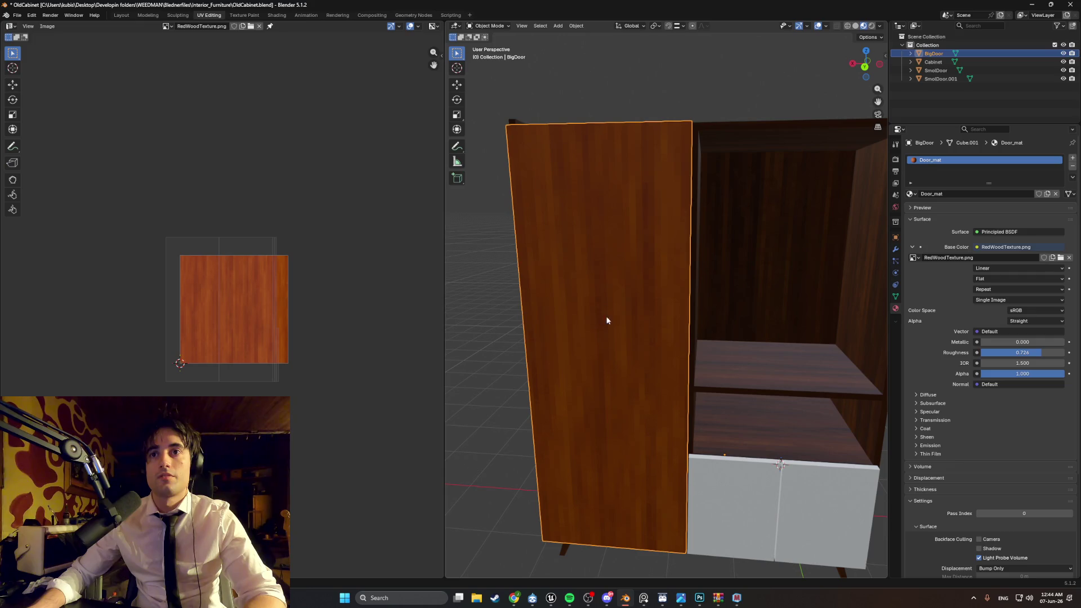
{"action": "left_click", "coordinate": [725, 304], "text": "shift"}
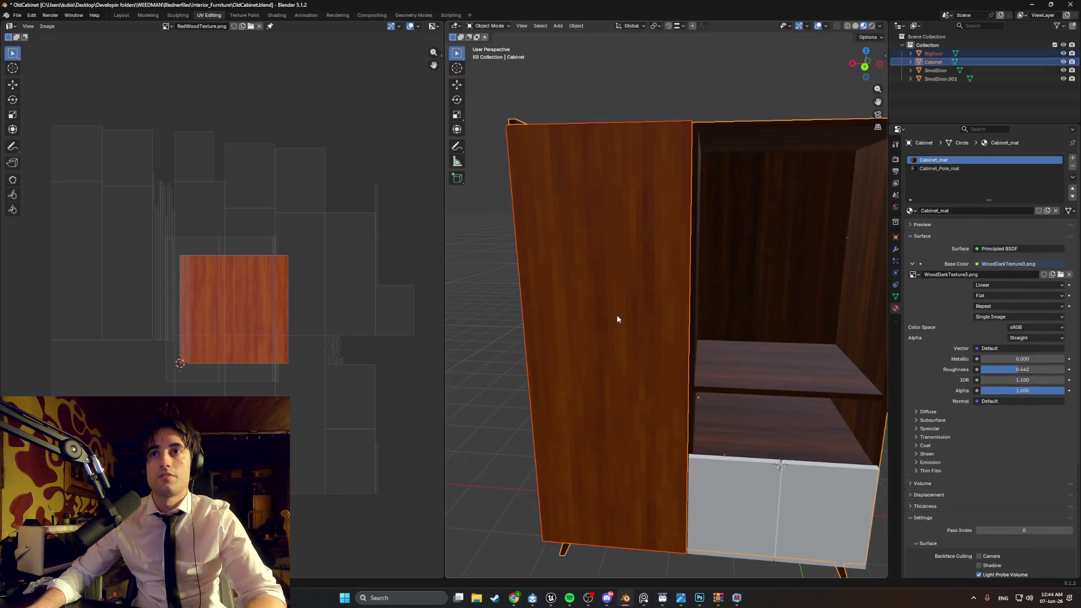
{"action": "key", "text": "Tab"}
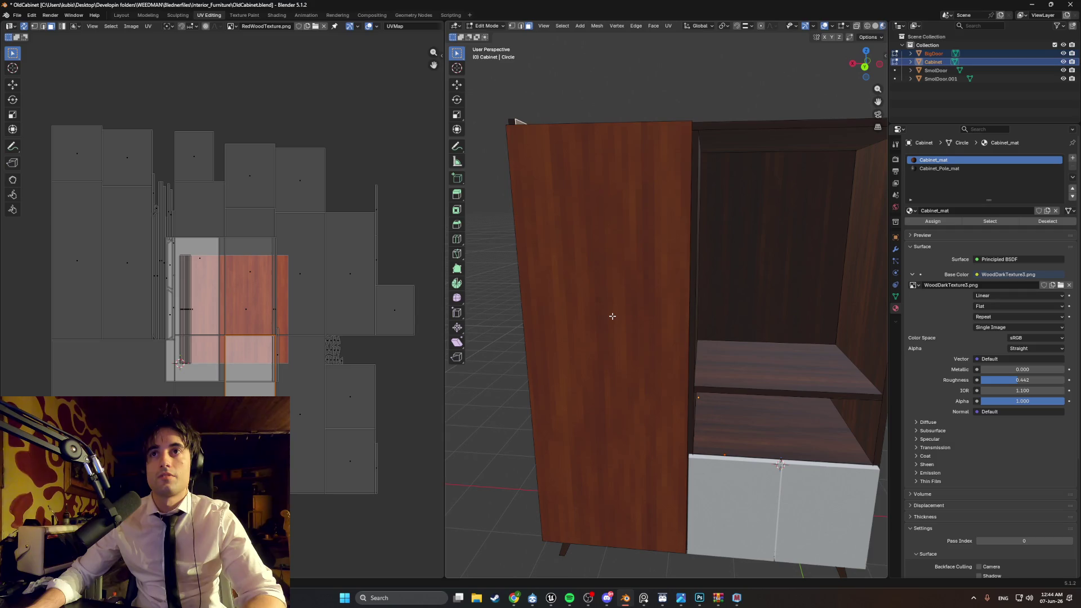
{"action": "left_click", "coordinate": [612, 317]}
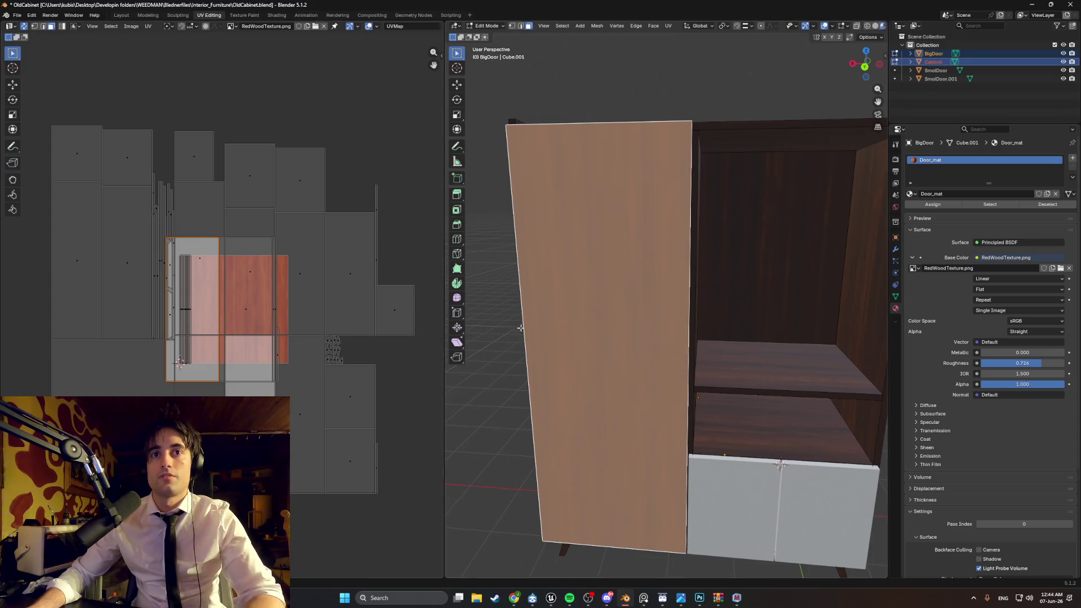
{"action": "key", "text": "a"}
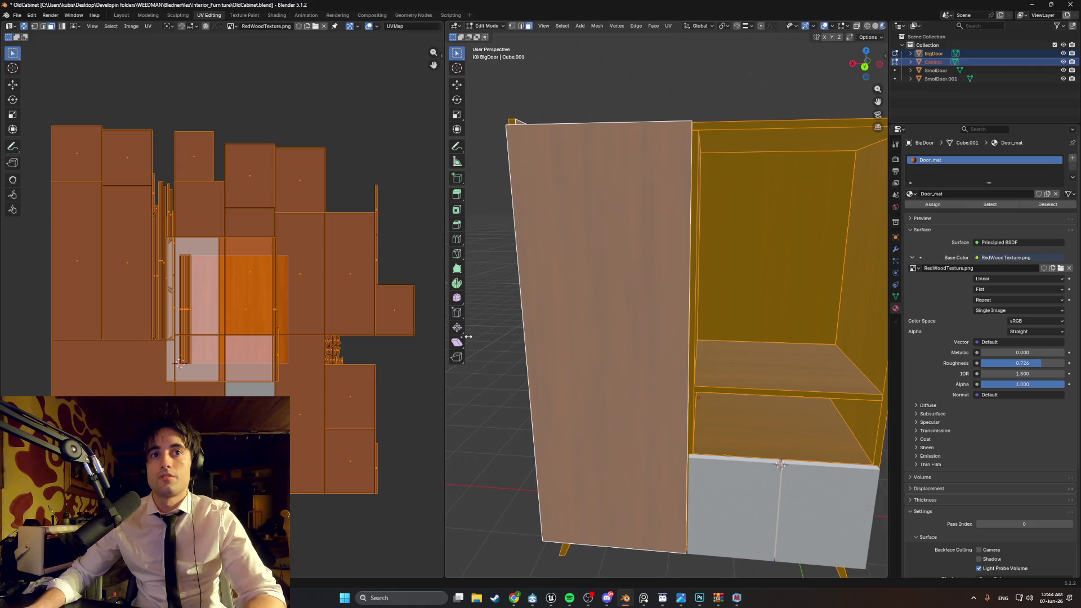
{"action": "key", "text": "alt+a"}
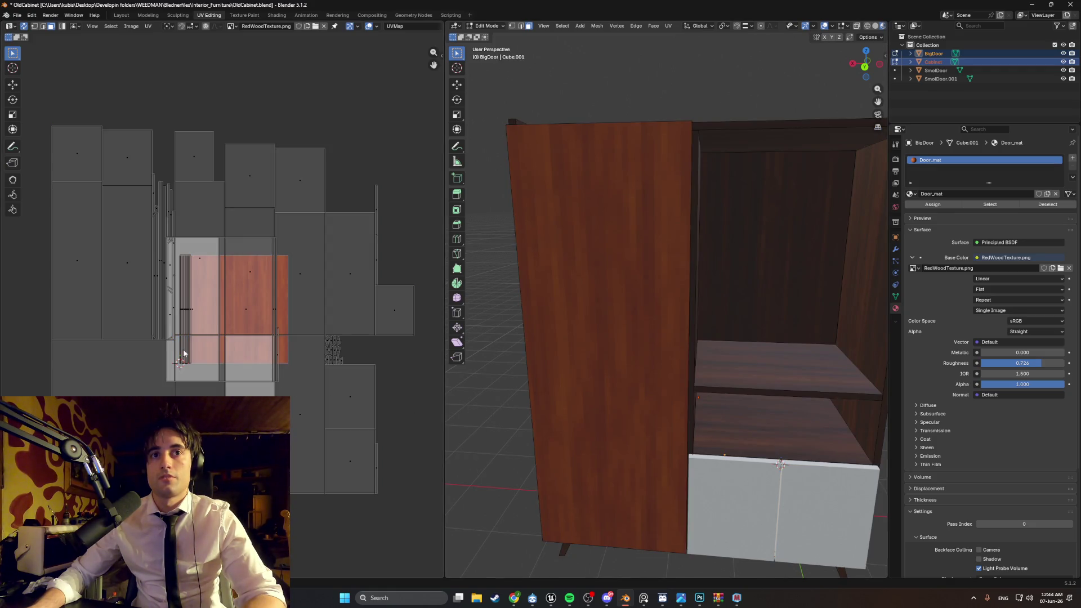
{"action": "key", "text": "a"}
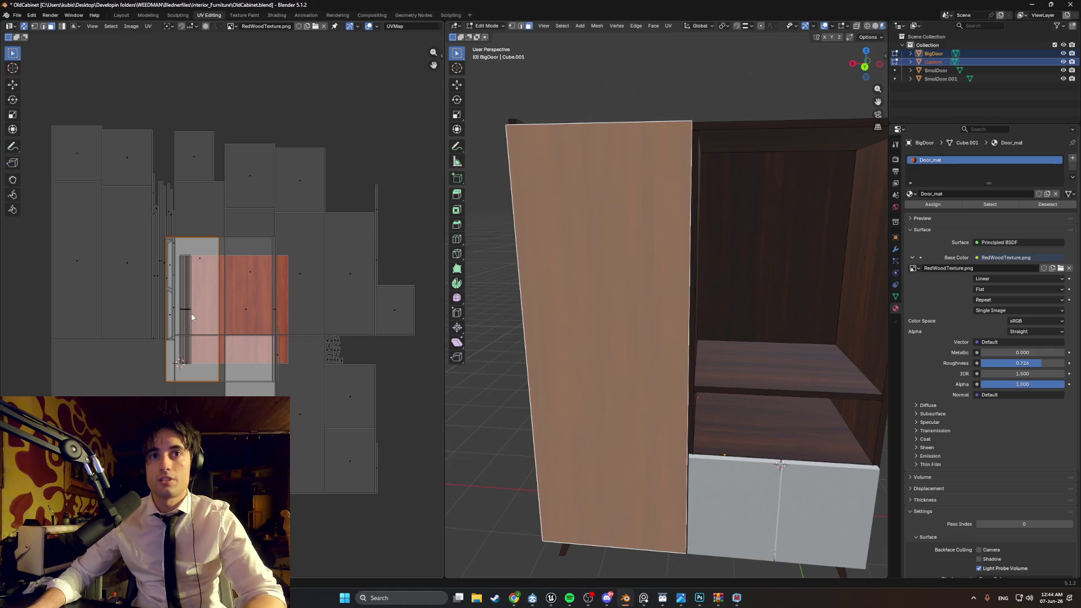
{"action": "key", "text": "g"}
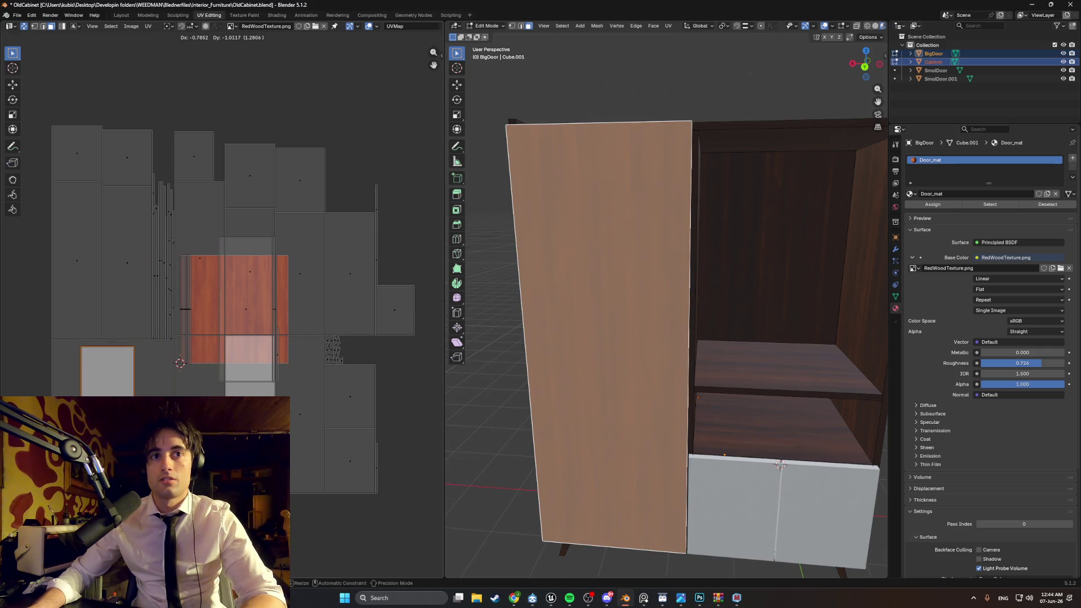
{"action": "key", "text": "Return"}
Step: With only BigDoor in Edit Mode, scale all its UV islands up about 1.11x
{"action": "key", "text": "Tab"}
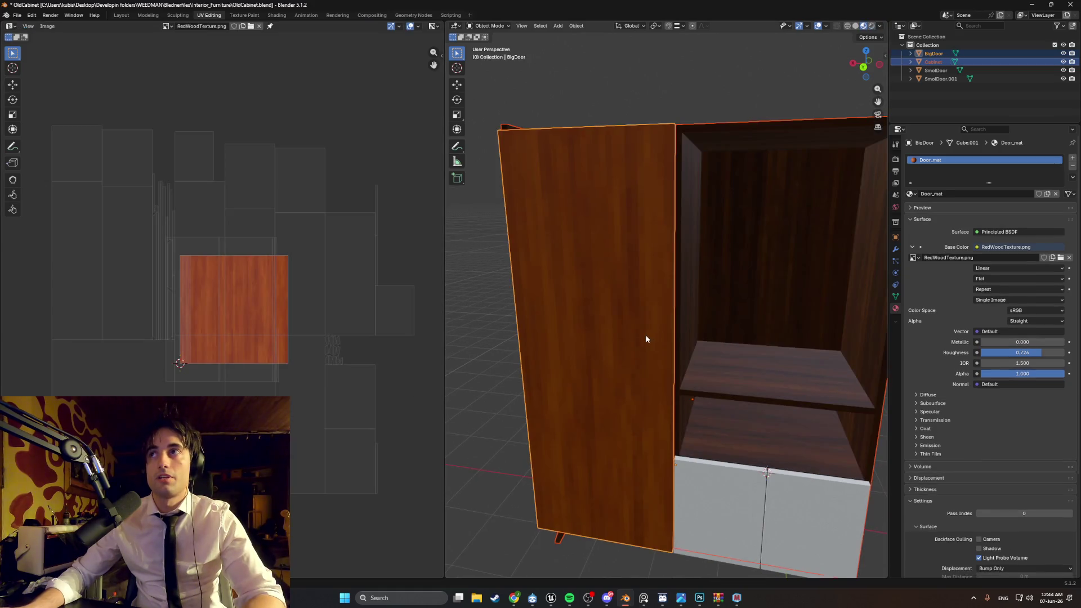
{"action": "left_click", "coordinate": [648, 336]}
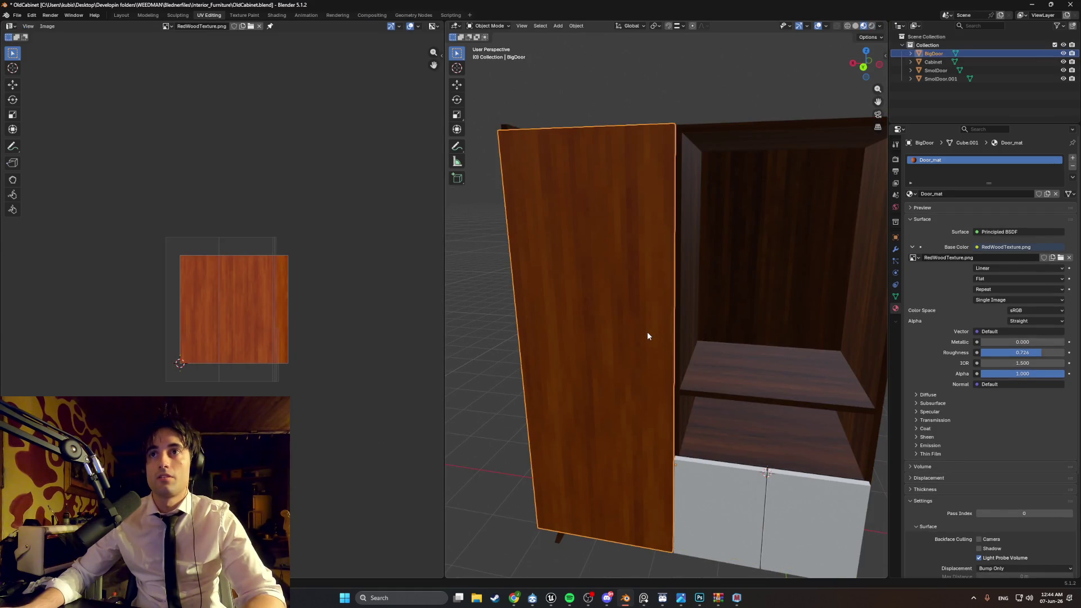
{"action": "key", "text": "Tab"}
{"action": "key", "text": "a"}
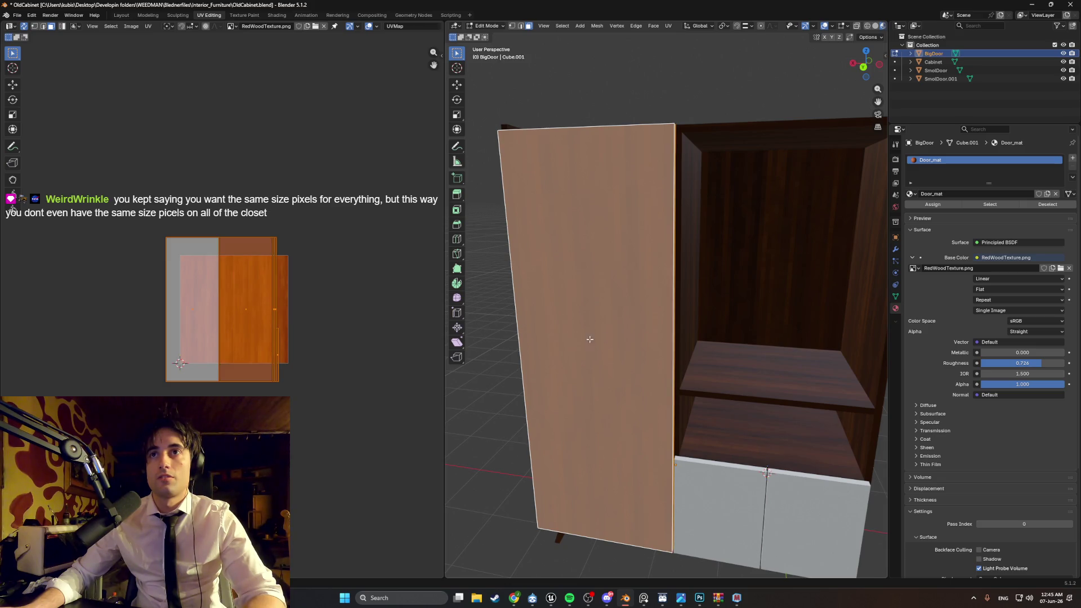
{"action": "key", "text": "s"}
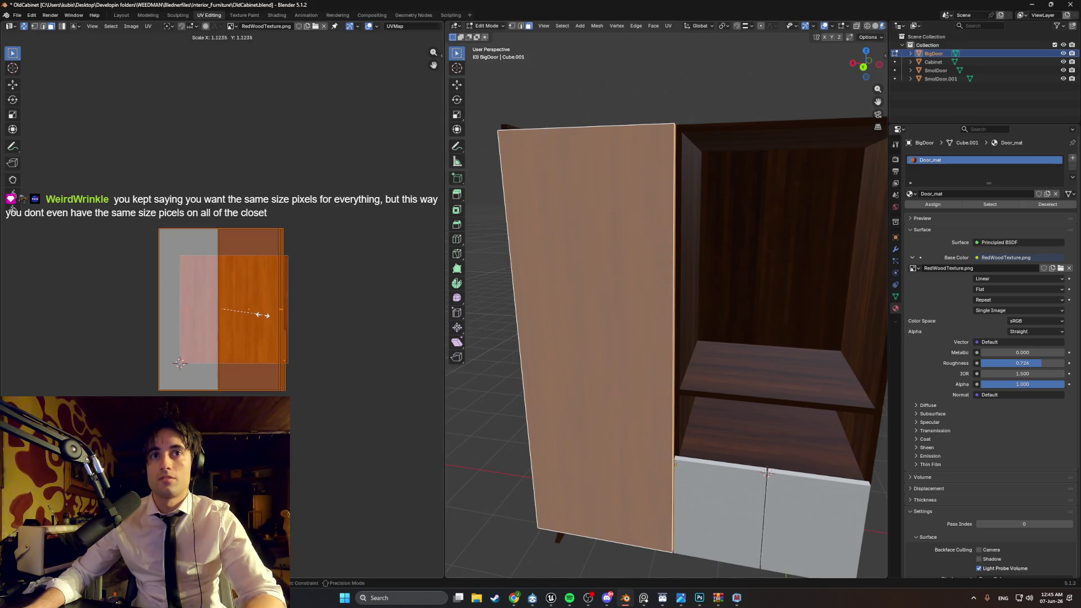
{"action": "left_click", "coordinate": [262, 316]}
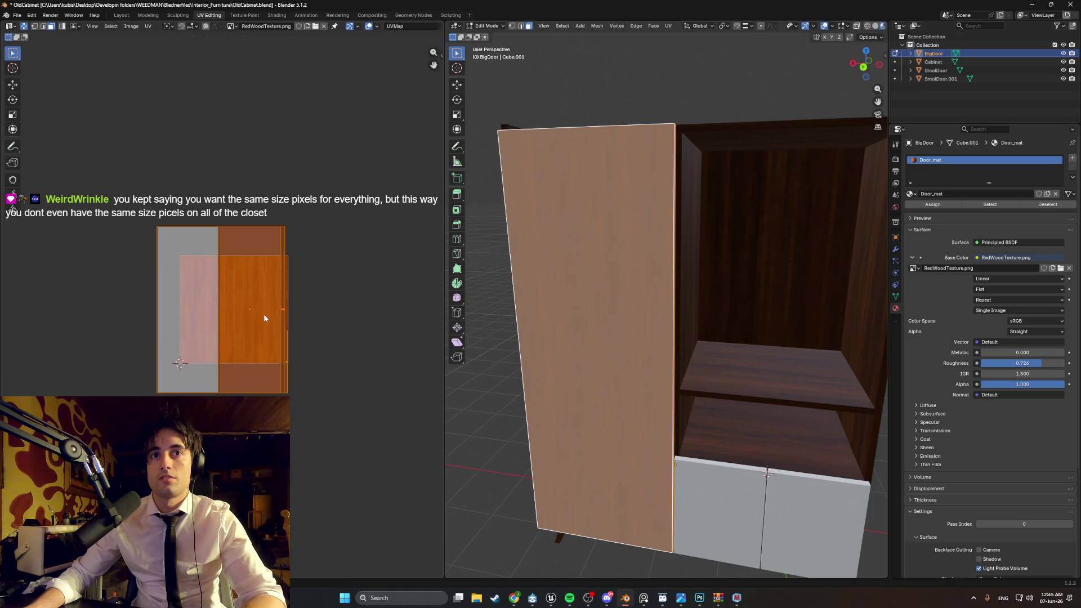
{"action": "left_click", "coordinate": [408, 338]}
{"action": "mouse_move", "coordinate": [586, 362]}
{"action": "middle_mouse_down"}
{"action": "mouse_move", "coordinate": [664, 338]}
{"action": "mouse_move", "coordinate": [664, 297]}
{"action": "mouse_move", "coordinate": [638, 296]}
{"action": "mouse_move", "coordinate": [635, 364]}
{"action": "mouse_move", "coordinate": [610, 427]}
{"action": "mouse_move", "coordinate": [577, 435]}
{"action": "middle_mouse_up"}
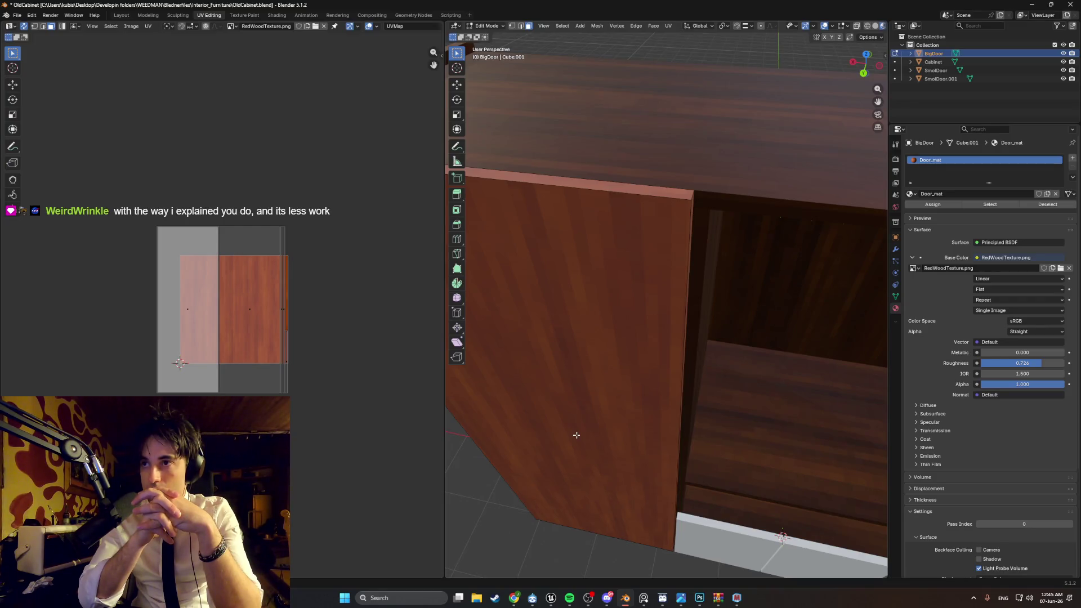
Step: Orbit around the door's edge to inspect the red grain, then return to Object Mode
{"action": "mouse_move", "coordinate": [664, 350]}
{"action": "middle_mouse_down"}
{"action": "mouse_move", "coordinate": [757, 338]}
{"action": "mouse_move", "coordinate": [695, 306]}
{"action": "mouse_move", "coordinate": [659, 306]}
{"action": "mouse_move", "coordinate": [670, 299]}
{"action": "mouse_move", "coordinate": [688, 299]}
{"action": "mouse_move", "coordinate": [665, 350]}
{"action": "mouse_move", "coordinate": [569, 321]}
{"action": "mouse_move", "coordinate": [550, 340]}
{"action": "mouse_move", "coordinate": [610, 357]}
{"action": "mouse_move", "coordinate": [702, 316]}
{"action": "mouse_move", "coordinate": [679, 315]}
{"action": "middle_mouse_up"}
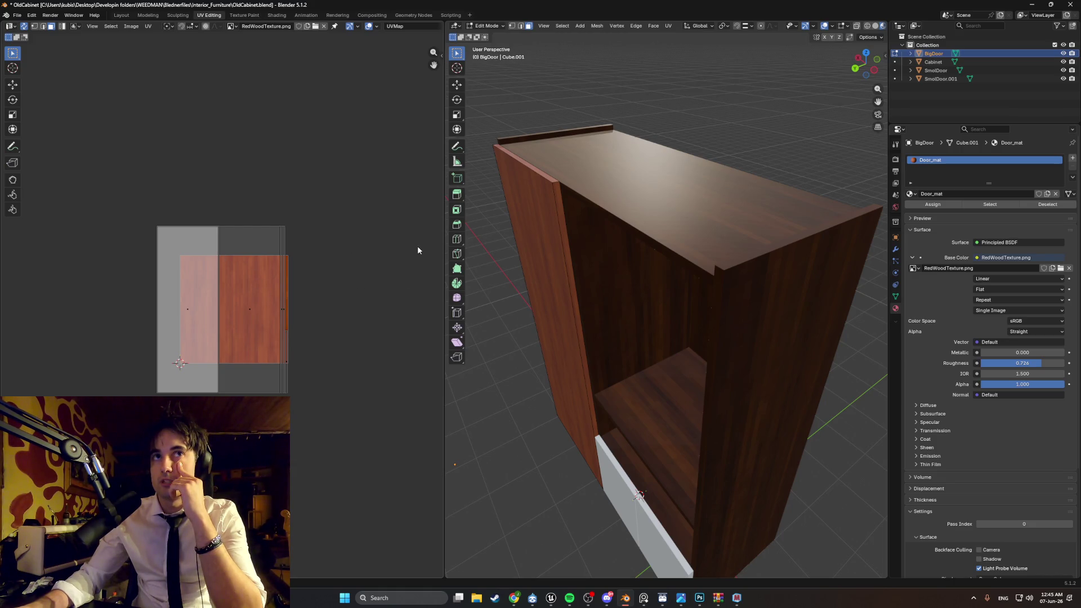
{"action": "key", "text": "Tab"}
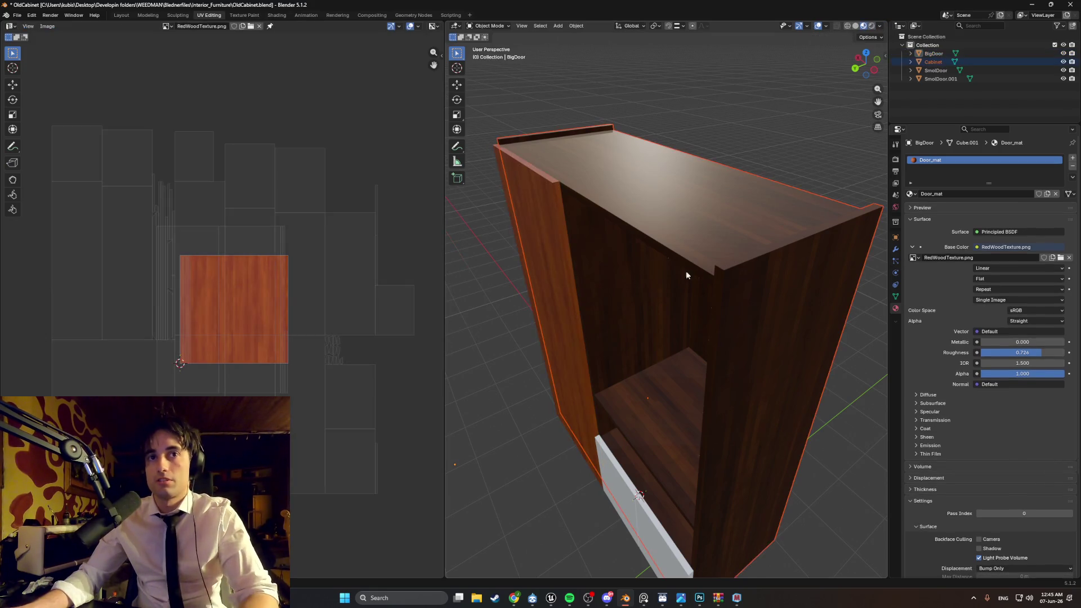
Step: Pan and zoom the UV editor to inspect the RedWoodTexture.png image
{"action": "scroll", "coordinate": [158, 371], "scroll_direction": "up", "scroll_amount": 2}
{"action": "scroll", "coordinate": [158, 370], "scroll_direction": "up", "scroll_amount": 1}
{"action": "middle_click_drag", "start_coordinate": [233, 321], "coordinate": [250, 225]}
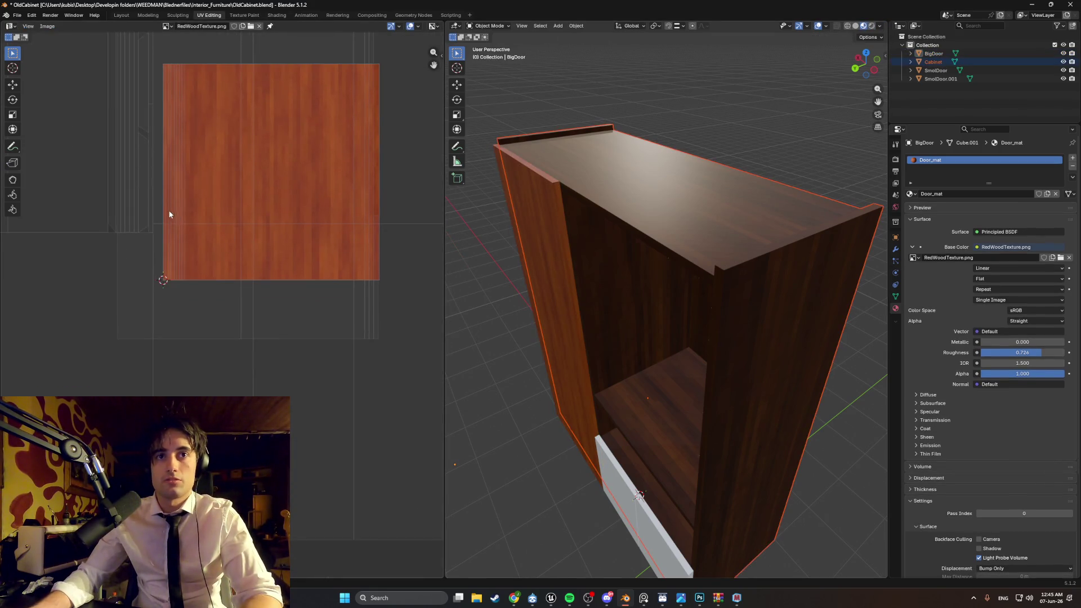
{"action": "middle_click_drag", "start_coordinate": [244, 353], "coordinate": [208, 355]}
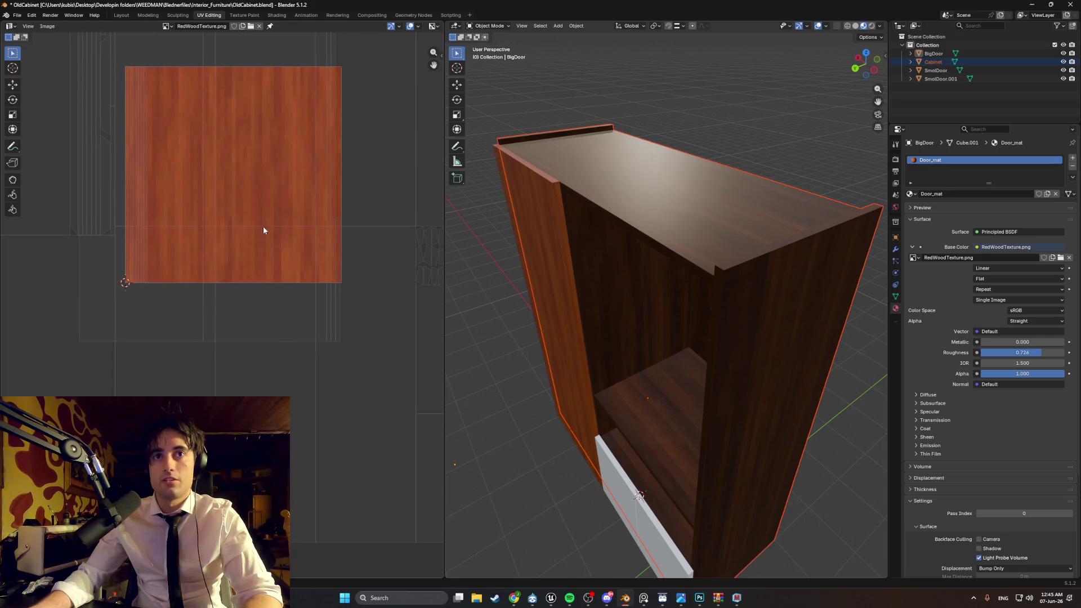
{"action": "middle_click_drag", "start_coordinate": [345, 231], "coordinate": [331, 397]}
{"action": "scroll", "coordinate": [313, 252], "scroll_direction": "down", "scroll_amount": 3}
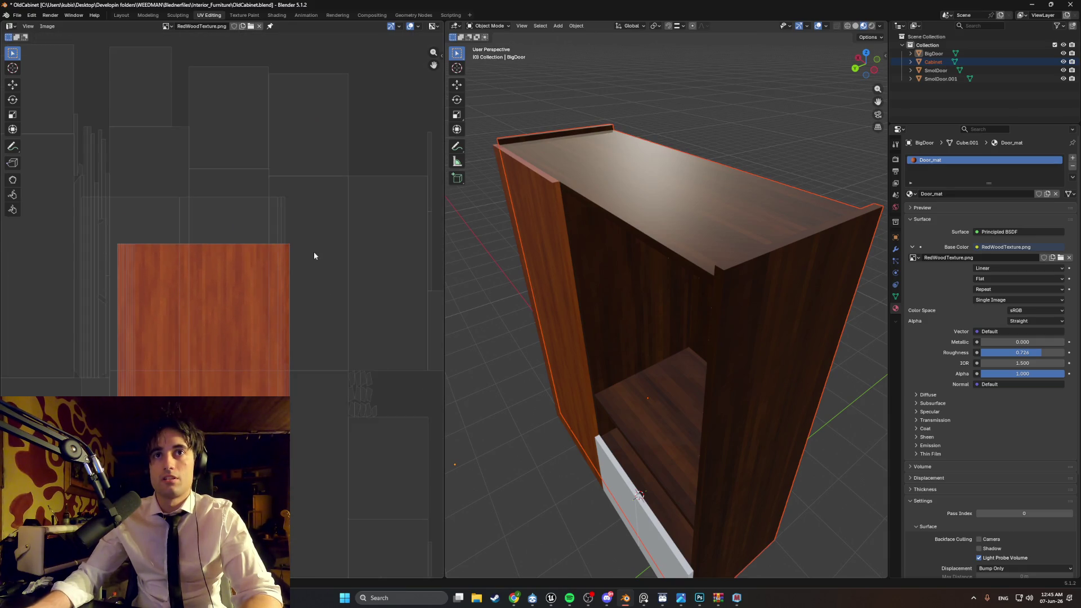
{"action": "middle_click_drag", "start_coordinate": [299, 282], "coordinate": [245, 266]}
{"action": "scroll", "coordinate": [265, 349], "scroll_direction": "up", "scroll_amount": 3}
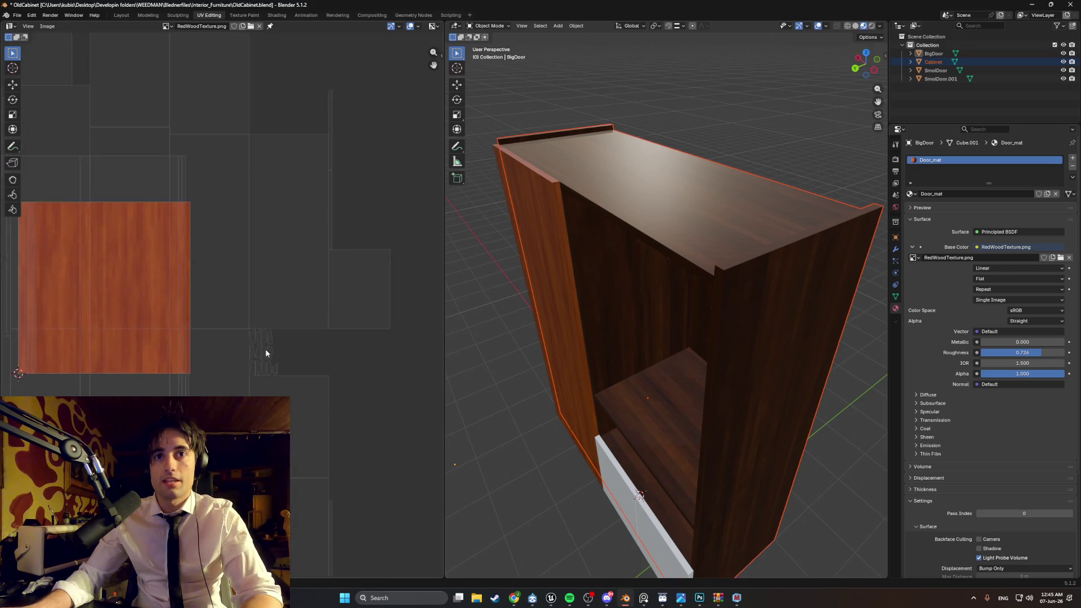
{"action": "middle_click_drag", "start_coordinate": [271, 383], "coordinate": [265, 274]}
Step: Recentre the texture view and return BigDoor to Edit Mode with its UV islands shown
{"action": "scroll", "coordinate": [325, 419], "scroll_direction": "up", "scroll_amount": 2}
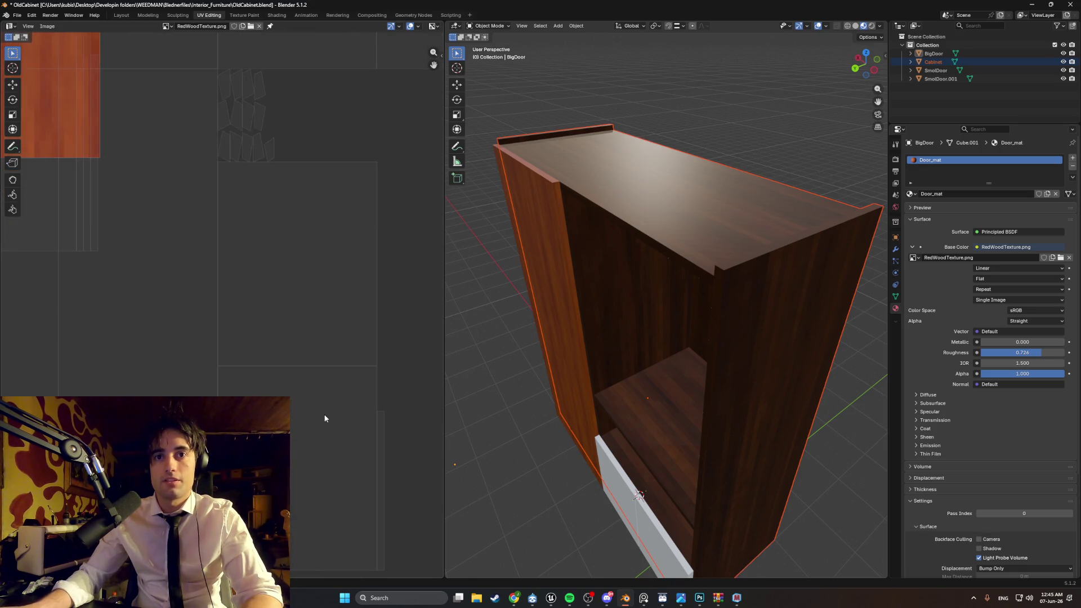
{"action": "scroll", "coordinate": [327, 394], "scroll_direction": "down", "scroll_amount": 3}
{"action": "mouse_move", "coordinate": [289, 330]}
{"action": "middle_mouse_down"}
{"action": "mouse_move", "coordinate": [373, 367]}
{"action": "mouse_move", "coordinate": [428, 417]}
{"action": "middle_mouse_up"}
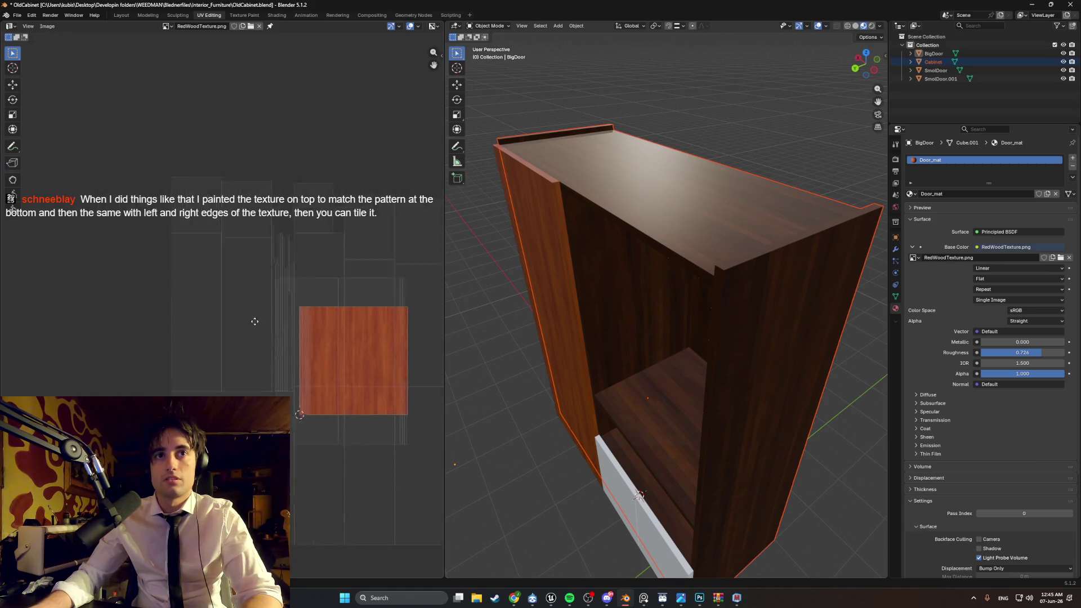
{"action": "scroll", "coordinate": [238, 235], "scroll_direction": "up", "scroll_amount": 1}
{"action": "scroll", "coordinate": [238, 235], "scroll_direction": "down", "scroll_amount": 1}
{"action": "middle_click_drag", "start_coordinate": [238, 235], "coordinate": [168, 155]}
{"action": "scroll", "coordinate": [240, 259], "scroll_direction": "down", "scroll_amount": 1}
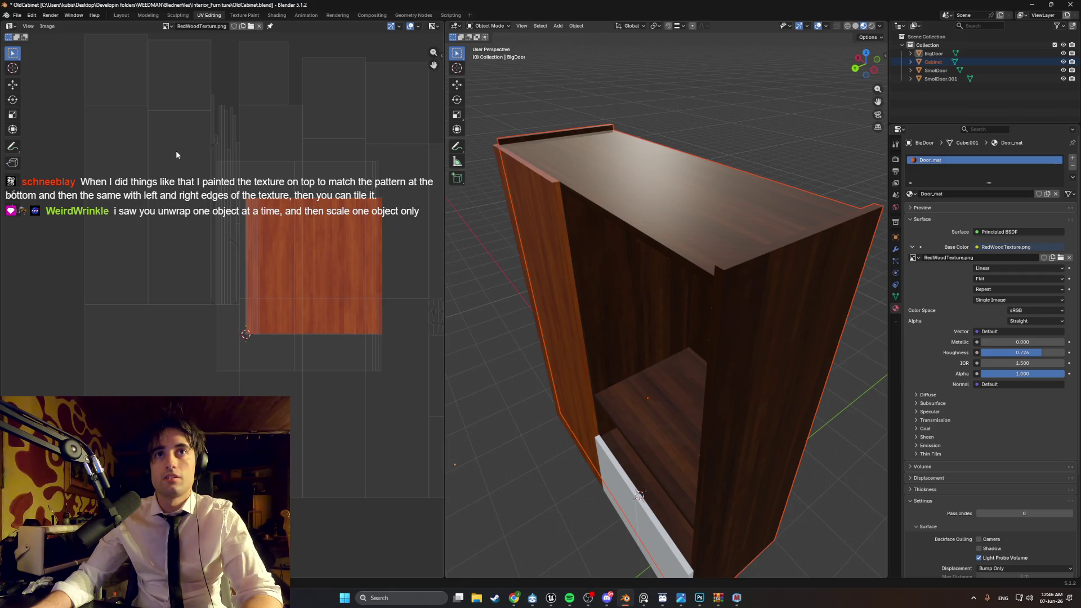
{"action": "mouse_move", "coordinate": [307, 289]}
{"action": "middle_mouse_down"}
{"action": "mouse_move", "coordinate": [206, 250]}
{"action": "mouse_move", "coordinate": [250, 231]}
{"action": "mouse_move", "coordinate": [342, 304]}
{"action": "middle_mouse_up"}
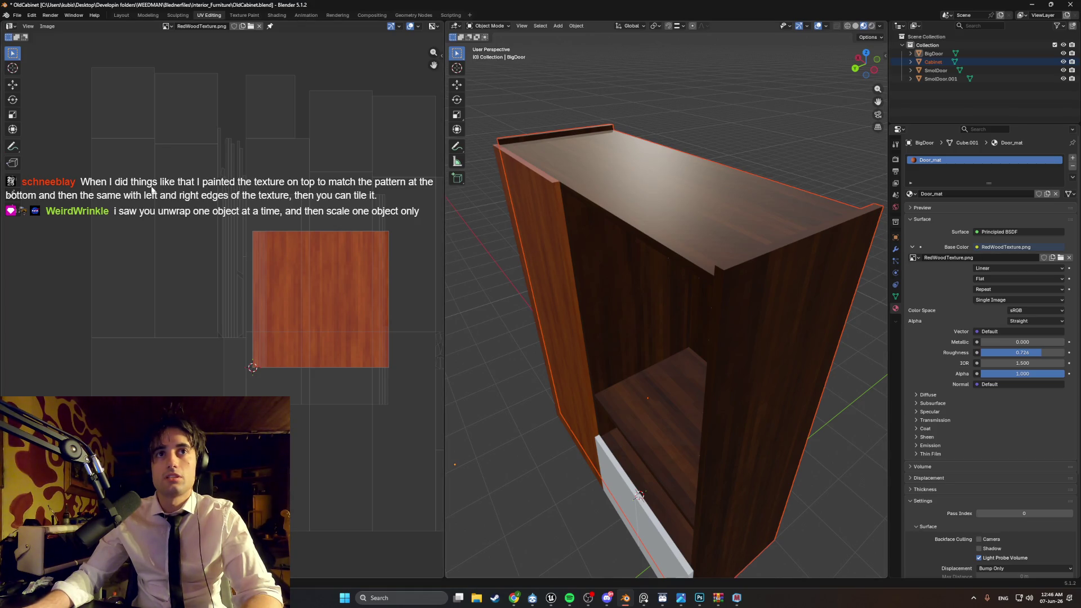
{"action": "key", "text": "Tab"}
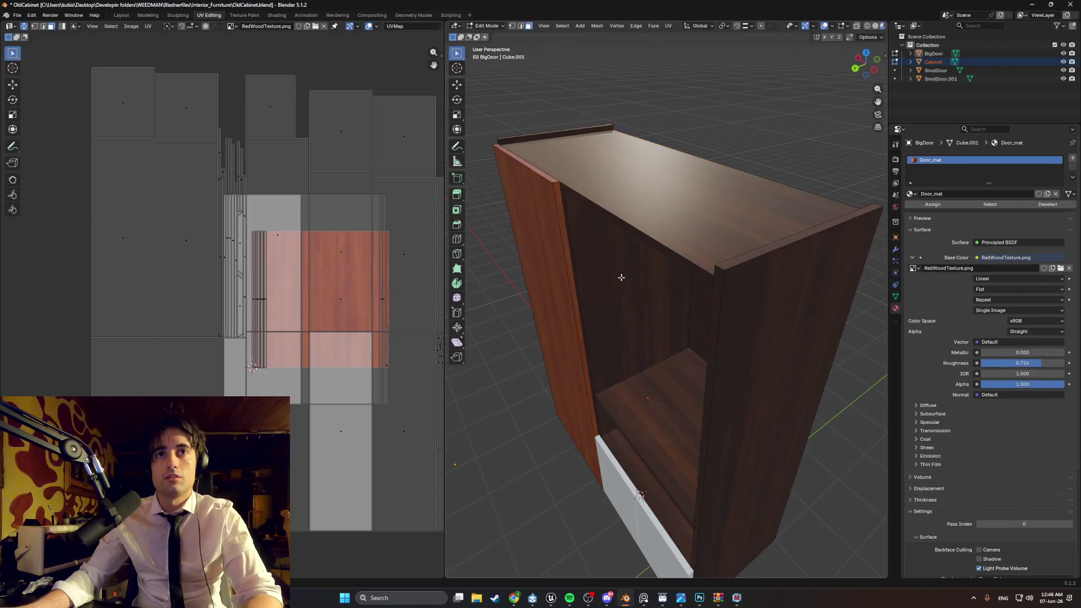
Step: Select the cabinet body's back and side panel faces to show their UV islands
{"action": "left_click", "coordinate": [608, 281]}
{"action": "left_click", "coordinate": [754, 338]}
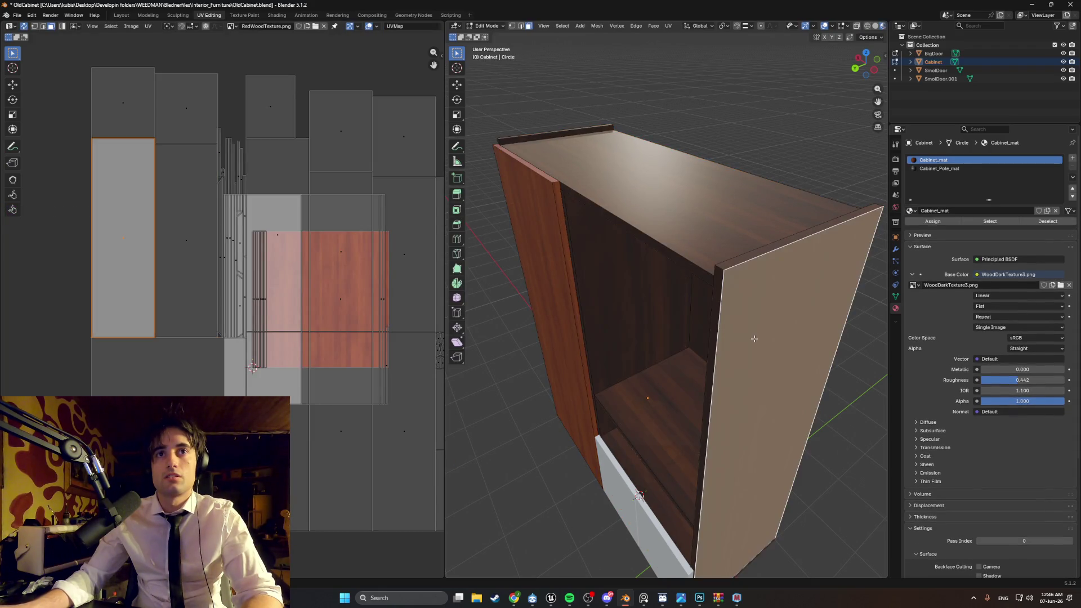
{"action": "middle_click_drag", "start_coordinate": [663, 327], "coordinate": [777, 309]}
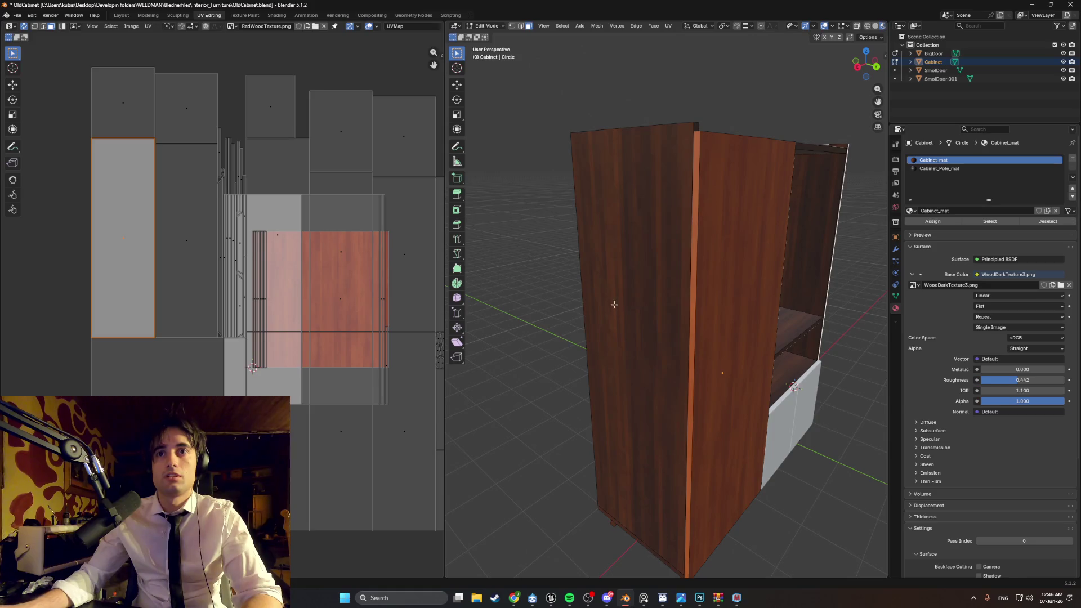
{"action": "left_click", "coordinate": [614, 304]}
{"action": "middle_click_drag", "start_coordinate": [614, 304], "coordinate": [624, 321]}
{"action": "left_click", "coordinate": [626, 332]}
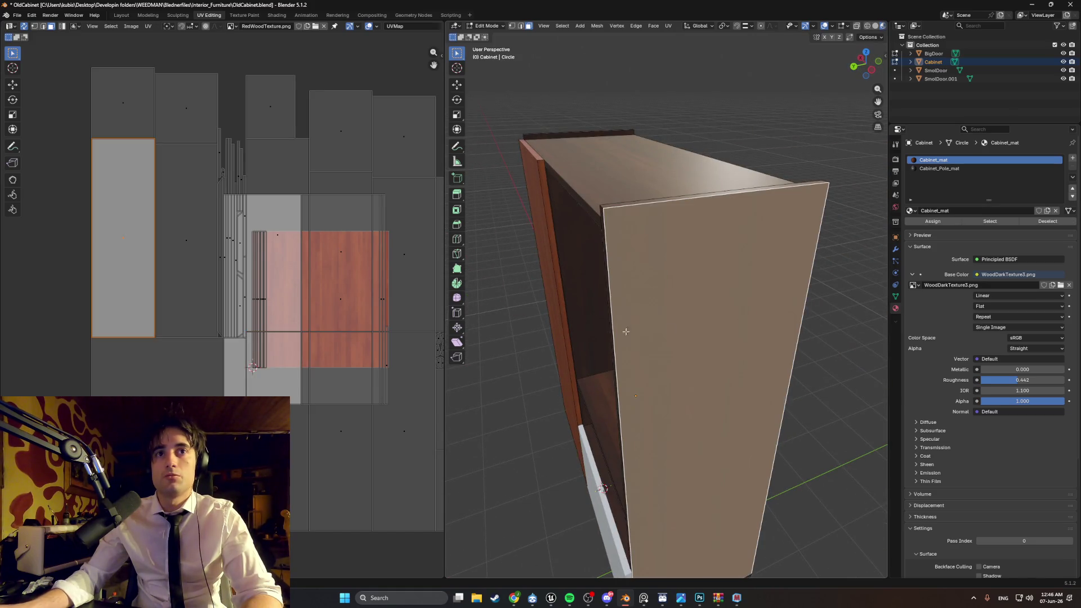
Step: Try moving the side panel's UV island, cancelling each move so the layout stays unchanged
{"action": "mouse_move", "coordinate": [141, 228]}
{"action": "left_mouse_down"}
{"action": "mouse_move", "coordinate": [254, 344]}
{"action": "mouse_move", "coordinate": [292, 426]}
{"action": "left_mouse_up"}
{"action": "right_click", "coordinate": [293, 427]}
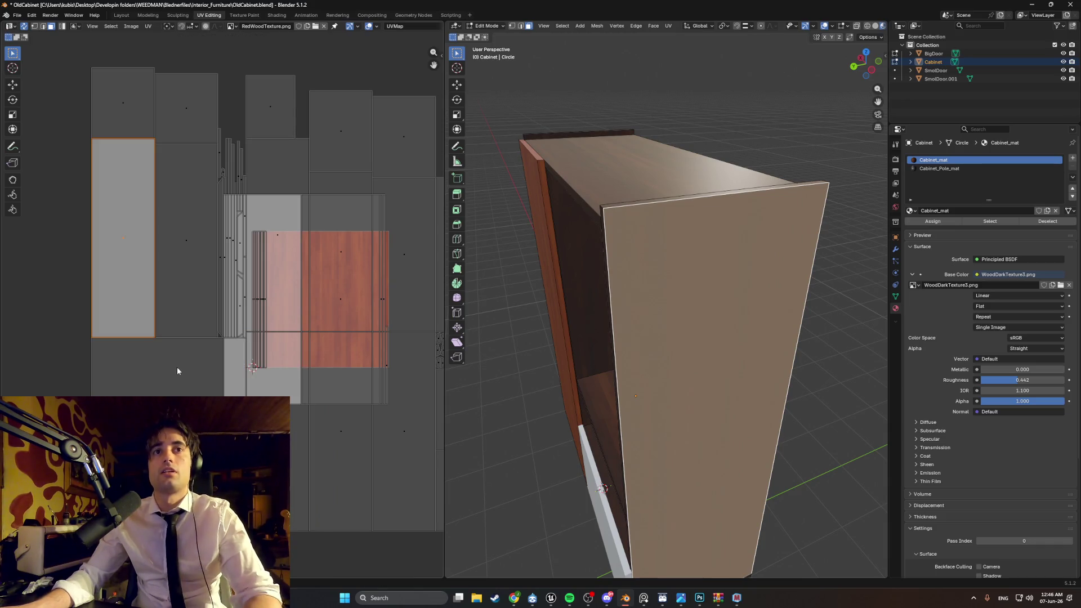
{"action": "middle_click_drag", "start_coordinate": [563, 253], "coordinate": [614, 289]}
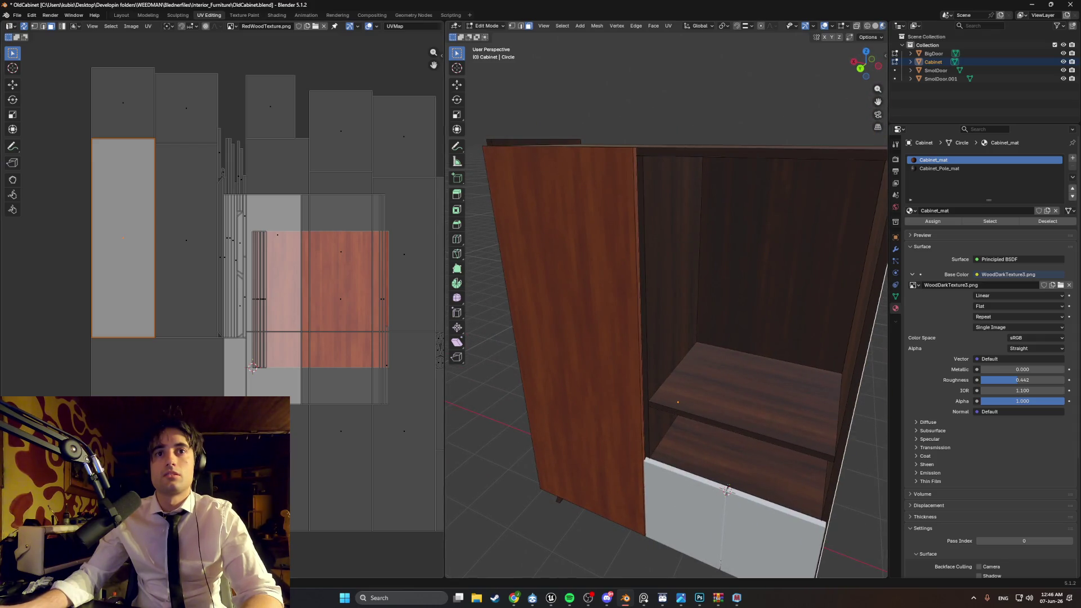
{"action": "key", "text": "g"}
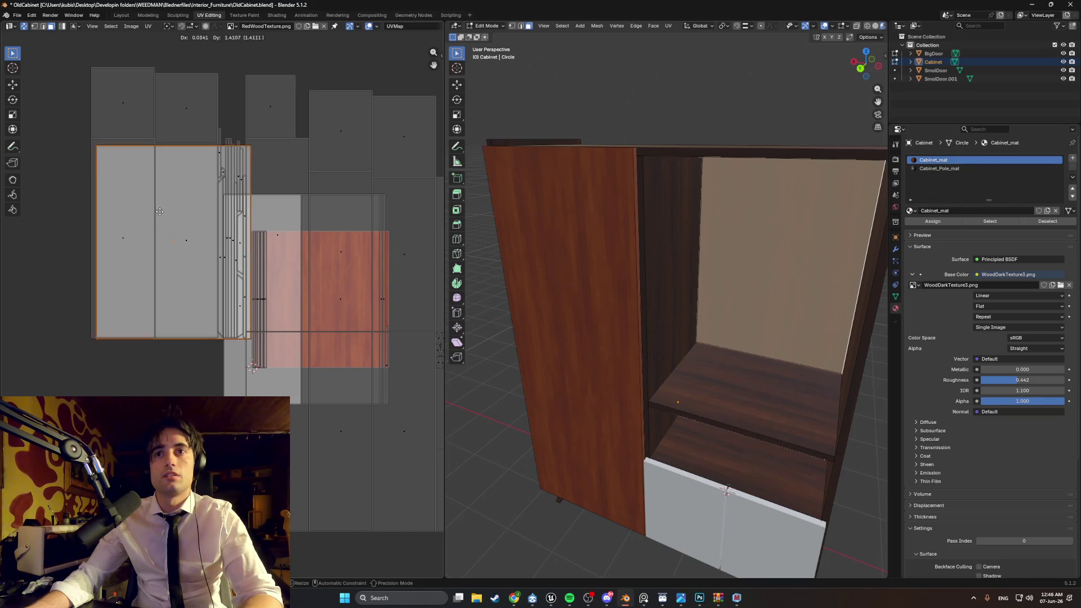
{"action": "right_click", "coordinate": [160, 211]}
Step: Orbit around the cabinet to check its back, the open door and the shelves
{"action": "mouse_move", "coordinate": [564, 331]}
{"action": "middle_mouse_down"}
{"action": "mouse_move", "coordinate": [541, 293]}
{"action": "mouse_move", "coordinate": [496, 301]}
{"action": "mouse_move", "coordinate": [532, 213]}
{"action": "middle_mouse_up"}
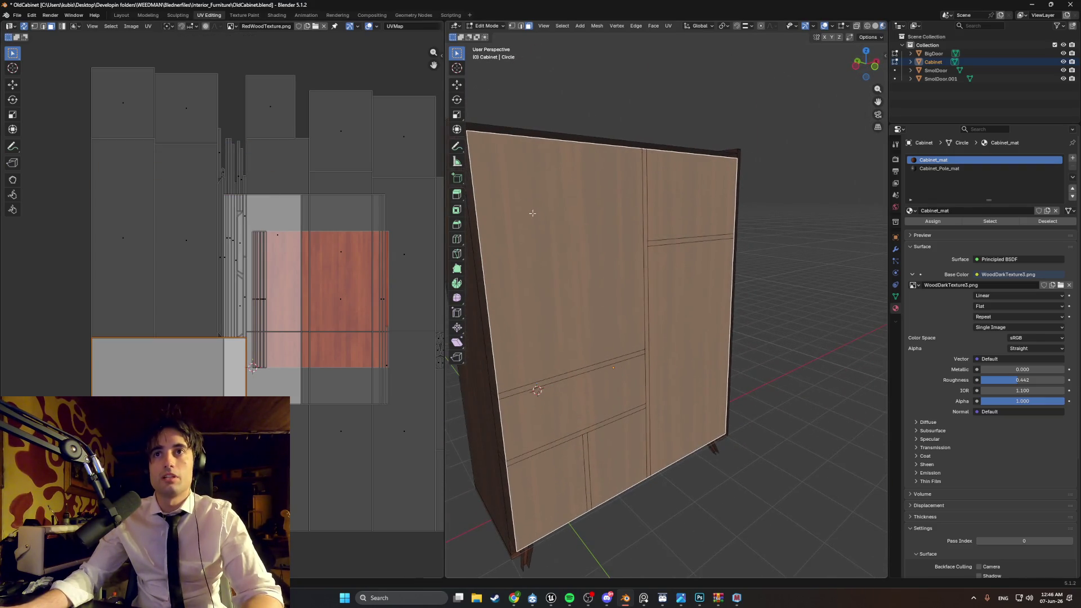
{"action": "middle_click_drag", "start_coordinate": [540, 315], "coordinate": [567, 418]}
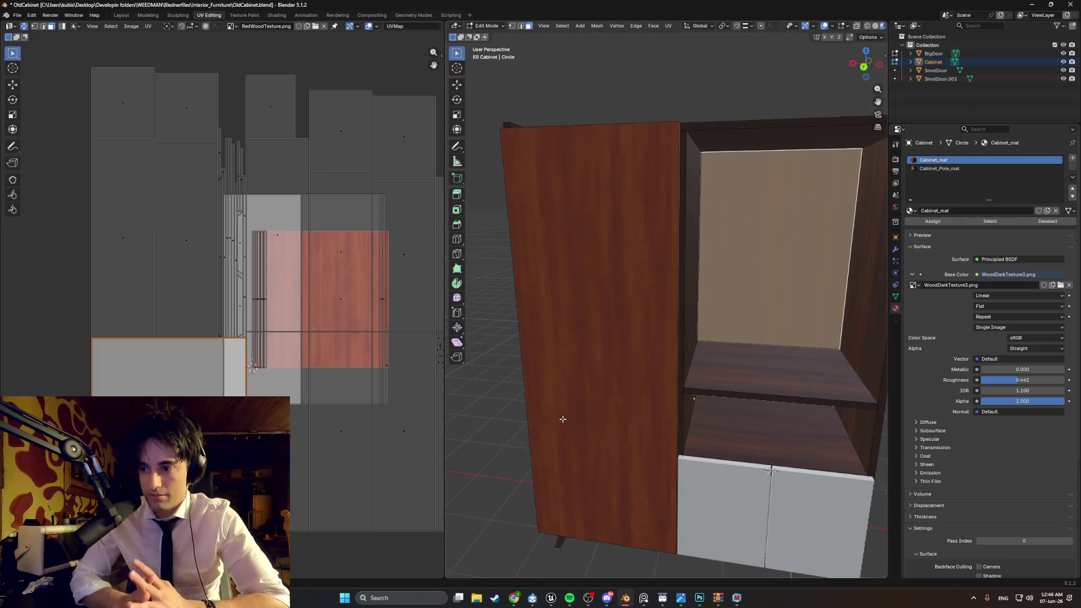
{"action": "mouse_move", "coordinate": [562, 417]}
{"action": "middle_mouse_down"}
{"action": "mouse_move", "coordinate": [670, 363]}
{"action": "mouse_move", "coordinate": [631, 361]}
{"action": "middle_mouse_up"}
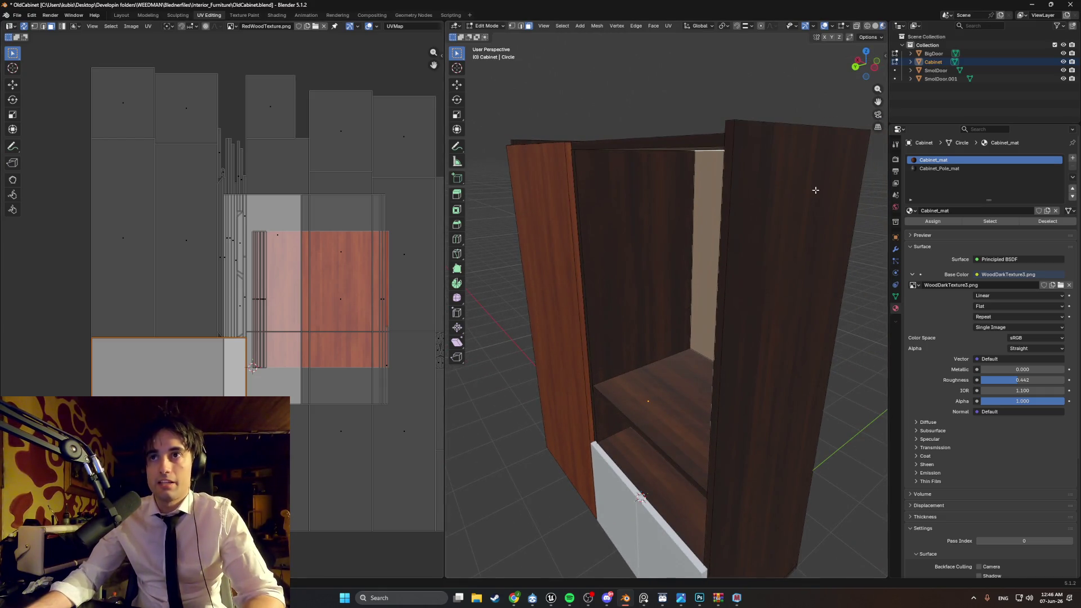
{"action": "middle_click_drag", "start_coordinate": [815, 191], "coordinate": [651, 181]}
{"action": "middle_click_drag", "start_coordinate": [630, 349], "coordinate": [669, 374]}
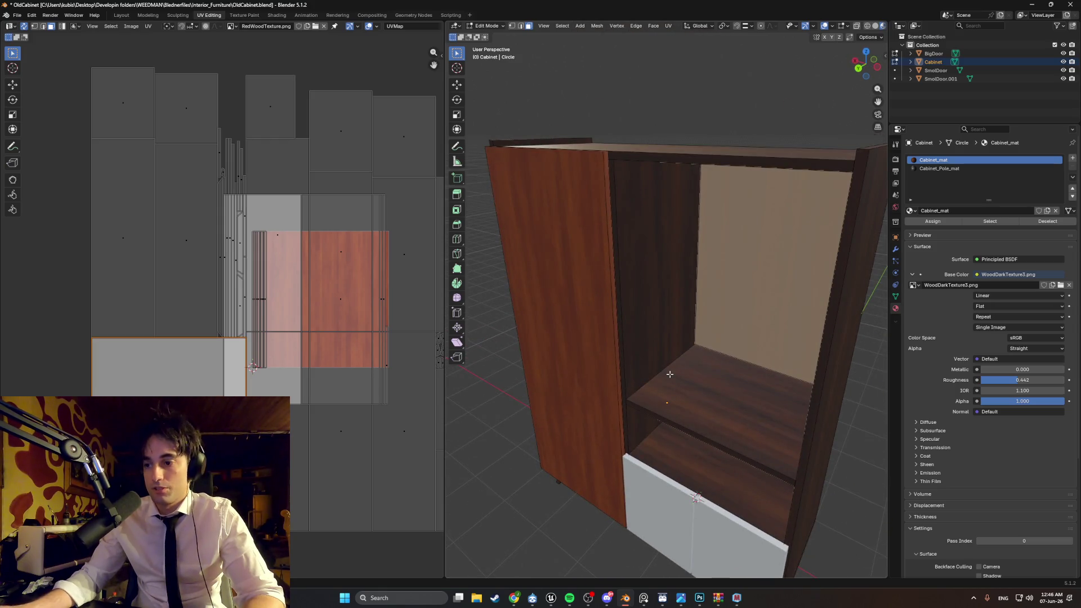
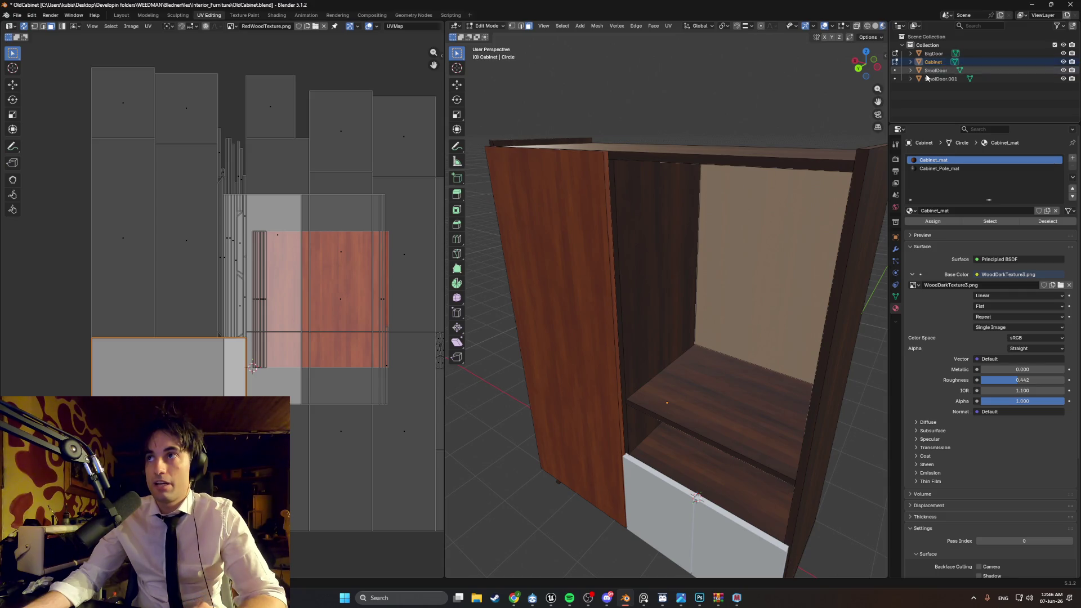
Step: Select all four cabinet objects and every face of their meshes in Edit Mode
{"action": "mouse_move", "coordinate": [770, 137]}
{"action": "middle_mouse_down"}
{"action": "mouse_move", "coordinate": [596, 251]}
{"action": "mouse_move", "coordinate": [665, 247]}
{"action": "middle_mouse_up"}
{"action": "scroll", "coordinate": [596, 249], "scroll_direction": "down", "scroll_amount": 2}
{"action": "key", "text": "Tab"}
{"action": "key", "text": "a"}
{"action": "key", "text": "Tab"}
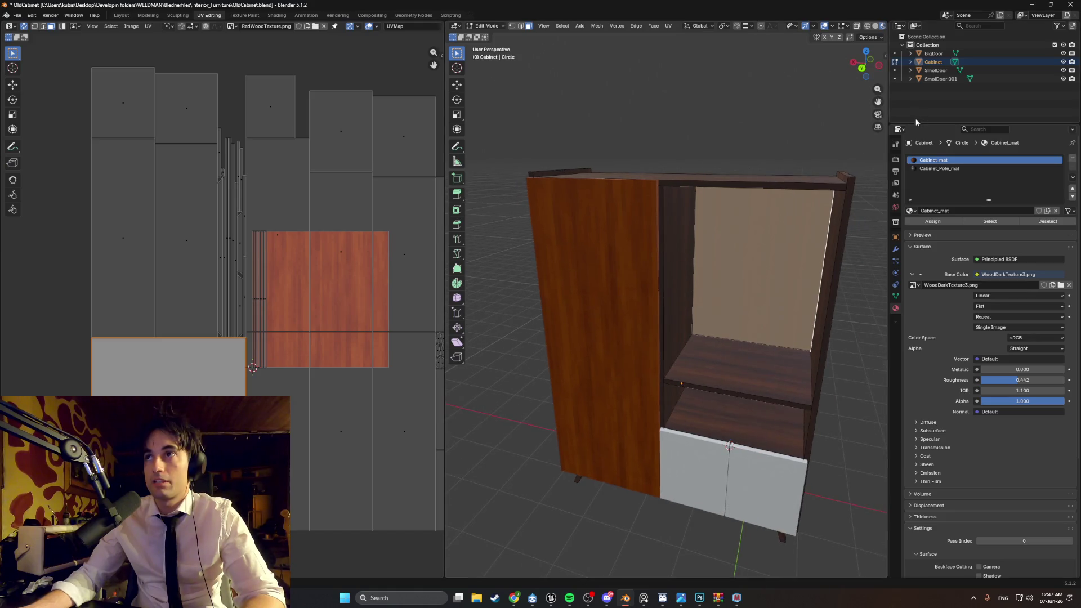
{"action": "key", "text": "Tab"}
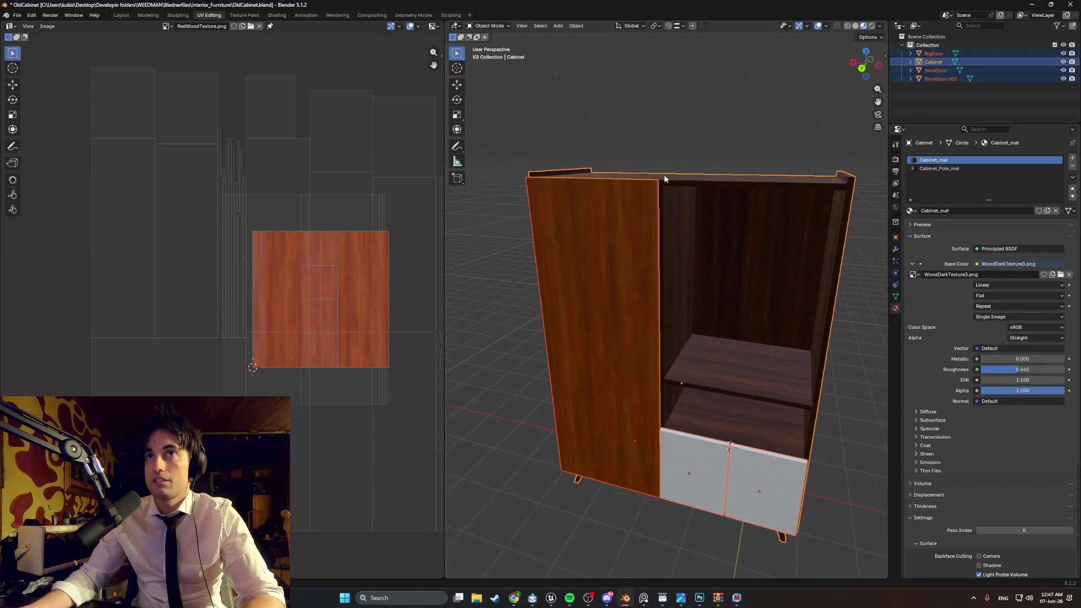
{"action": "key", "text": "Tab"}
{"action": "key", "text": "a"}
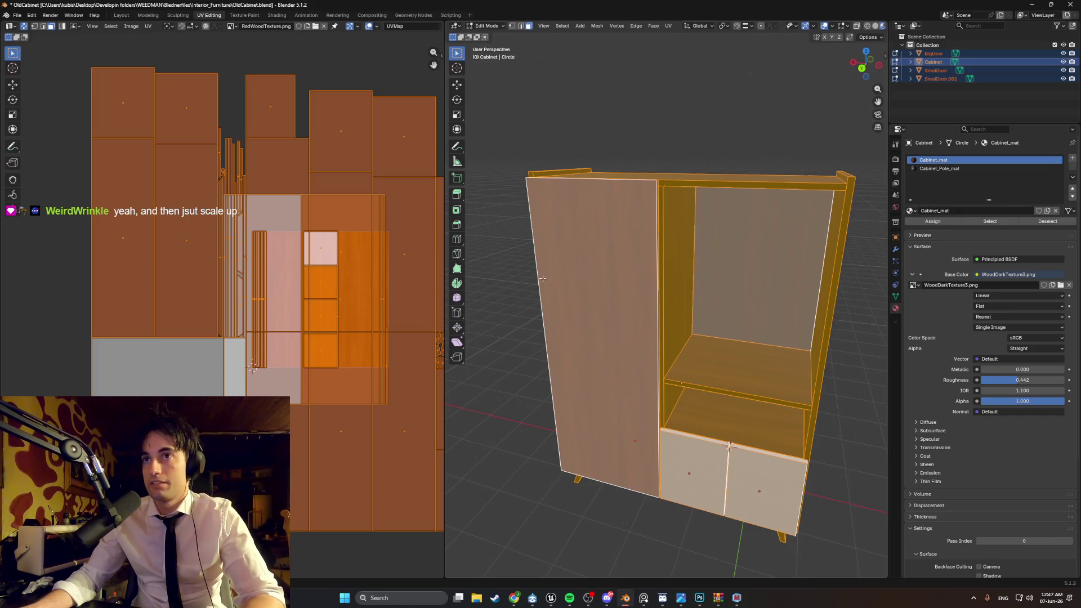
Step: Smart UV Project the meshes and scale the UV islands up about 3.16 times
{"action": "key", "text": "u"}
{"action": "left_click", "coordinate": [524, 290]}
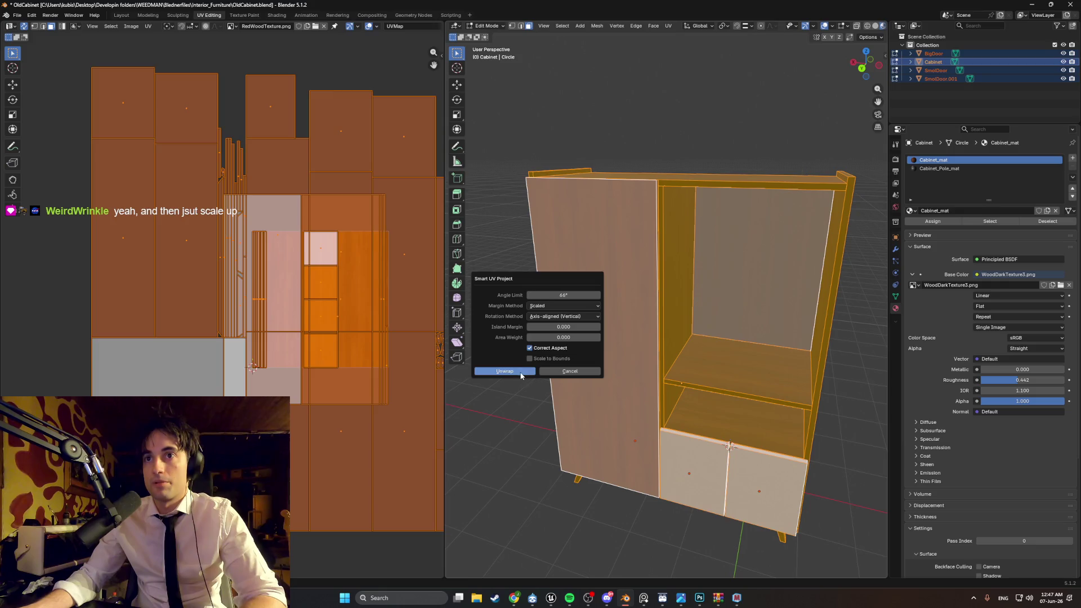
{"action": "left_click", "coordinate": [516, 373]}
{"action": "key", "text": "s"}
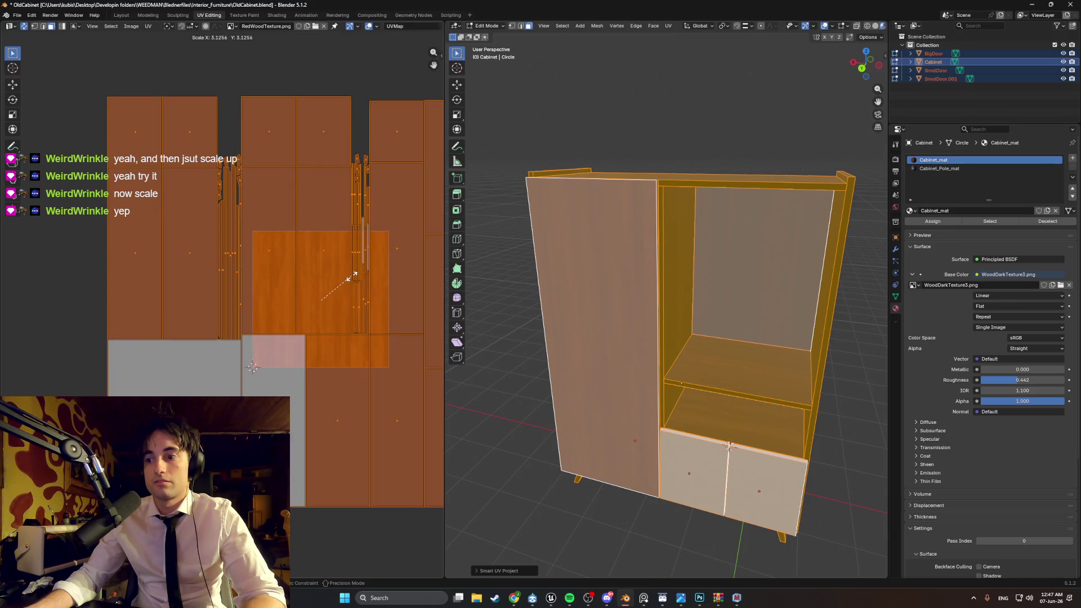
{"action": "left_click", "coordinate": [352, 276]}
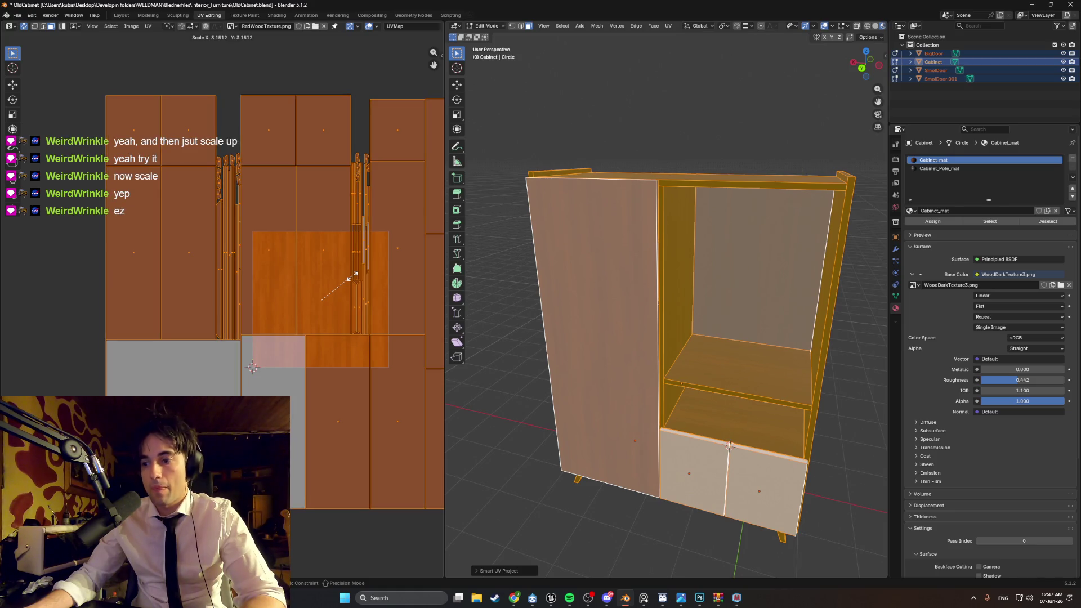
{"action": "left_click", "coordinate": [508, 286]}
{"action": "scroll", "coordinate": [508, 286], "scroll_direction": "up", "scroll_amount": 5}
{"action": "mouse_move", "coordinate": [508, 286]}
{"action": "middle_mouse_down"}
{"action": "mouse_move", "coordinate": [620, 289]}
{"action": "mouse_move", "coordinate": [653, 303]}
{"action": "mouse_move", "coordinate": [616, 261]}
{"action": "mouse_move", "coordinate": [574, 261]}
{"action": "mouse_move", "coordinate": [583, 282]}
{"action": "mouse_move", "coordinate": [623, 299]}
{"action": "mouse_move", "coordinate": [625, 318]}
{"action": "mouse_move", "coordinate": [563, 321]}
{"action": "mouse_move", "coordinate": [623, 292]}
{"action": "mouse_move", "coordinate": [678, 340]}
{"action": "mouse_move", "coordinate": [675, 364]}
{"action": "mouse_move", "coordinate": [709, 394]}
{"action": "mouse_move", "coordinate": [698, 371]}
{"action": "middle_mouse_up"}
{"action": "scroll", "coordinate": [678, 340], "scroll_direction": "up", "scroll_amount": 5}
{"action": "left_click", "coordinate": [675, 364]}
{"action": "scroll", "coordinate": [717, 404], "scroll_direction": "up", "scroll_amount": 4}
{"action": "scroll", "coordinate": [699, 372], "scroll_direction": "up", "scroll_amount": 4}
{"action": "mouse_move", "coordinate": [625, 315]}
{"action": "middle_mouse_down"}
{"action": "mouse_move", "coordinate": [663, 307]}
{"action": "mouse_move", "coordinate": [661, 294]}
{"action": "mouse_move", "coordinate": [610, 285]}
{"action": "mouse_move", "coordinate": [606, 258]}
{"action": "mouse_move", "coordinate": [591, 265]}
{"action": "mouse_move", "coordinate": [664, 311]}
{"action": "mouse_move", "coordinate": [762, 274]}
{"action": "mouse_move", "coordinate": [595, 264]}
{"action": "mouse_move", "coordinate": [526, 234]}
{"action": "mouse_move", "coordinate": [550, 261]}
{"action": "mouse_move", "coordinate": [642, 272]}
{"action": "mouse_move", "coordinate": [657, 336]}
{"action": "middle_mouse_up"}
{"action": "scroll", "coordinate": [660, 295], "scroll_direction": "down", "scroll_amount": 4}
{"action": "scroll", "coordinate": [663, 311], "scroll_direction": "down", "scroll_amount": 5}
{"action": "scroll", "coordinate": [642, 272], "scroll_direction": "up", "scroll_amount": 3}
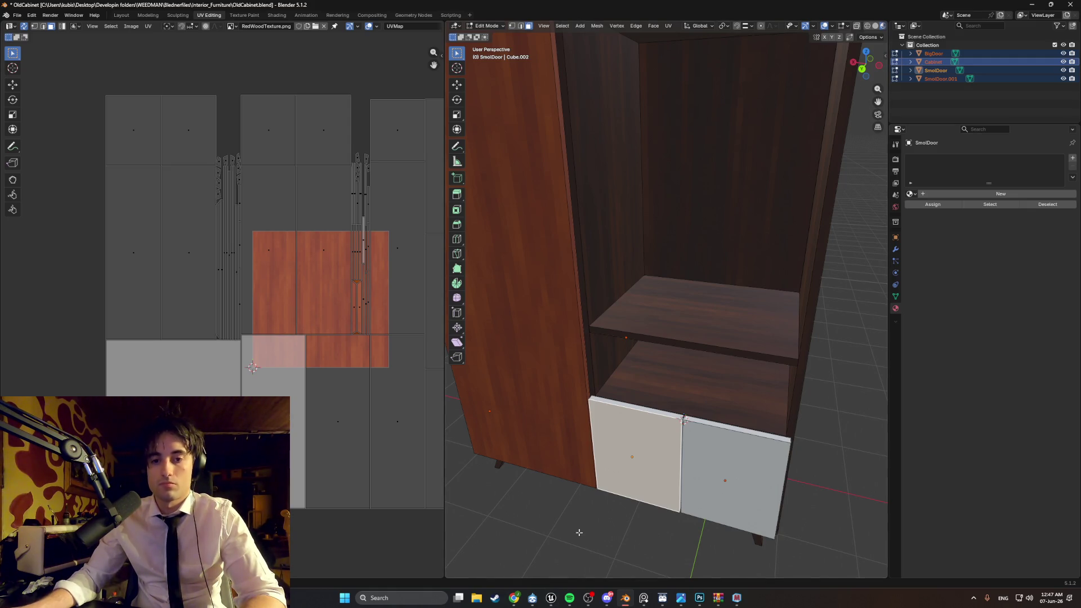
{"action": "middle_click_drag", "start_coordinate": [670, 432], "coordinate": [676, 371]}
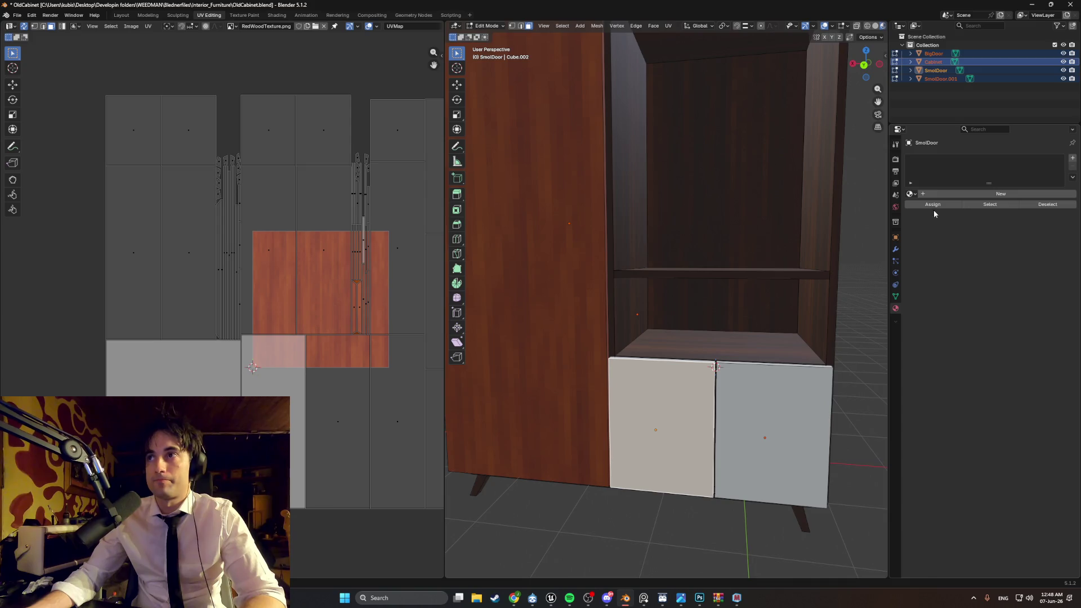
{"action": "key", "text": "Tab"}
{"action": "key", "text": "Tab"}
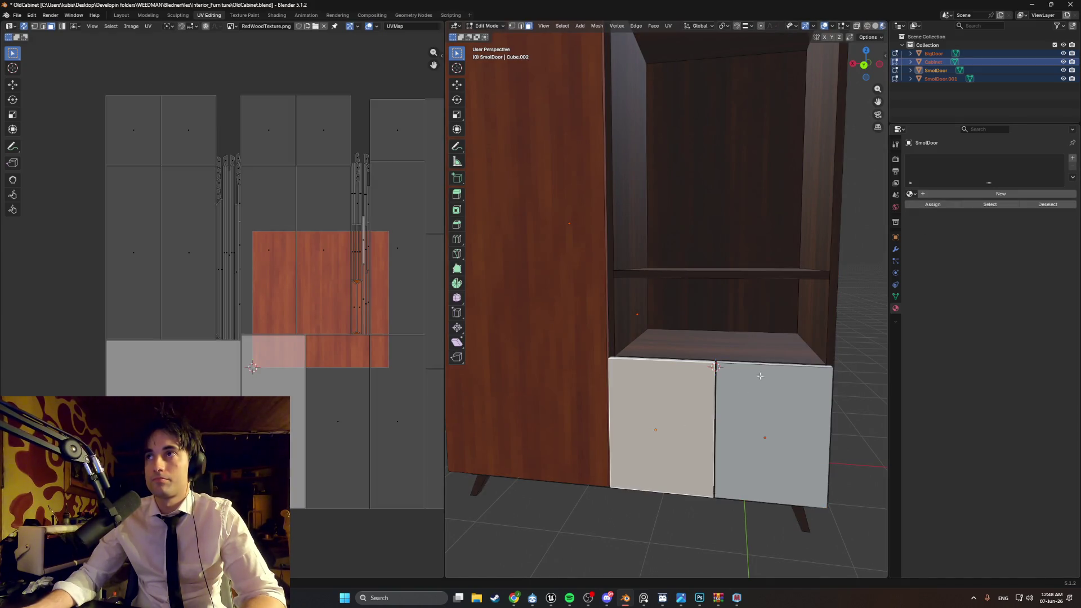
Step: Give the left small door the Door_mat material
{"action": "key", "text": "Tab"}
{"action": "left_click", "coordinate": [684, 380]}
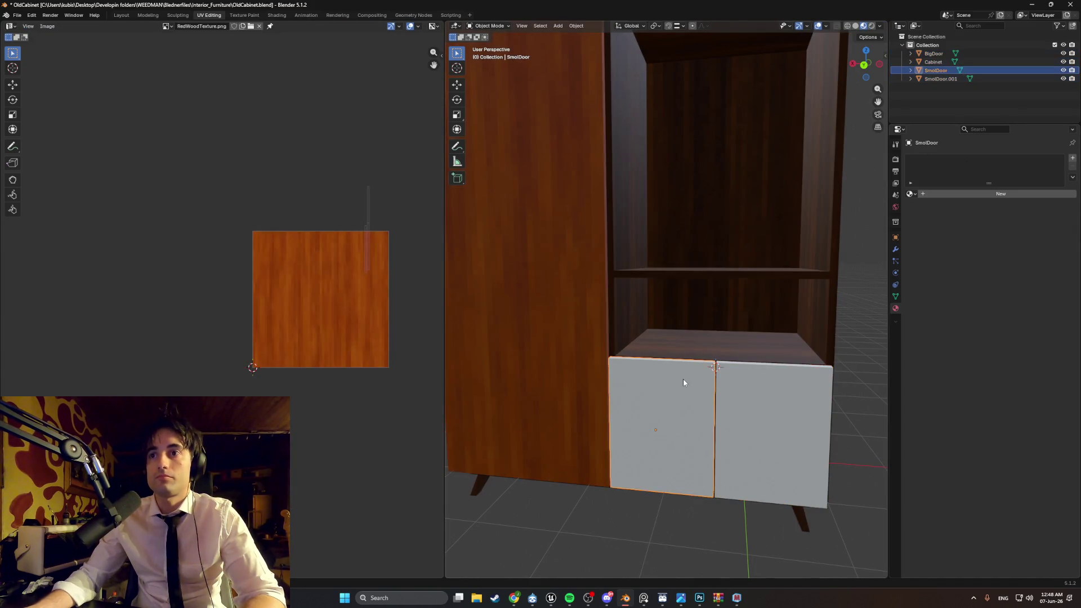
{"action": "left_click", "coordinate": [917, 195]}
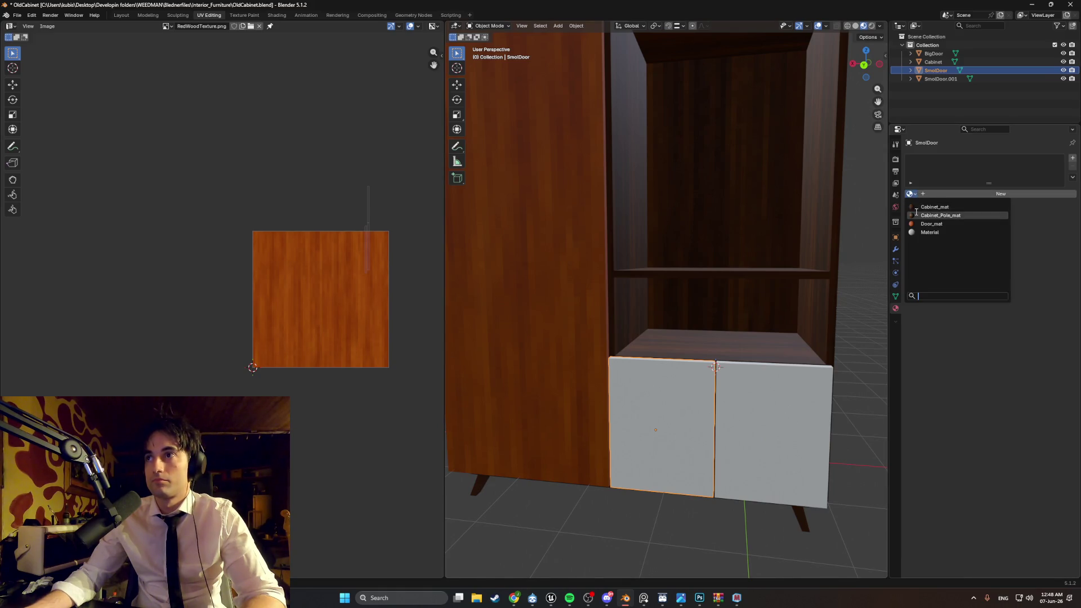
{"action": "left_click", "coordinate": [938, 217]}
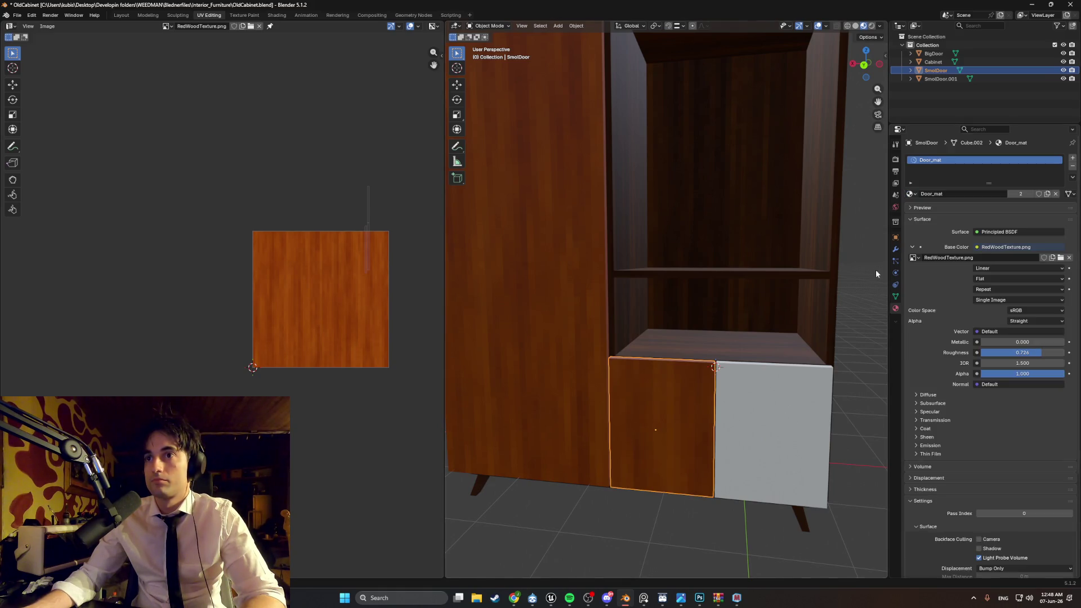
Step: Apply Door_mat to the right small door as well, then check the cabinet from several angles
{"action": "left_click", "coordinate": [780, 410]}
{"action": "left_click", "coordinate": [912, 193]}
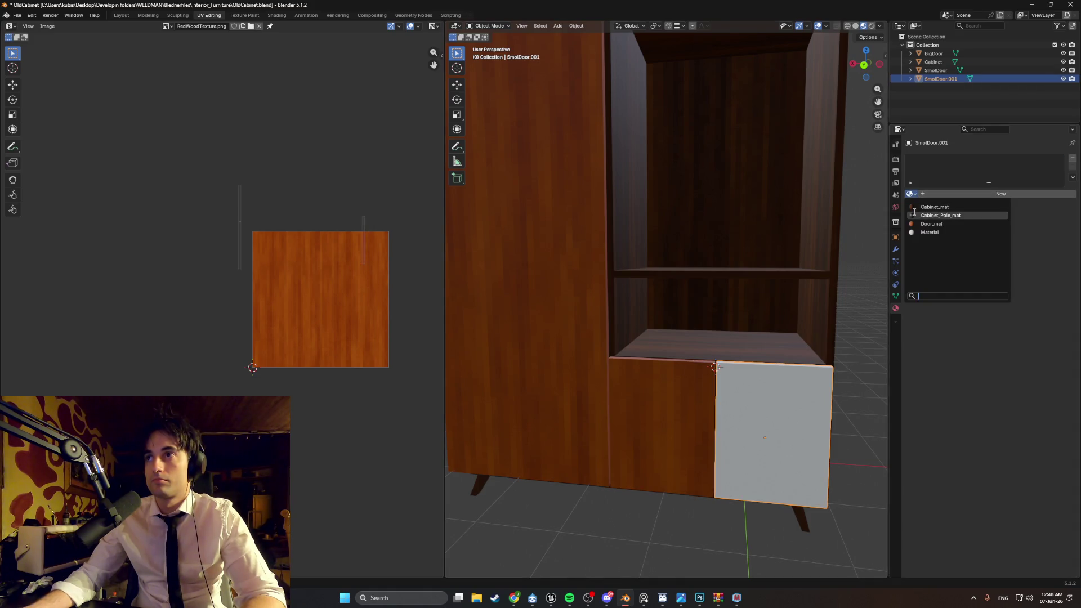
{"action": "left_click", "coordinate": [918, 223]}
{"action": "scroll", "coordinate": [776, 335], "scroll_direction": "down", "scroll_amount": 4}
{"action": "mouse_move", "coordinate": [748, 322]}
{"action": "middle_mouse_down"}
{"action": "mouse_move", "coordinate": [732, 321]}
{"action": "mouse_move", "coordinate": [734, 299]}
{"action": "middle_mouse_up"}
{"action": "scroll", "coordinate": [701, 320], "scroll_direction": "up", "scroll_amount": 6}
{"action": "scroll", "coordinate": [734, 299], "scroll_direction": "down", "scroll_amount": 1}
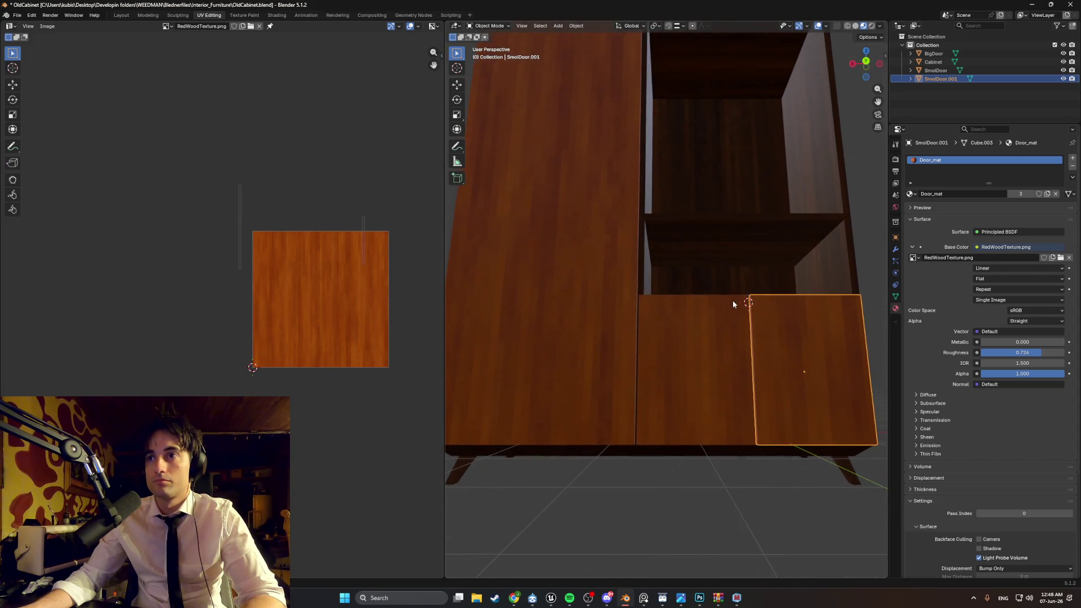
{"action": "scroll", "coordinate": [667, 370], "scroll_direction": "down", "scroll_amount": 4}
{"action": "left_click", "coordinate": [848, 241]}
{"action": "mouse_move", "coordinate": [848, 241]}
{"action": "middle_mouse_down"}
{"action": "mouse_move", "coordinate": [808, 257]}
{"action": "mouse_move", "coordinate": [789, 241]}
{"action": "mouse_move", "coordinate": [763, 243]}
{"action": "mouse_move", "coordinate": [786, 238]}
{"action": "mouse_move", "coordinate": [813, 268]}
{"action": "mouse_move", "coordinate": [811, 285]}
{"action": "middle_mouse_up"}
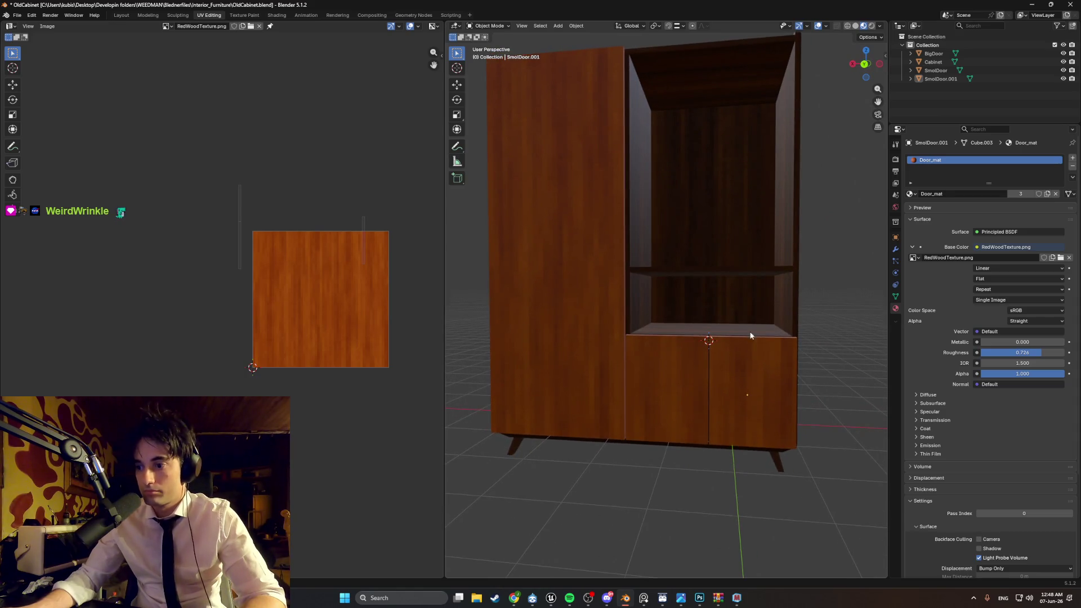
{"action": "scroll", "coordinate": [750, 336], "scroll_direction": "down", "scroll_amount": 3}
{"action": "mouse_move", "coordinate": [731, 339]}
{"action": "middle_mouse_down"}
{"action": "mouse_move", "coordinate": [684, 299]}
{"action": "mouse_move", "coordinate": [708, 333]}
{"action": "mouse_move", "coordinate": [795, 358]}
{"action": "mouse_move", "coordinate": [617, 356]}
{"action": "mouse_move", "coordinate": [669, 328]}
{"action": "mouse_move", "coordinate": [758, 340]}
{"action": "mouse_move", "coordinate": [706, 348]}
{"action": "mouse_move", "coordinate": [726, 333]}
{"action": "mouse_move", "coordinate": [667, 364]}
{"action": "mouse_move", "coordinate": [720, 353]}
{"action": "mouse_move", "coordinate": [745, 327]}
{"action": "mouse_move", "coordinate": [739, 312]}
{"action": "middle_mouse_up"}
{"action": "scroll", "coordinate": [724, 333], "scroll_direction": "up", "scroll_amount": 2}
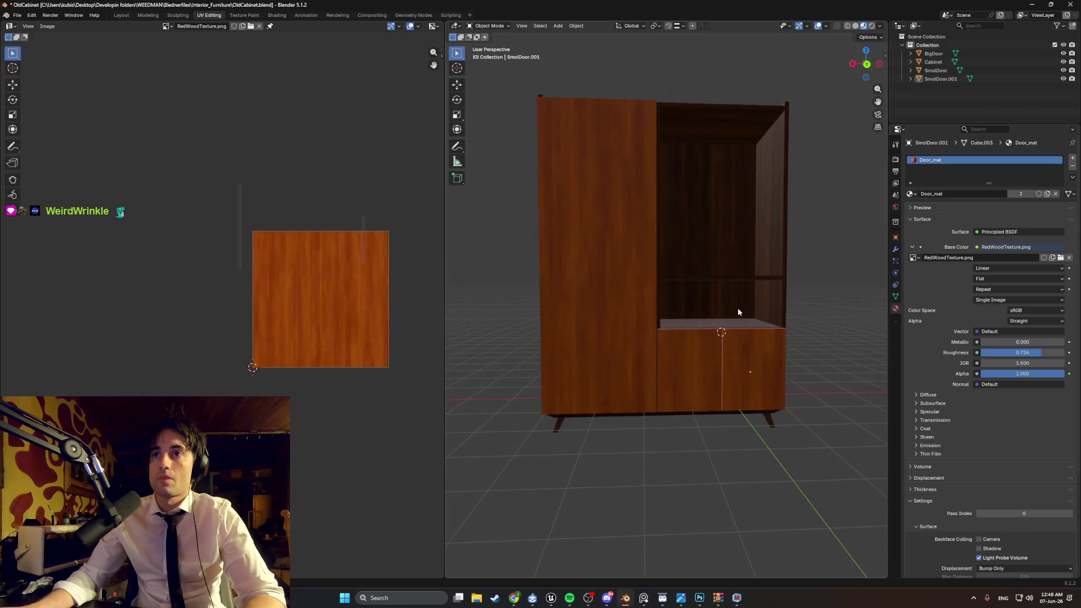
Step: Rename the left small door to Cabinet1_DoorLeft
{"action": "left_click", "coordinate": [937, 71]}
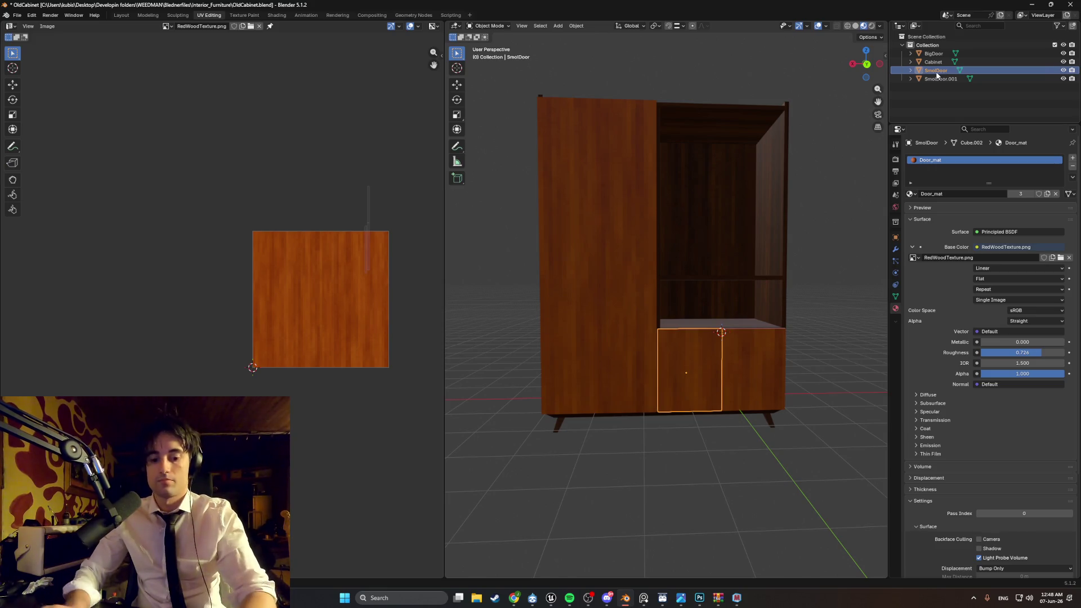
{"action": "double_click", "coordinate": [937, 72]}
{"action": "type", "text": "_Left"}
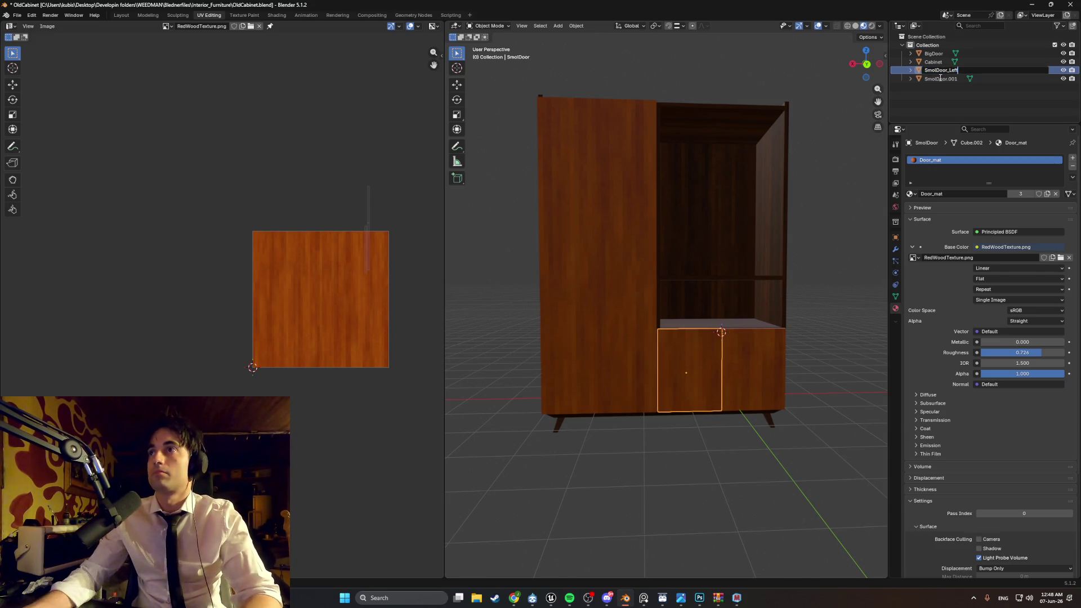
{"action": "key", "text": "Return"}
{"action": "double_click", "coordinate": [941, 80]}
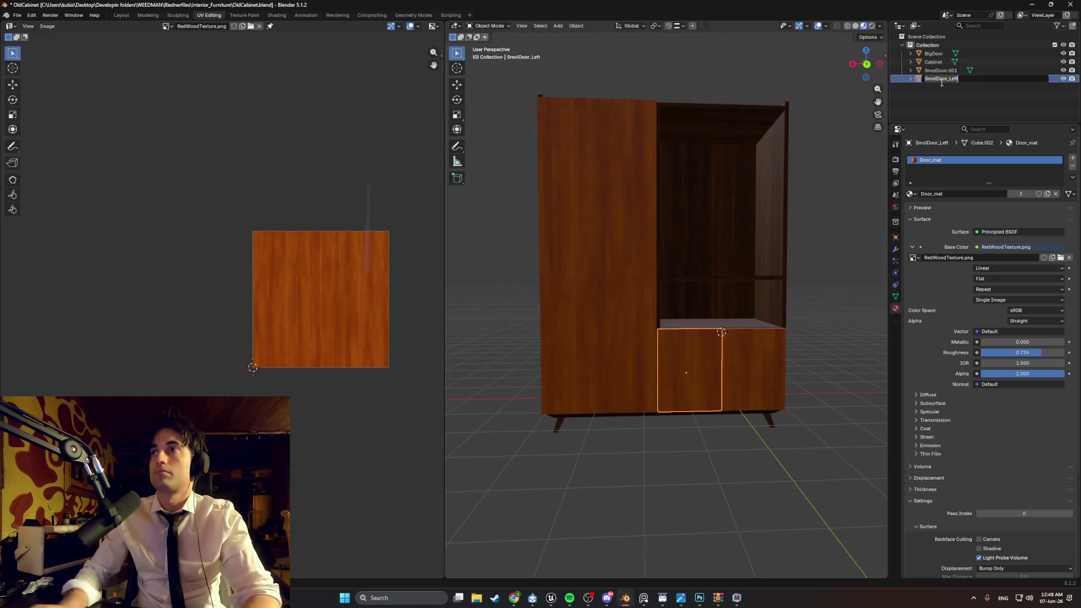
{"action": "key", "text": "BackSpace"}
{"action": "key", "text": "BackSpace"}
{"action": "type", "text": "D"}
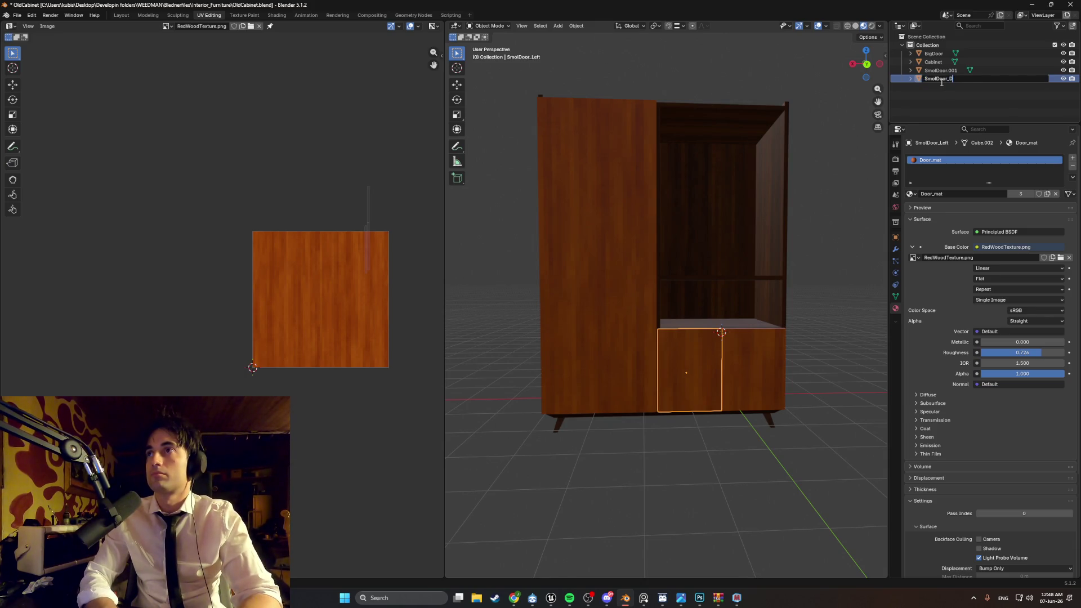
{"action": "key", "text": "Return"}
{"action": "double_click", "coordinate": [946, 78]}
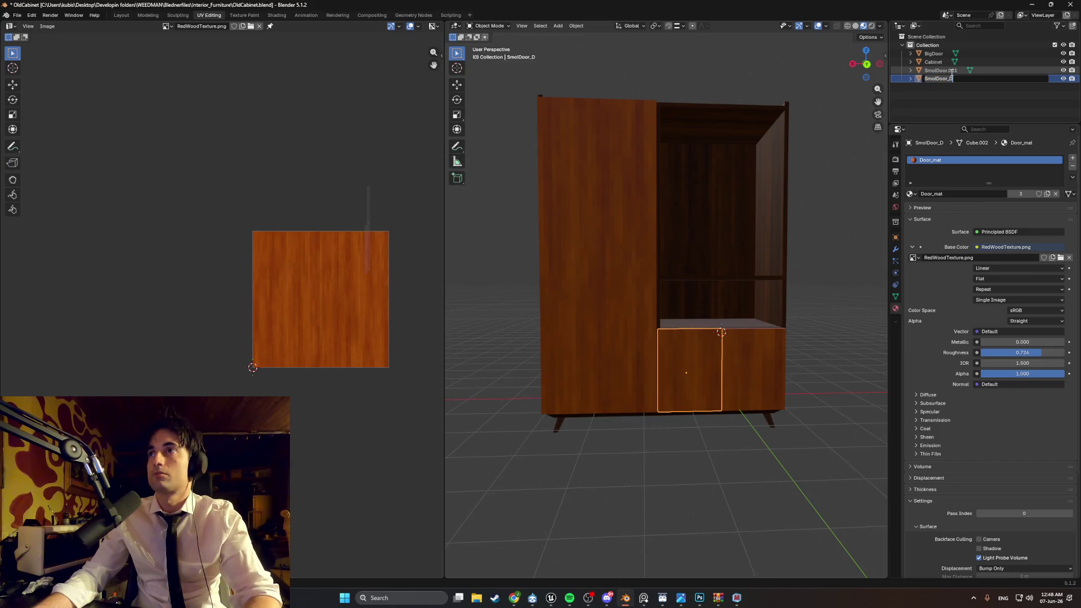
{"action": "double_click", "coordinate": [951, 71]}
{"action": "type", "text": "Cabinet1_DoorLeft"}
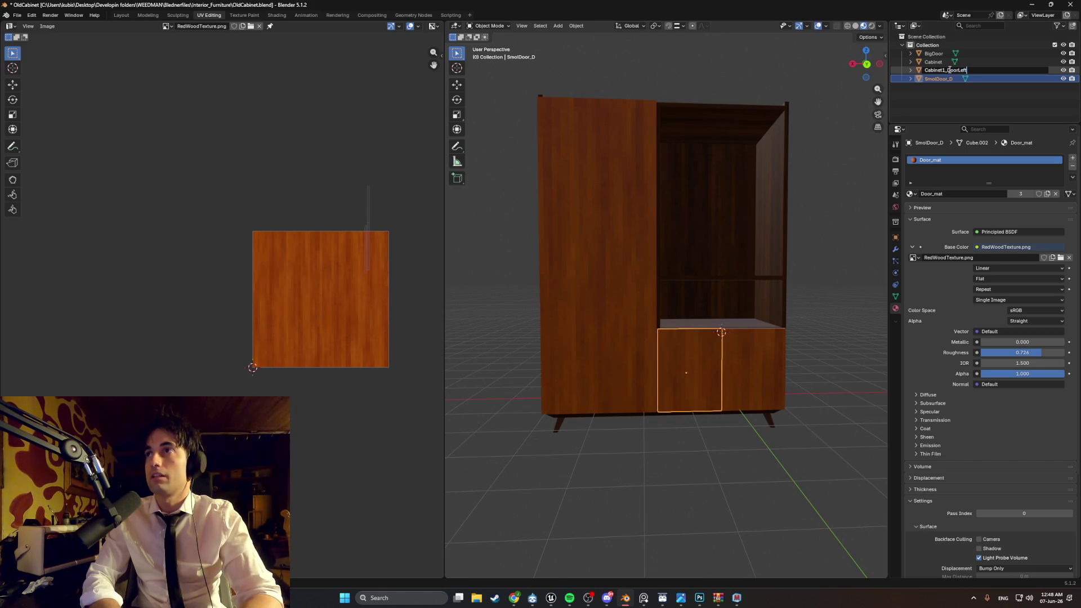
{"action": "left_click", "coordinate": [946, 80]}
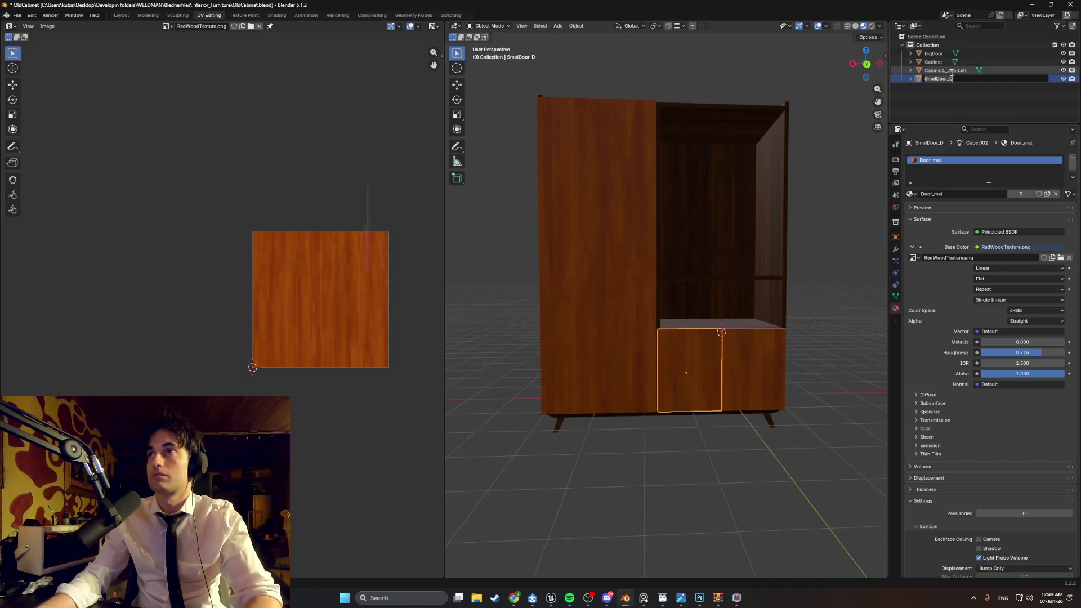
Step: Rename the SmolDoor_D object to Cabinet1_DoorRight
{"action": "left_click", "coordinate": [951, 72]}
{"action": "double_click", "coordinate": [951, 71]}
{"action": "key", "text": "ctrl+c"}
{"action": "left_click", "coordinate": [949, 73]}
{"action": "double_click", "coordinate": [948, 79]}
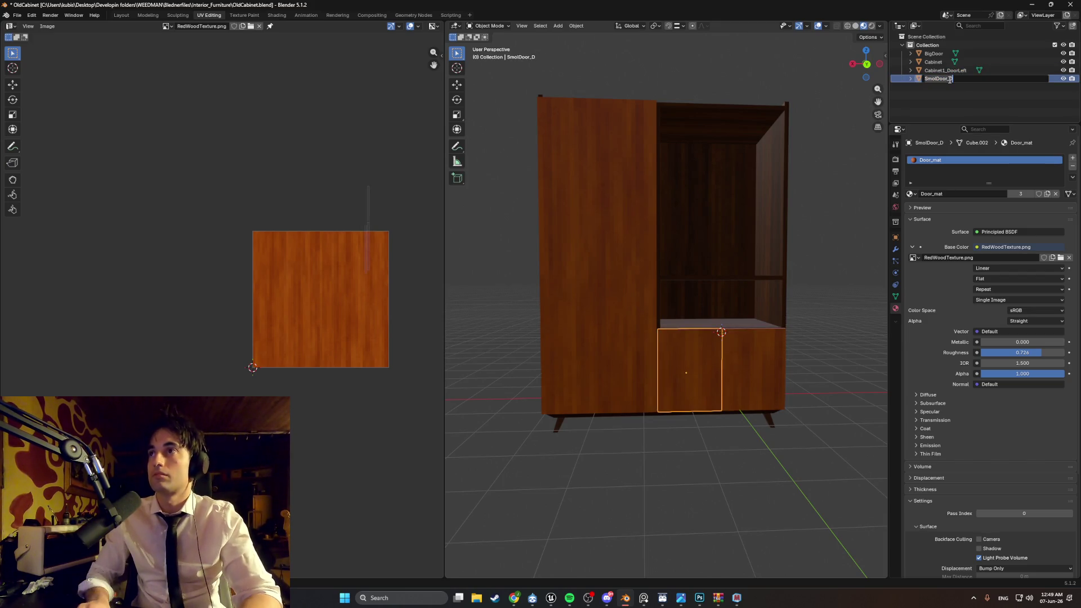
{"action": "type", "text": "Cabinet1_DoorR"}
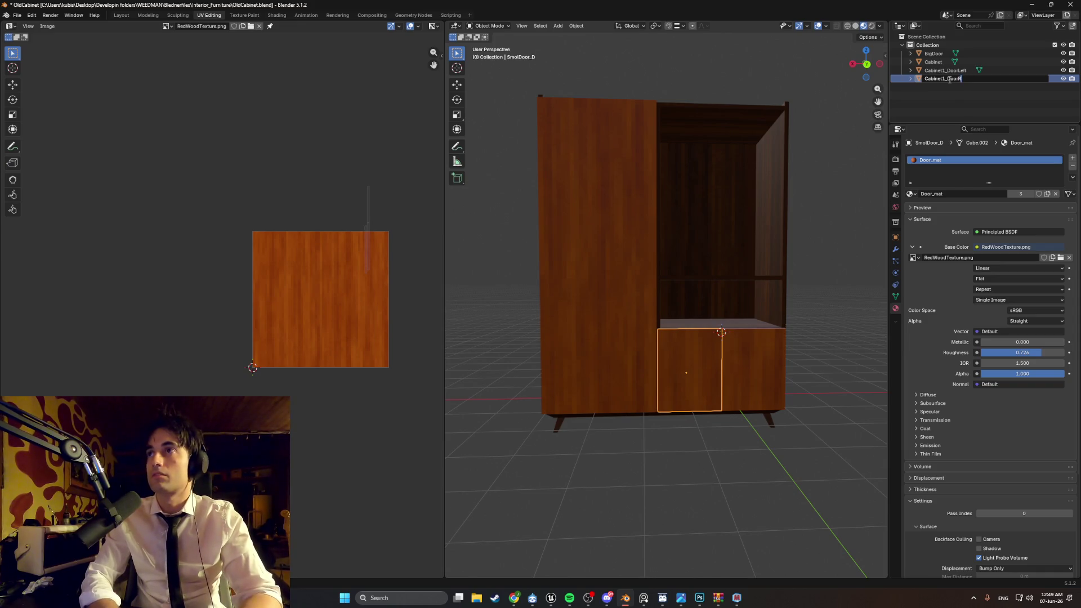
{"action": "type", "text": "ight"}
Step: Rename the body to Cabinet1 and the tall BigDoor to Cabinet1_Door
{"action": "left_click", "coordinate": [934, 61]}
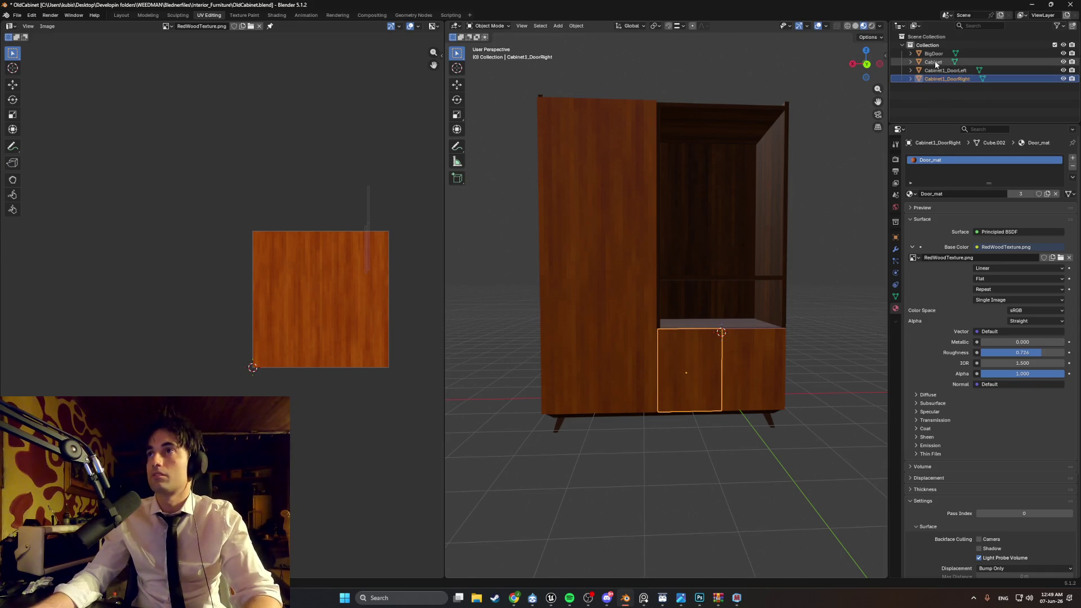
{"action": "double_click", "coordinate": [940, 61]}
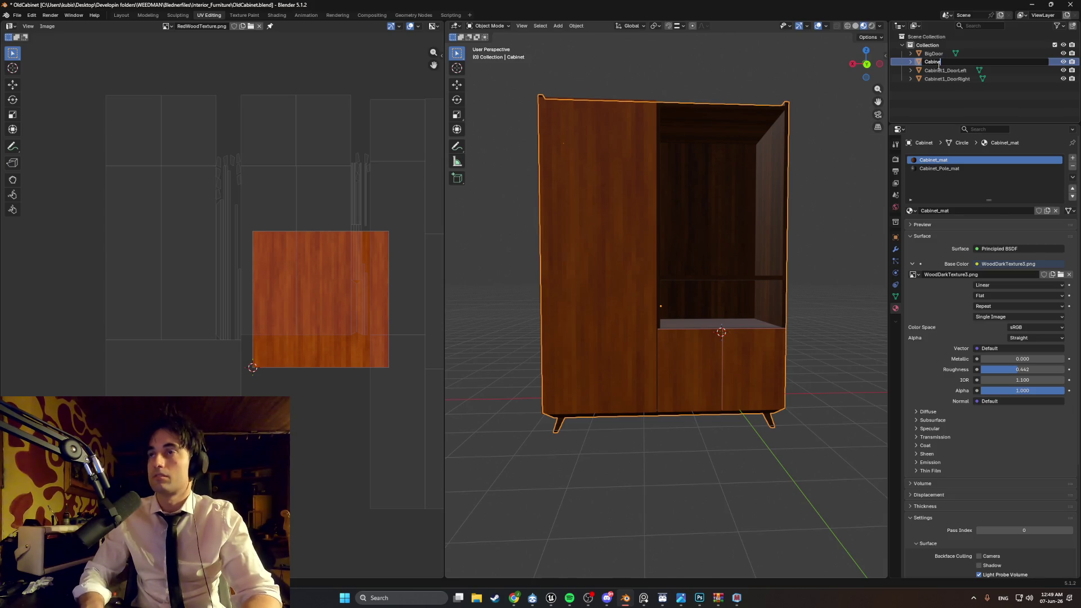
{"action": "type", "text": "1"}
{"action": "key", "text": "Return"}
{"action": "key", "text": "Up"}
{"action": "key", "text": "F2"}
{"action": "key", "text": "ctrl+v"}
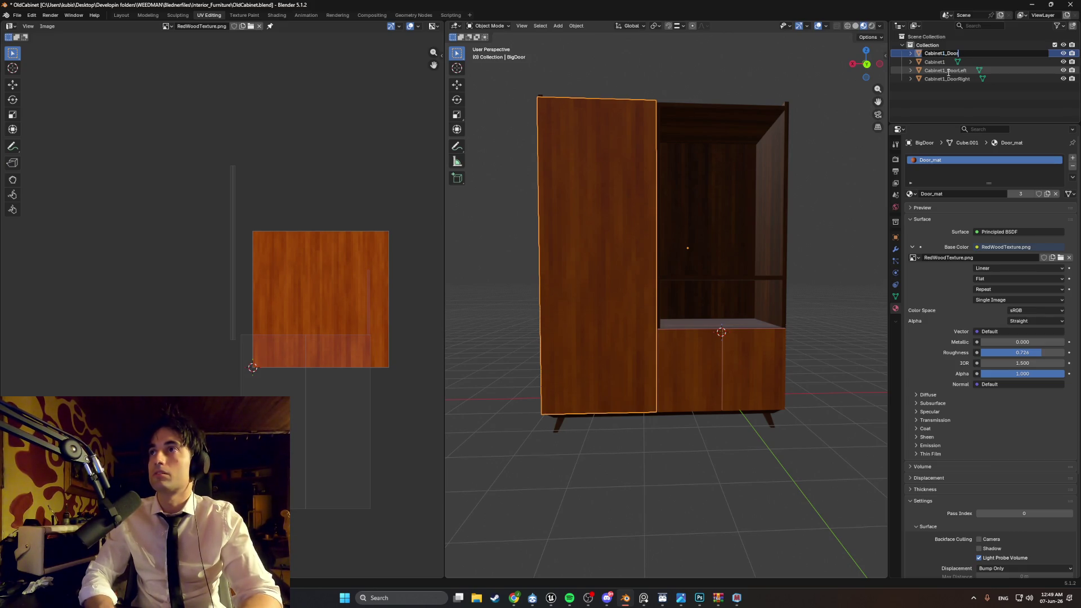
{"action": "key", "text": "Return"}
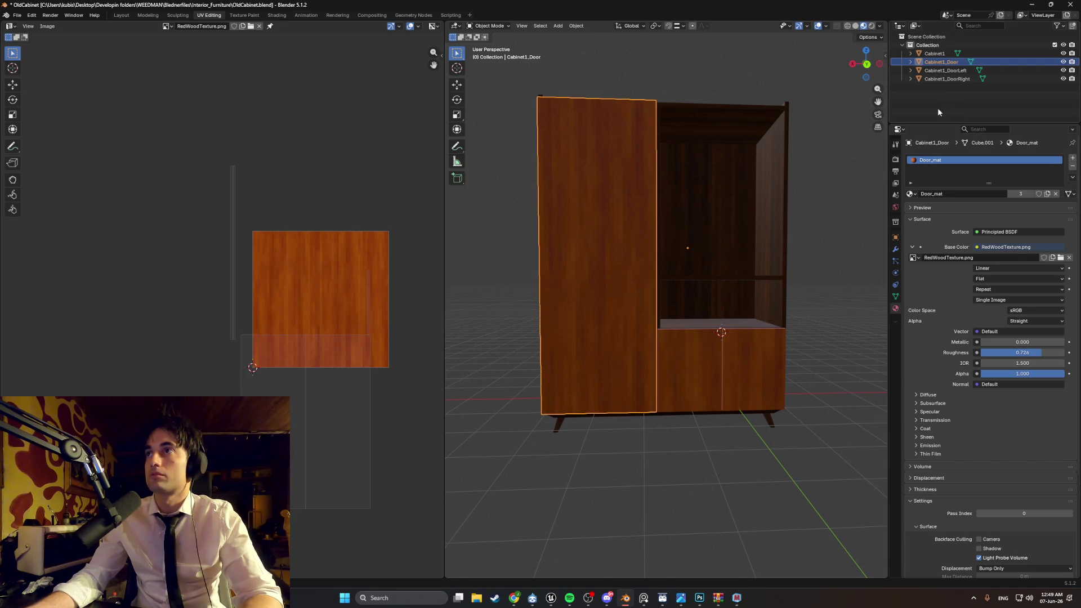
{"action": "left_click", "coordinate": [799, 190]}
{"action": "middle_click_drag", "start_coordinate": [799, 189], "coordinate": [796, 203]}
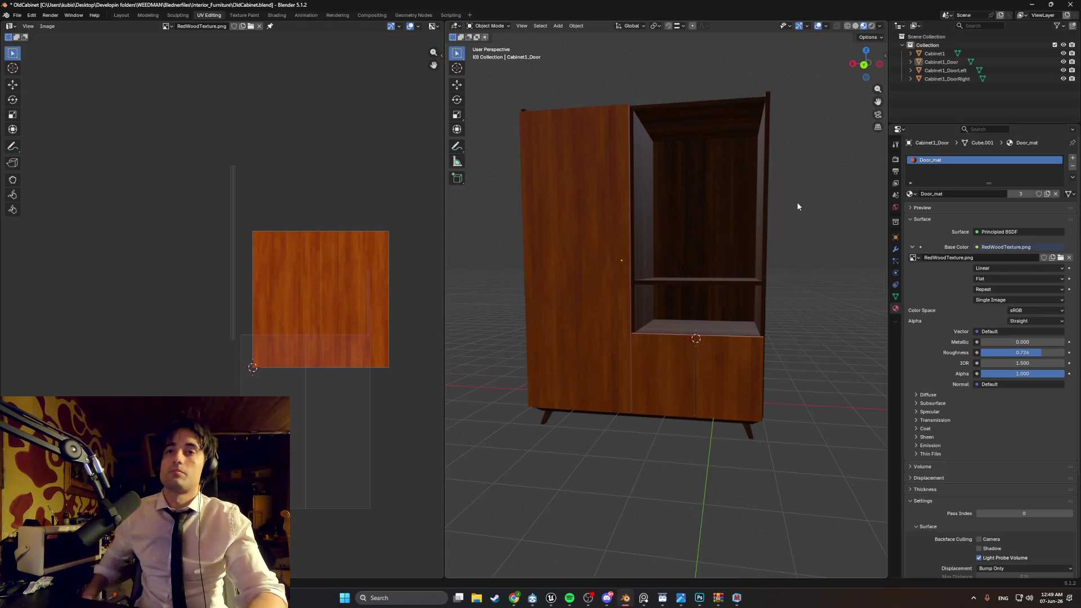
{"action": "mouse_move", "coordinate": [722, 307]}
{"action": "middle_mouse_down"}
{"action": "mouse_move", "coordinate": [705, 283]}
{"action": "mouse_move", "coordinate": [758, 261]}
{"action": "middle_mouse_up"}
{"action": "scroll", "coordinate": [705, 283], "scroll_direction": "up", "scroll_amount": 3}
{"action": "scroll", "coordinate": [758, 261], "scroll_direction": "up", "scroll_amount": 3}
{"action": "mouse_move", "coordinate": [727, 197]}
{"action": "middle_mouse_down"}
{"action": "mouse_move", "coordinate": [719, 224]}
{"action": "mouse_move", "coordinate": [688, 252]}
{"action": "mouse_move", "coordinate": [748, 178]}
{"action": "mouse_move", "coordinate": [678, 203]}
{"action": "mouse_move", "coordinate": [694, 227]}
{"action": "middle_mouse_up"}
{"action": "left_click", "coordinate": [679, 221]}
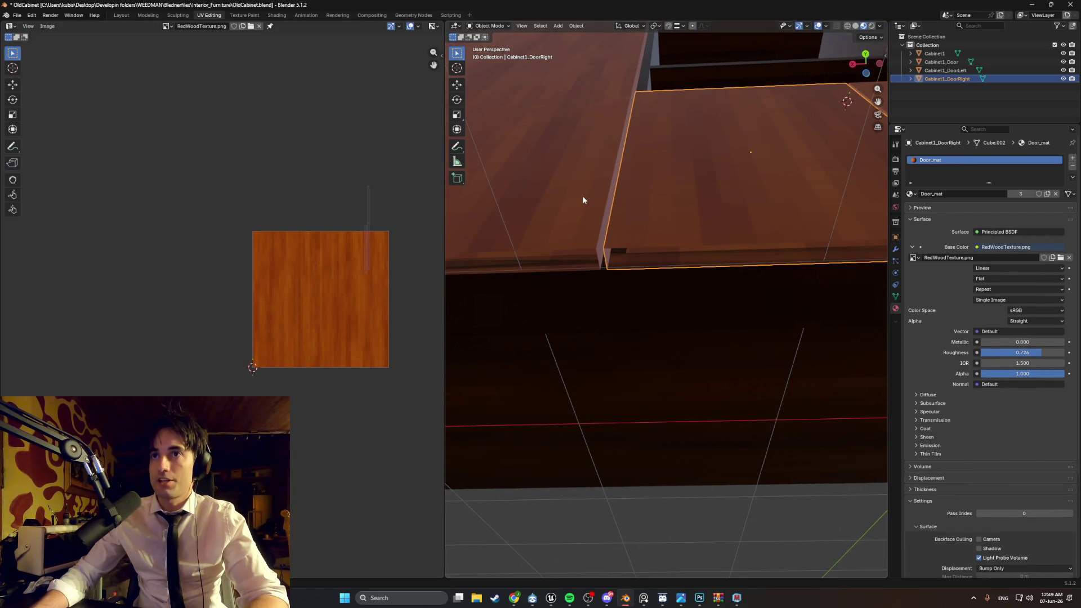
{"action": "key", "text": "Tab"}
{"action": "key", "text": "2"}
{"action": "left_click", "coordinate": [642, 241]}
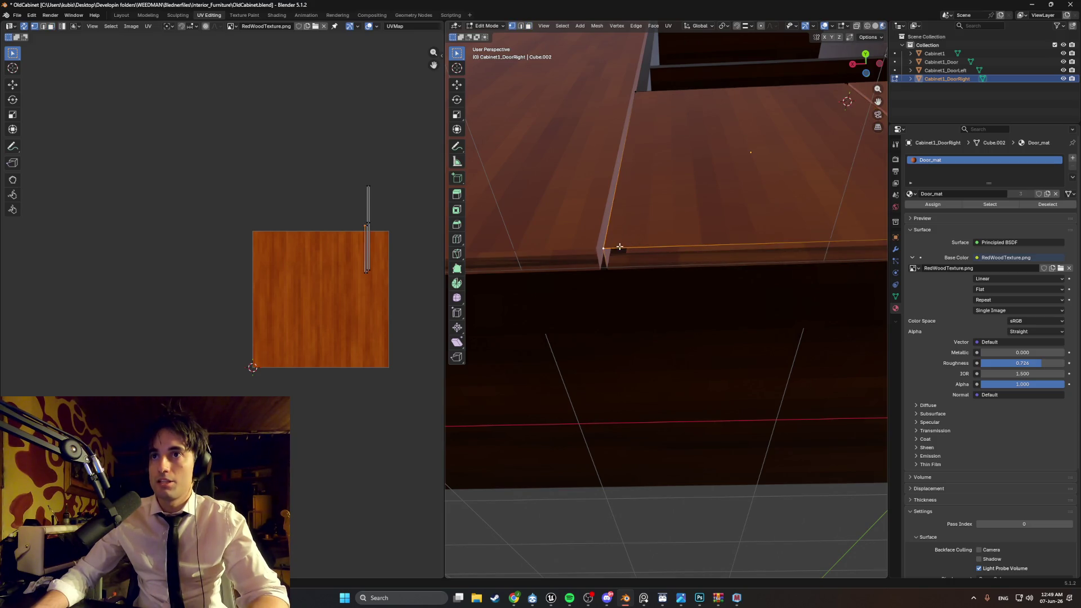
{"action": "mouse_move", "coordinate": [605, 248]}
{"action": "middle_mouse_down"}
{"action": "mouse_move", "coordinate": [642, 215]}
{"action": "mouse_move", "coordinate": [636, 258]}
{"action": "mouse_move", "coordinate": [642, 237]}
{"action": "middle_mouse_up"}
{"action": "scroll", "coordinate": [635, 258], "scroll_direction": "down", "scroll_amount": 8}
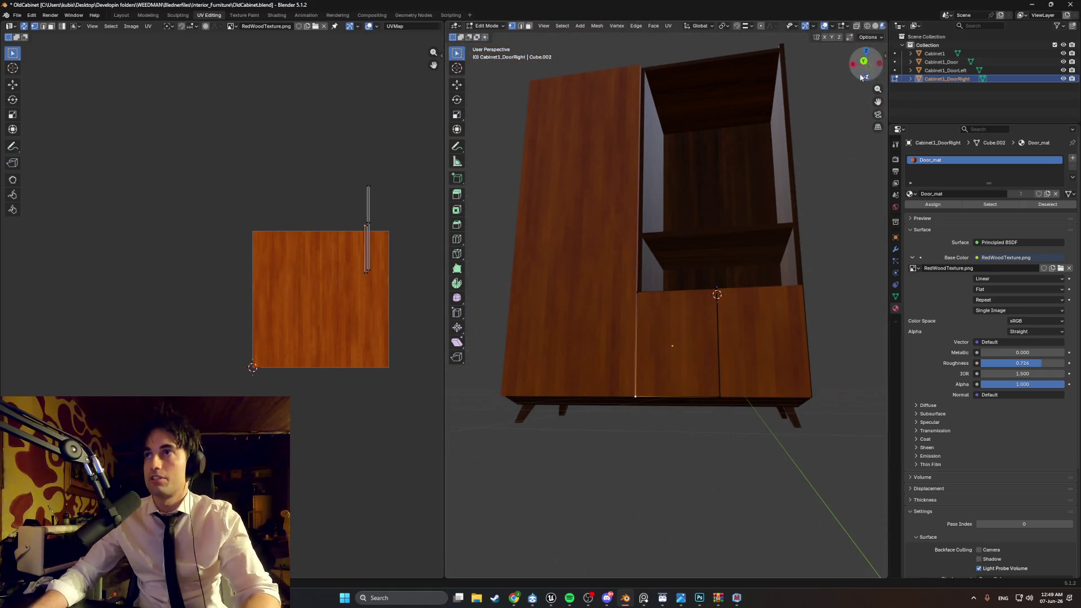
{"action": "middle_click_drag", "start_coordinate": [742, 187], "coordinate": [739, 216]}
{"action": "mouse_move", "coordinate": [684, 289]}
{"action": "middle_mouse_down"}
{"action": "mouse_move", "coordinate": [632, 289]}
{"action": "mouse_move", "coordinate": [657, 284]}
{"action": "middle_mouse_up"}
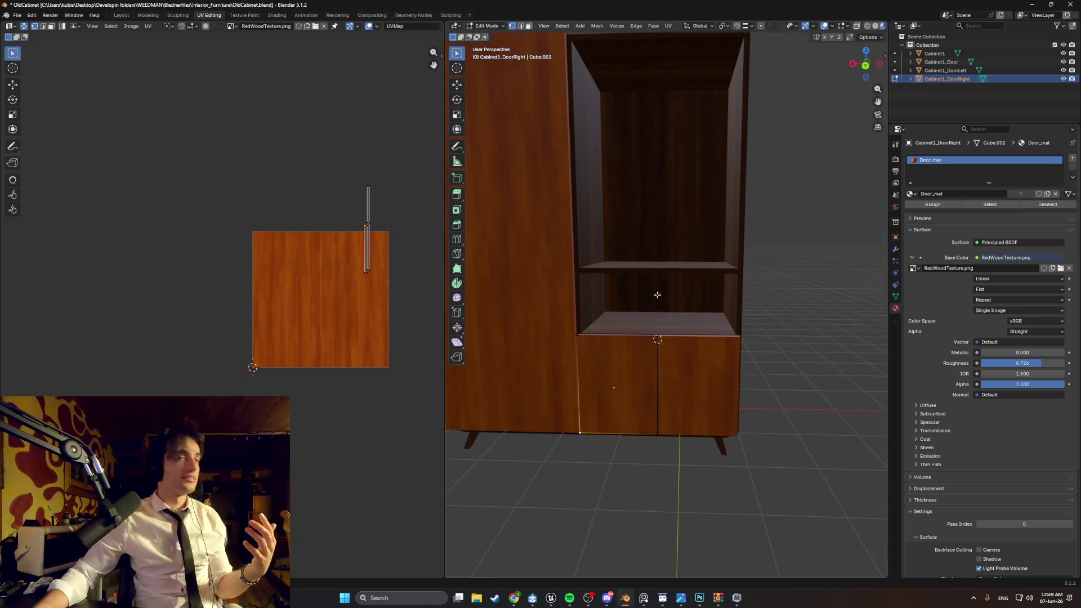
{"action": "scroll", "coordinate": [657, 295], "scroll_direction": "down", "scroll_amount": 3}
{"action": "mouse_move", "coordinate": [657, 294]}
{"action": "middle_mouse_down"}
{"action": "mouse_move", "coordinate": [680, 319]}
{"action": "mouse_move", "coordinate": [658, 275]}
{"action": "middle_mouse_up"}
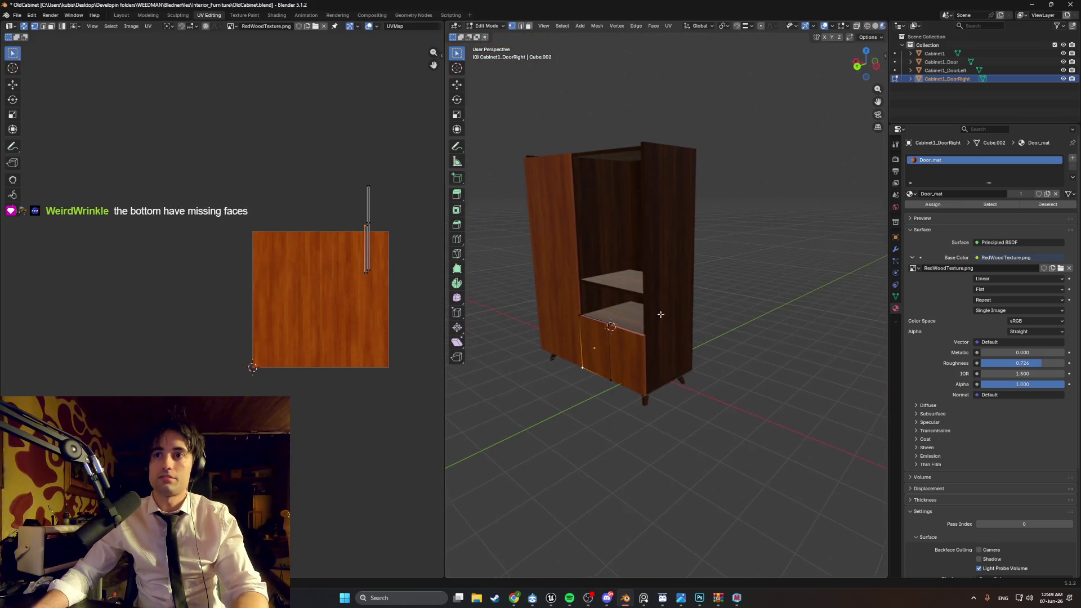
{"action": "middle_click_drag", "start_coordinate": [658, 315], "coordinate": [677, 306]}
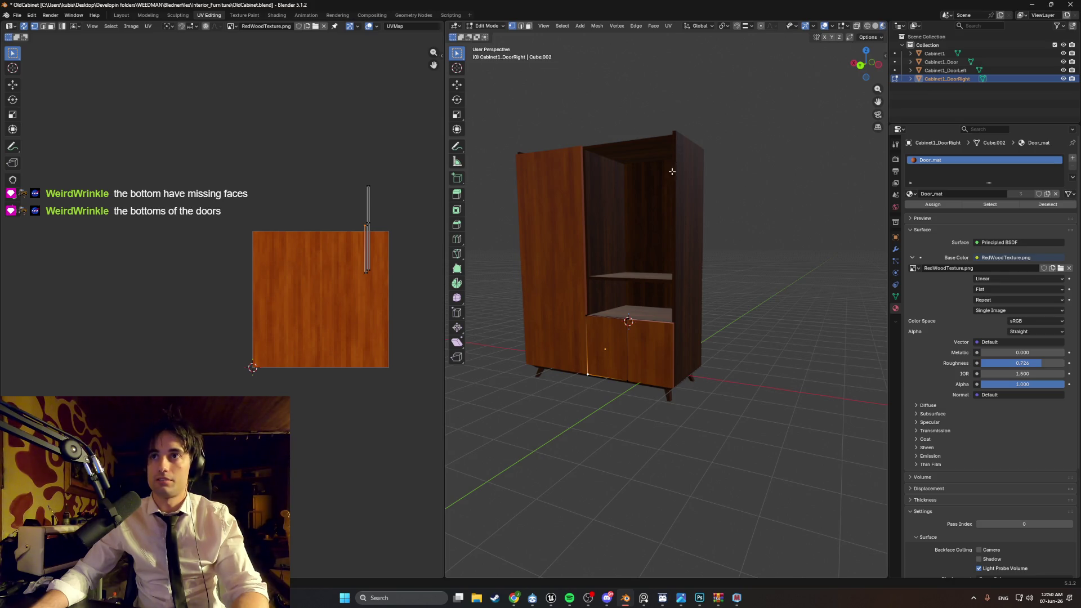
{"action": "middle_click_drag", "start_coordinate": [711, 270], "coordinate": [683, 295]}
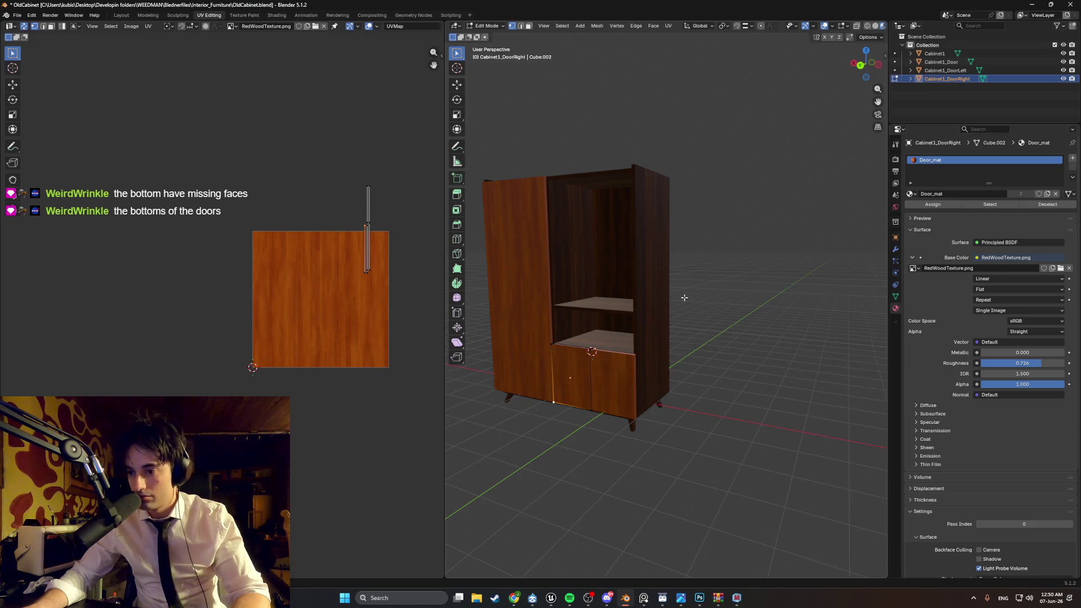
{"action": "middle_click_drag", "start_coordinate": [671, 356], "coordinate": [598, 334]}
Step: Switch to grey Solid shading and turn on the Face Orientation overlay
{"action": "key", "text": "z"}
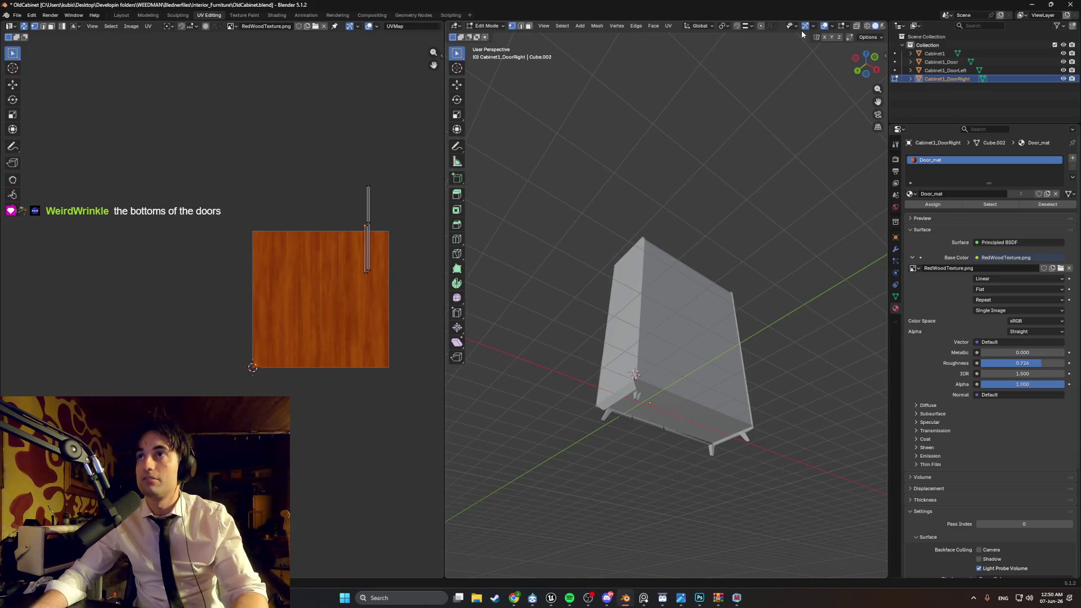
{"action": "mouse_move", "coordinate": [652, 265]}
{"action": "middle_mouse_down"}
{"action": "mouse_move", "coordinate": [651, 314]}
{"action": "mouse_move", "coordinate": [717, 339]}
{"action": "mouse_move", "coordinate": [758, 340]}
{"action": "mouse_move", "coordinate": [813, 319]}
{"action": "middle_mouse_up"}
{"action": "mouse_move", "coordinate": [685, 285]}
{"action": "middle_mouse_down"}
{"action": "mouse_move", "coordinate": [701, 293]}
{"action": "mouse_move", "coordinate": [692, 335]}
{"action": "mouse_move", "coordinate": [799, 175]}
{"action": "middle_mouse_up"}
{"action": "scroll", "coordinate": [708, 254], "scroll_direction": "down", "scroll_amount": 5}
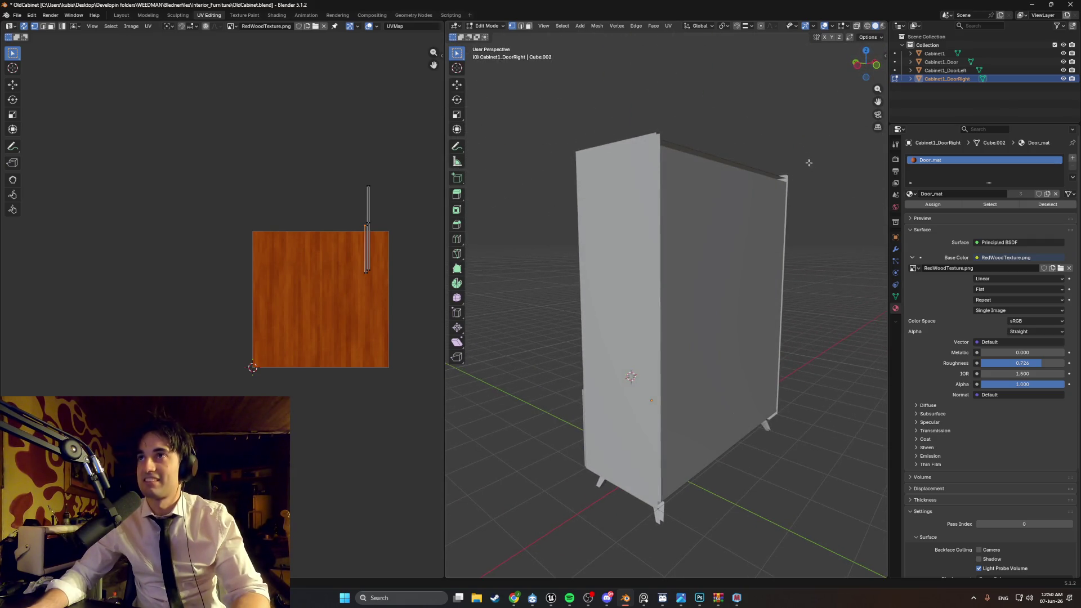
{"action": "left_click", "coordinate": [832, 32]}
{"action": "left_click", "coordinate": [776, 207]}
Step: Inspect the red back faces around the door bottoms, then return to Object Mode
{"action": "mouse_move", "coordinate": [719, 296]}
{"action": "middle_mouse_down"}
{"action": "mouse_move", "coordinate": [715, 265]}
{"action": "mouse_move", "coordinate": [664, 237]}
{"action": "mouse_move", "coordinate": [592, 231]}
{"action": "mouse_move", "coordinate": [613, 237]}
{"action": "mouse_move", "coordinate": [609, 252]}
{"action": "middle_mouse_up"}
{"action": "mouse_move", "coordinate": [667, 293]}
{"action": "middle_mouse_down"}
{"action": "mouse_move", "coordinate": [608, 314]}
{"action": "mouse_move", "coordinate": [555, 297]}
{"action": "mouse_move", "coordinate": [590, 304]}
{"action": "mouse_move", "coordinate": [599, 318]}
{"action": "middle_mouse_up"}
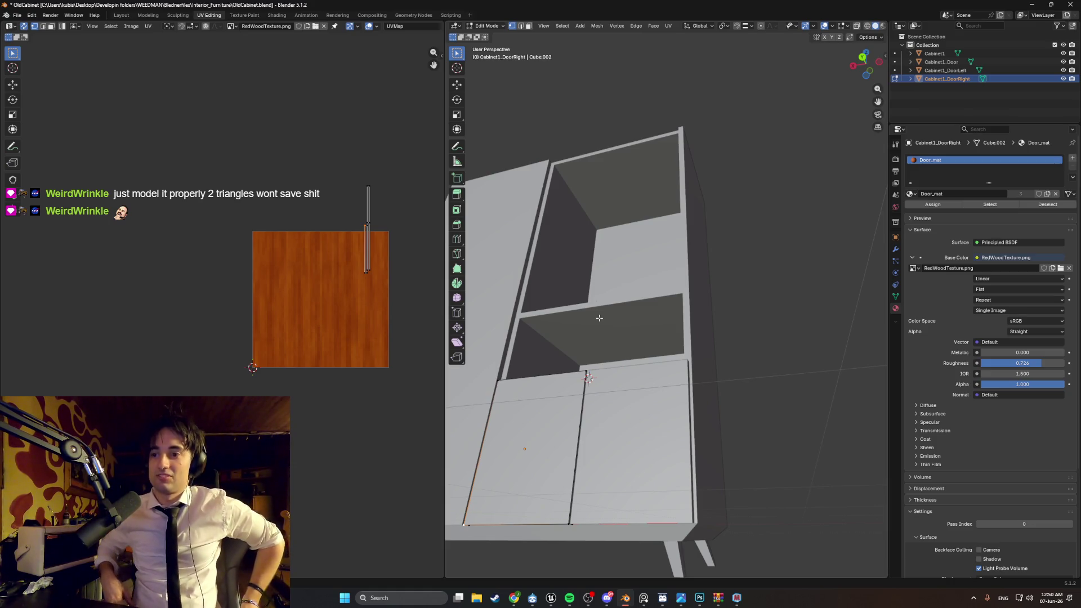
{"action": "mouse_move", "coordinate": [599, 318]}
{"action": "middle_mouse_down"}
{"action": "mouse_move", "coordinate": [677, 381]}
{"action": "mouse_move", "coordinate": [644, 380]}
{"action": "mouse_move", "coordinate": [642, 362]}
{"action": "mouse_move", "coordinate": [675, 374]}
{"action": "mouse_move", "coordinate": [706, 413]}
{"action": "middle_mouse_up"}
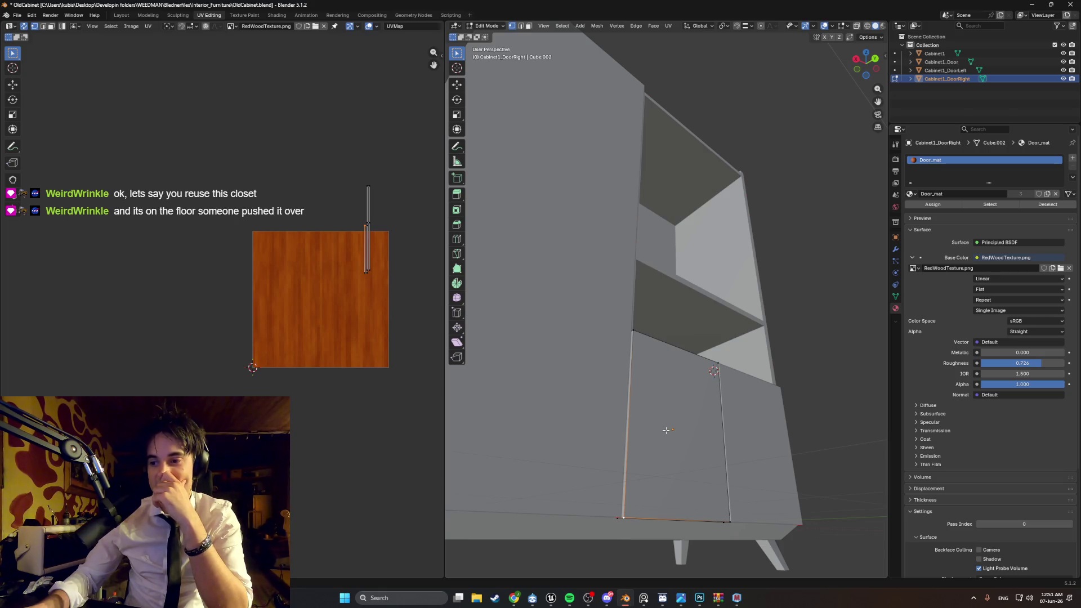
{"action": "mouse_move", "coordinate": [652, 442]}
{"action": "middle_mouse_down"}
{"action": "mouse_move", "coordinate": [602, 405]}
{"action": "mouse_move", "coordinate": [453, 455]}
{"action": "mouse_move", "coordinate": [486, 461]}
{"action": "mouse_move", "coordinate": [556, 424]}
{"action": "middle_mouse_up"}
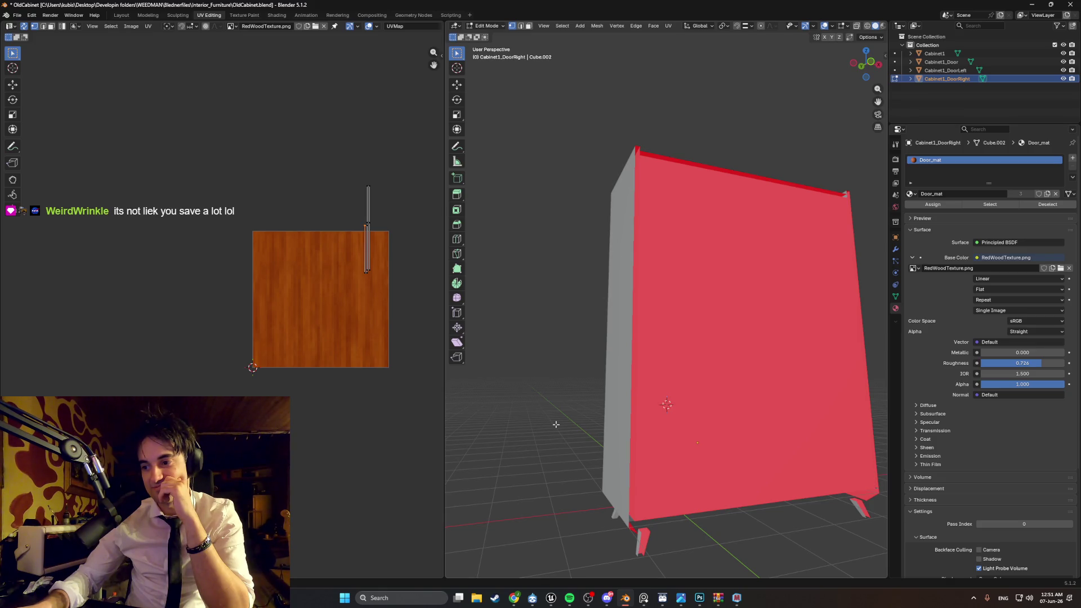
{"action": "mouse_move", "coordinate": [598, 432]}
{"action": "middle_mouse_down"}
{"action": "mouse_move", "coordinate": [726, 461]}
{"action": "mouse_move", "coordinate": [780, 457]}
{"action": "middle_mouse_up"}
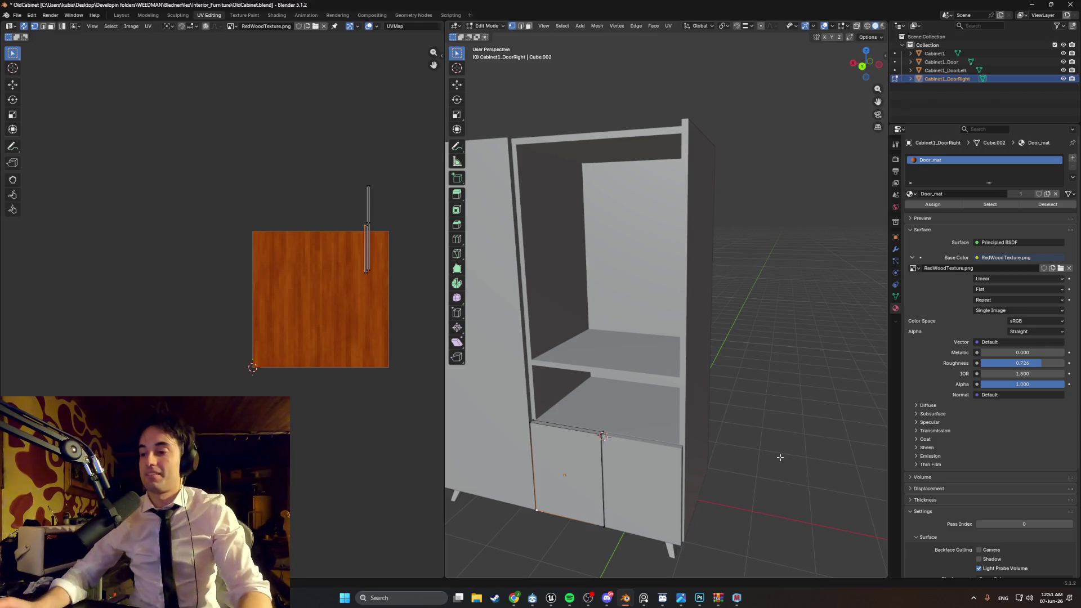
{"action": "mouse_move", "coordinate": [780, 457]}
{"action": "middle_mouse_down"}
{"action": "mouse_move", "coordinate": [597, 352]}
{"action": "mouse_move", "coordinate": [689, 379]}
{"action": "middle_mouse_up"}
{"action": "mouse_move", "coordinate": [641, 419]}
{"action": "middle_mouse_down"}
{"action": "mouse_move", "coordinate": [692, 424]}
{"action": "mouse_move", "coordinate": [740, 458]}
{"action": "middle_mouse_up"}
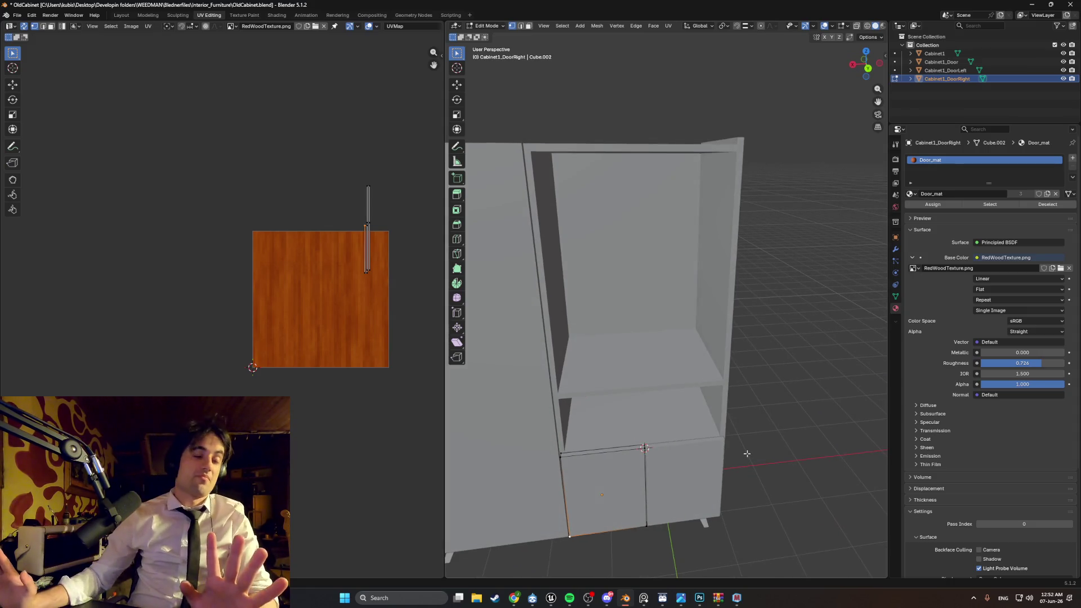
{"action": "middle_click_drag", "start_coordinate": [735, 398], "coordinate": [737, 408]}
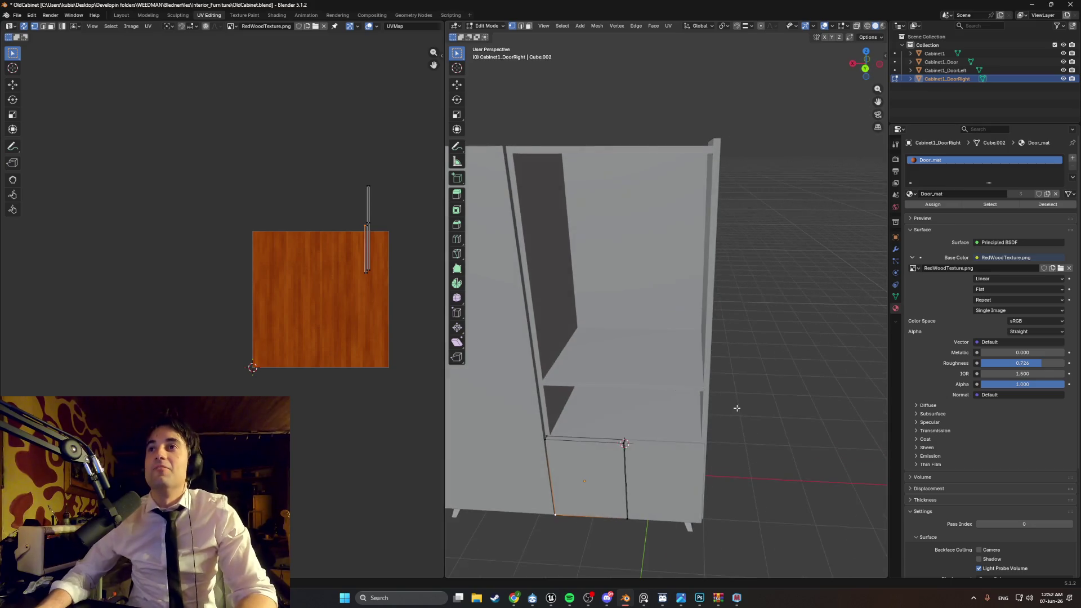
{"action": "scroll", "coordinate": [618, 390], "scroll_direction": "down", "scroll_amount": 5}
{"action": "middle_click_drag", "start_coordinate": [618, 390], "coordinate": [640, 417]}
{"action": "key", "text": "Tab"}
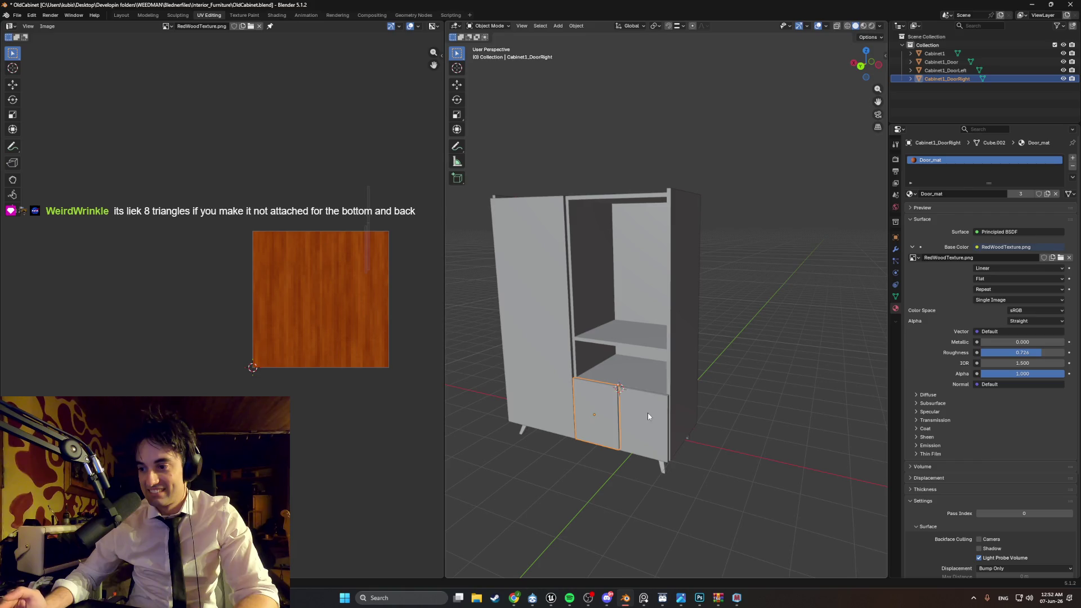
Step: Merge by Distance all geometry of the selected cabinet meshes
{"action": "key", "text": "a"}
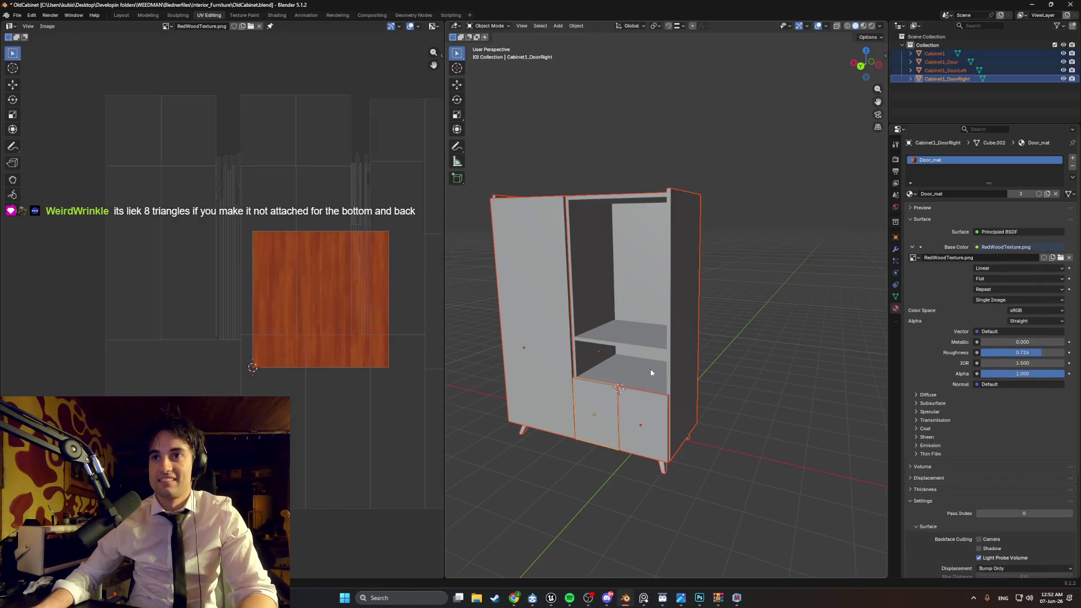
{"action": "key", "text": "Tab"}
{"action": "key", "text": "a"}
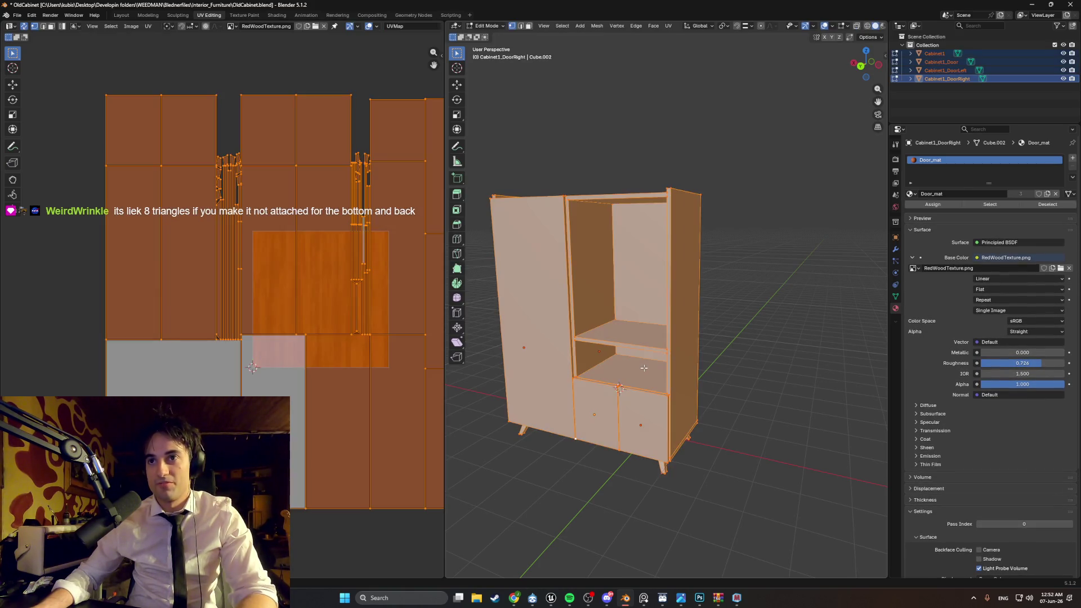
{"action": "key", "text": "m"}
{"action": "left_click", "coordinate": [719, 415]}
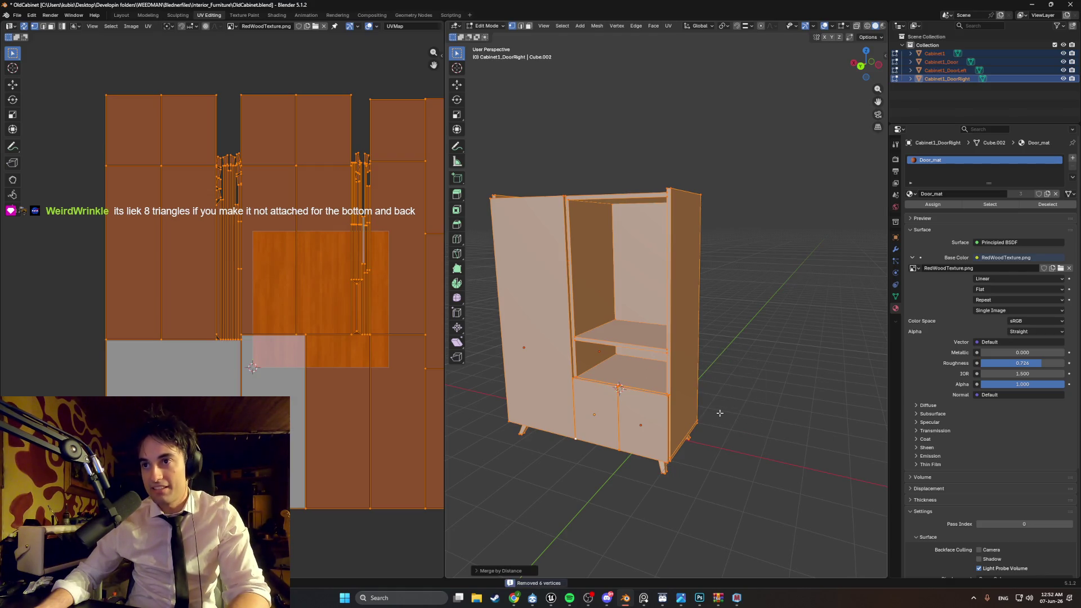
Step: Leave Edit Mode and select only the tall Cabinet1_Door
{"action": "scroll", "coordinate": [703, 426], "scroll_direction": "up", "scroll_amount": 4}
{"action": "middle_click_drag", "start_coordinate": [703, 426], "coordinate": [653, 393]}
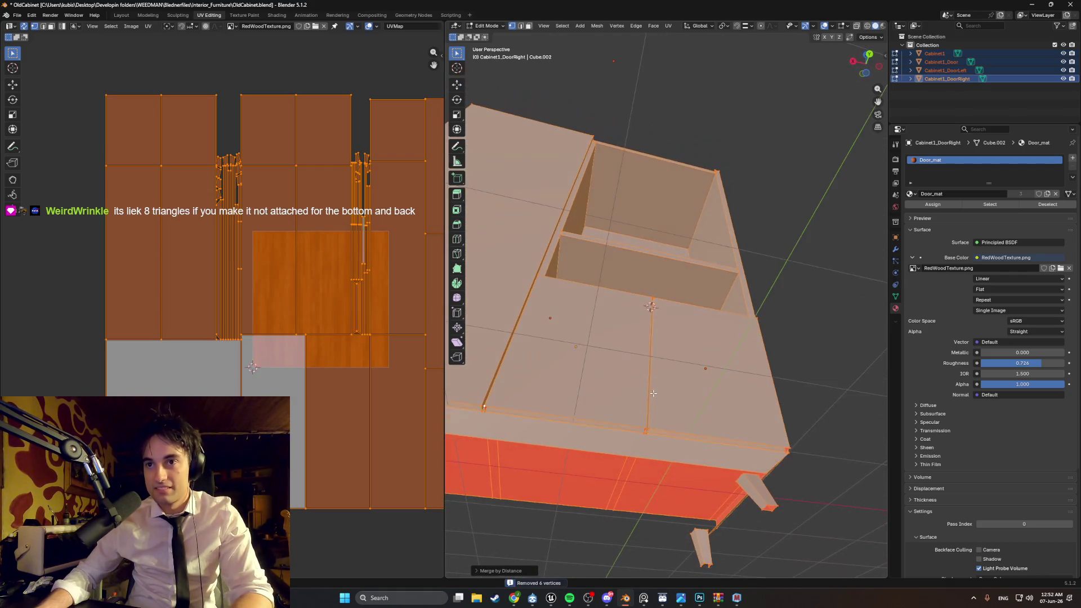
{"action": "scroll", "coordinate": [588, 420], "scroll_direction": "up", "scroll_amount": 8}
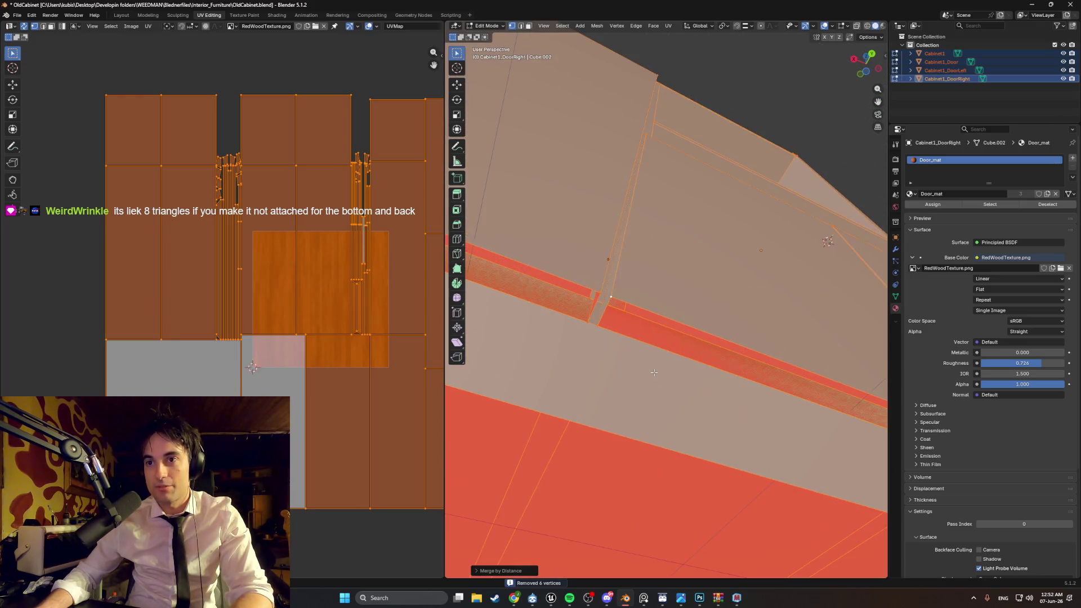
{"action": "scroll", "coordinate": [670, 379], "scroll_direction": "down", "scroll_amount": 10}
{"action": "middle_click_drag", "start_coordinate": [670, 378], "coordinate": [640, 427]}
{"action": "key", "text": "Tab"}
{"action": "middle_click_drag", "start_coordinate": [719, 397], "coordinate": [763, 356]}
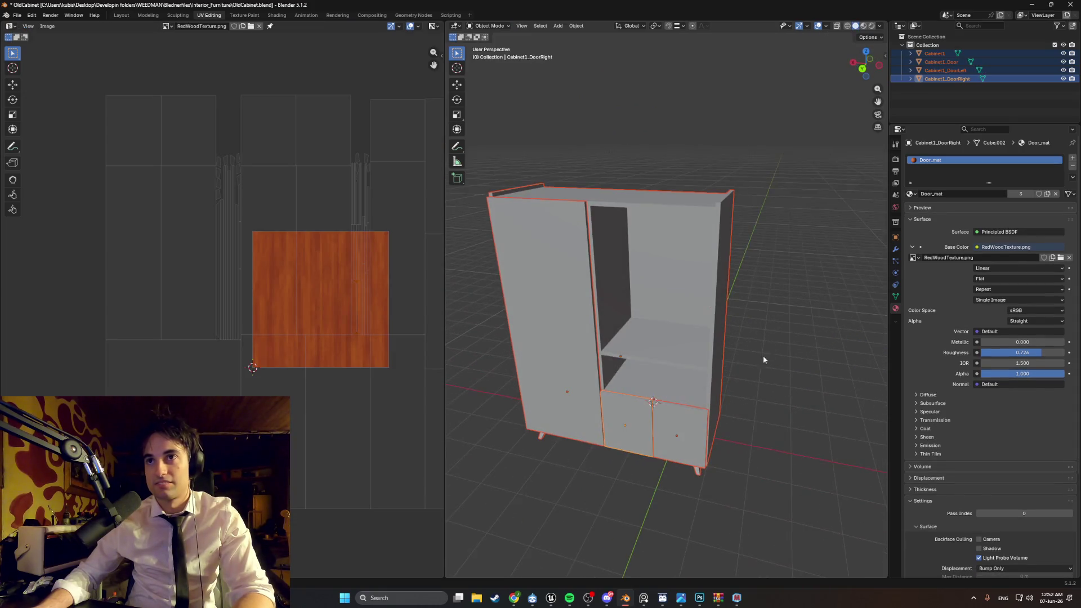
{"action": "scroll", "coordinate": [670, 285], "scroll_direction": "up", "scroll_amount": 5}
{"action": "mouse_move", "coordinate": [670, 285]}
{"action": "middle_mouse_down"}
{"action": "mouse_move", "coordinate": [700, 314]}
{"action": "mouse_move", "coordinate": [735, 319]}
{"action": "middle_mouse_up"}
{"action": "left_click", "coordinate": [679, 321]}
Step: Select Cabinet1_DoorLeft, cancelling the accidental rotate and move so nothing shifts
{"action": "key", "text": "r"}
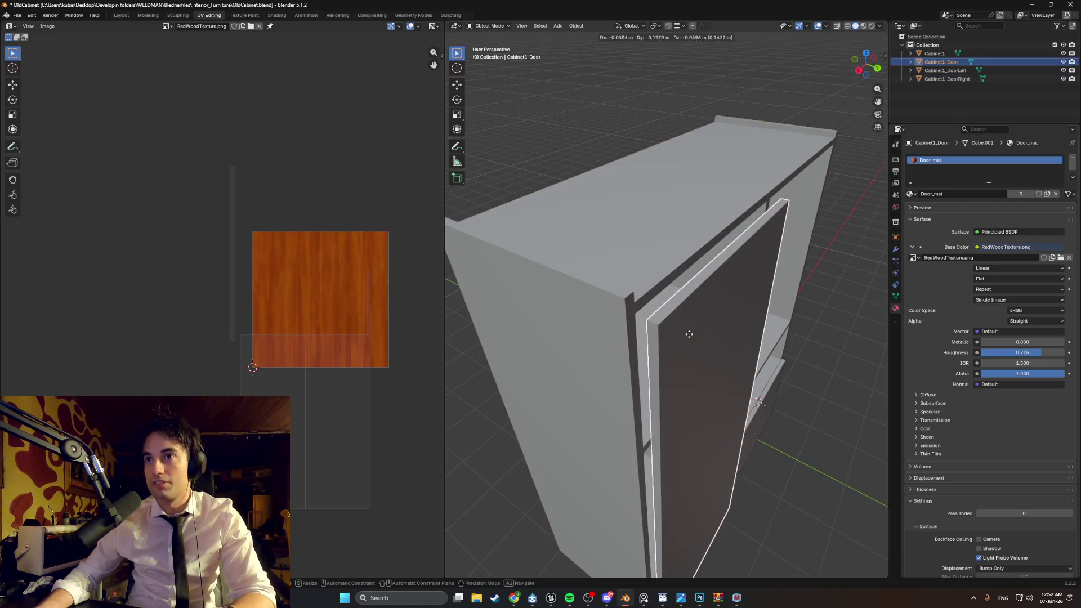
{"action": "key", "text": "Escape"}
{"action": "mouse_move", "coordinate": [683, 314]}
{"action": "middle_mouse_down"}
{"action": "mouse_move", "coordinate": [654, 306]}
{"action": "mouse_move", "coordinate": [622, 338]}
{"action": "mouse_move", "coordinate": [556, 355]}
{"action": "middle_mouse_up"}
{"action": "left_click", "coordinate": [590, 369]}
{"action": "left_click", "coordinate": [614, 365]}
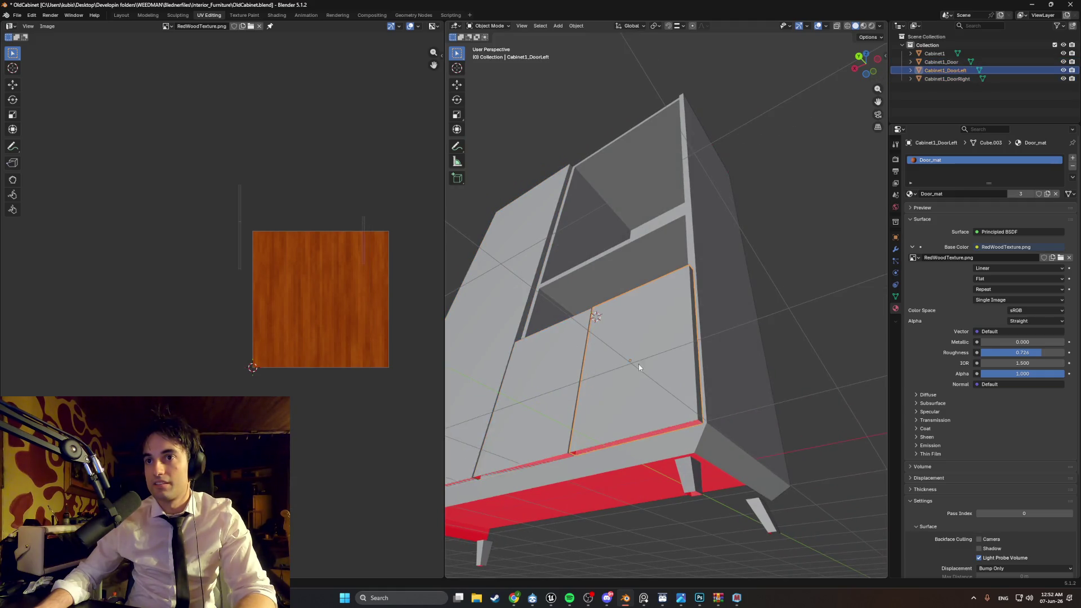
{"action": "middle_click_drag", "start_coordinate": [639, 363], "coordinate": [563, 338]}
{"action": "key", "text": "g"}
{"action": "right_click", "coordinate": [551, 320]}
Step: Enter Edit Mode on Cabinet1_DoorLeft with Material Preview shading
{"action": "middle_click_drag", "start_coordinate": [661, 357], "coordinate": [699, 372]}
{"action": "scroll", "coordinate": [699, 372], "scroll_direction": "up", "scroll_amount": 8}
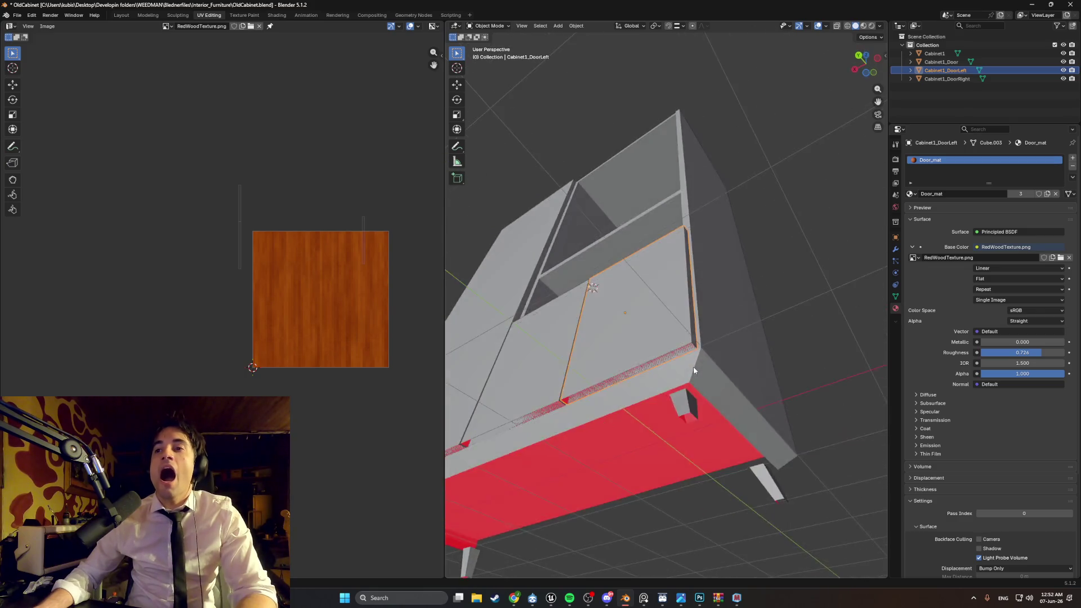
{"action": "scroll", "coordinate": [683, 366], "scroll_direction": "down", "scroll_amount": 10}
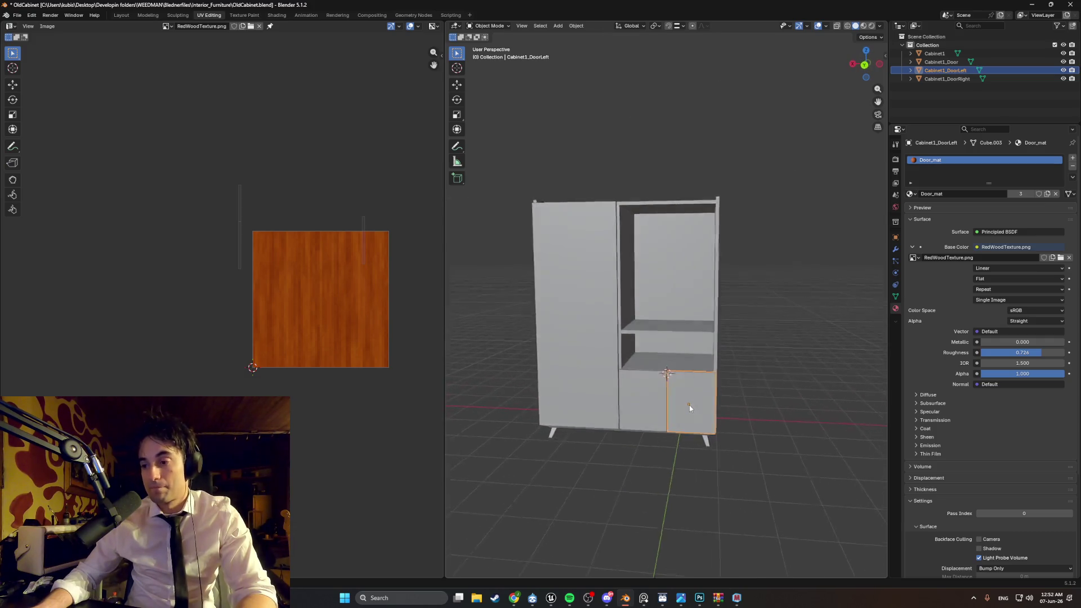
{"action": "scroll", "coordinate": [683, 403], "scroll_direction": "up", "scroll_amount": 6}
{"action": "mouse_move", "coordinate": [673, 401]}
{"action": "middle_mouse_down"}
{"action": "mouse_move", "coordinate": [750, 403]}
{"action": "mouse_move", "coordinate": [655, 408]}
{"action": "mouse_move", "coordinate": [656, 334]}
{"action": "mouse_move", "coordinate": [668, 428]}
{"action": "mouse_move", "coordinate": [741, 458]}
{"action": "mouse_move", "coordinate": [690, 449]}
{"action": "mouse_move", "coordinate": [672, 358]}
{"action": "mouse_move", "coordinate": [569, 340]}
{"action": "mouse_move", "coordinate": [766, 370]}
{"action": "mouse_move", "coordinate": [704, 352]}
{"action": "middle_mouse_up"}
{"action": "scroll", "coordinate": [751, 403], "scroll_direction": "down", "scroll_amount": 6}
{"action": "key", "text": "Tab"}
{"action": "key", "text": "z"}
Step: Return to Object Mode and hide Cabinet1_Door to reveal the cabinet interior
{"action": "scroll", "coordinate": [701, 350], "scroll_direction": "up", "scroll_amount": 5}
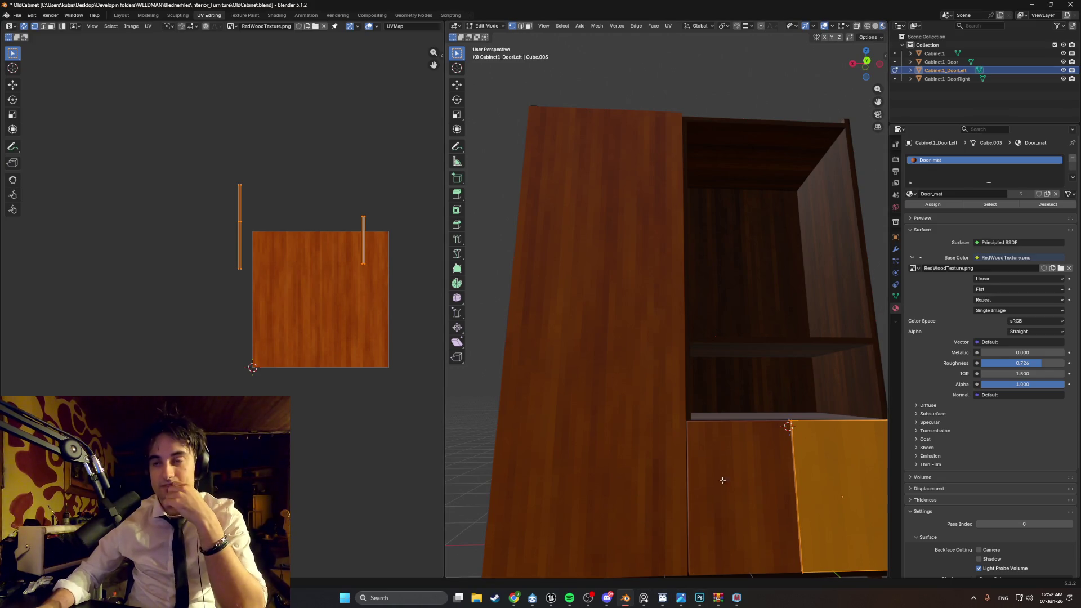
{"action": "scroll", "coordinate": [723, 480], "scroll_direction": "down", "scroll_amount": 4}
{"action": "middle_click_drag", "start_coordinate": [723, 480], "coordinate": [669, 412]}
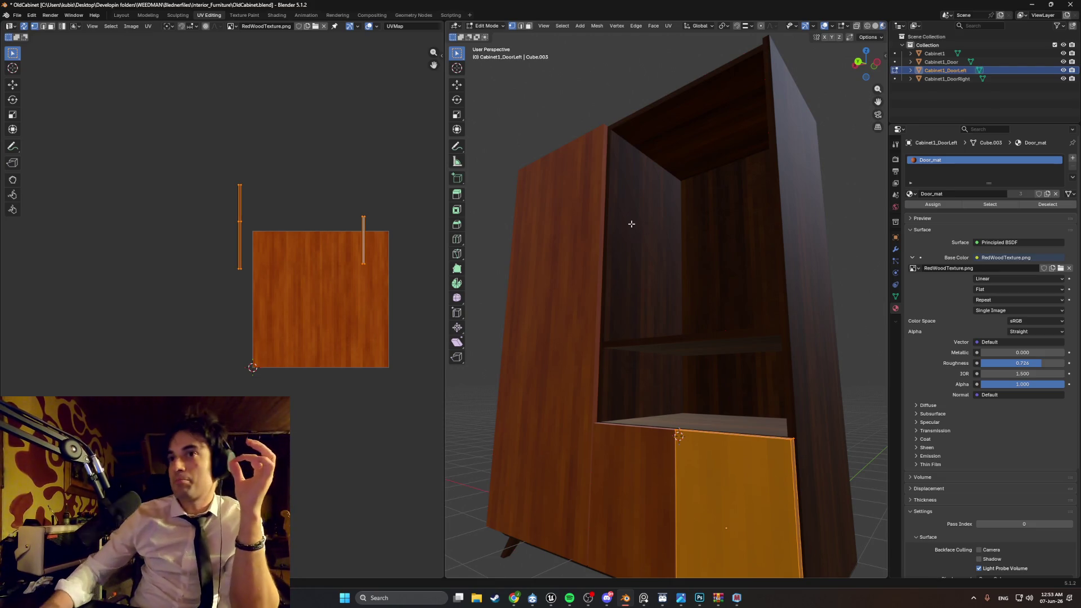
{"action": "scroll", "coordinate": [632, 228], "scroll_direction": "up", "scroll_amount": 5}
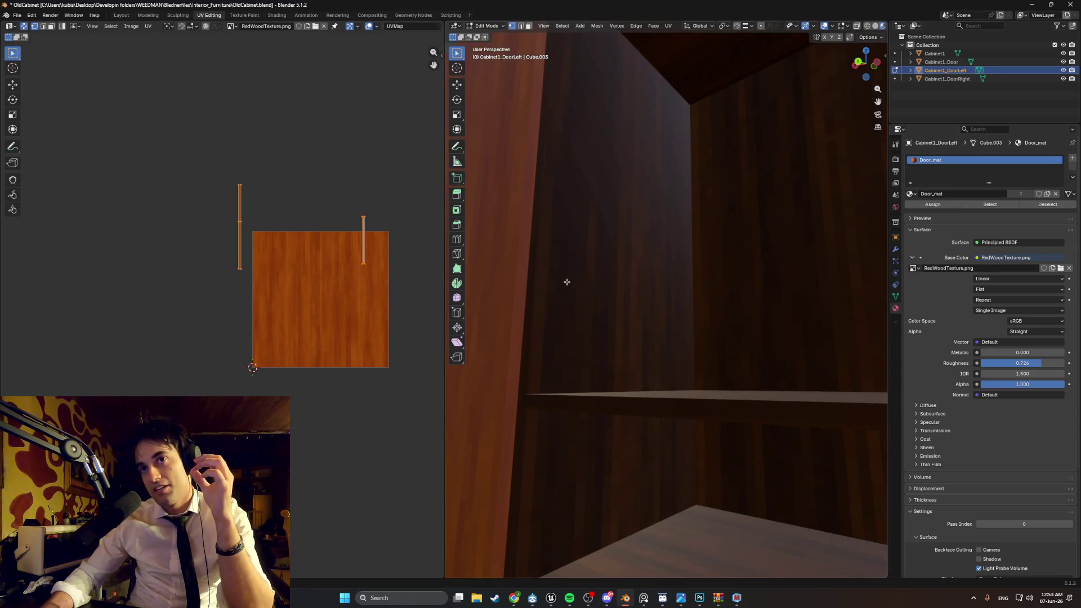
{"action": "scroll", "coordinate": [587, 292], "scroll_direction": "down", "scroll_amount": 5}
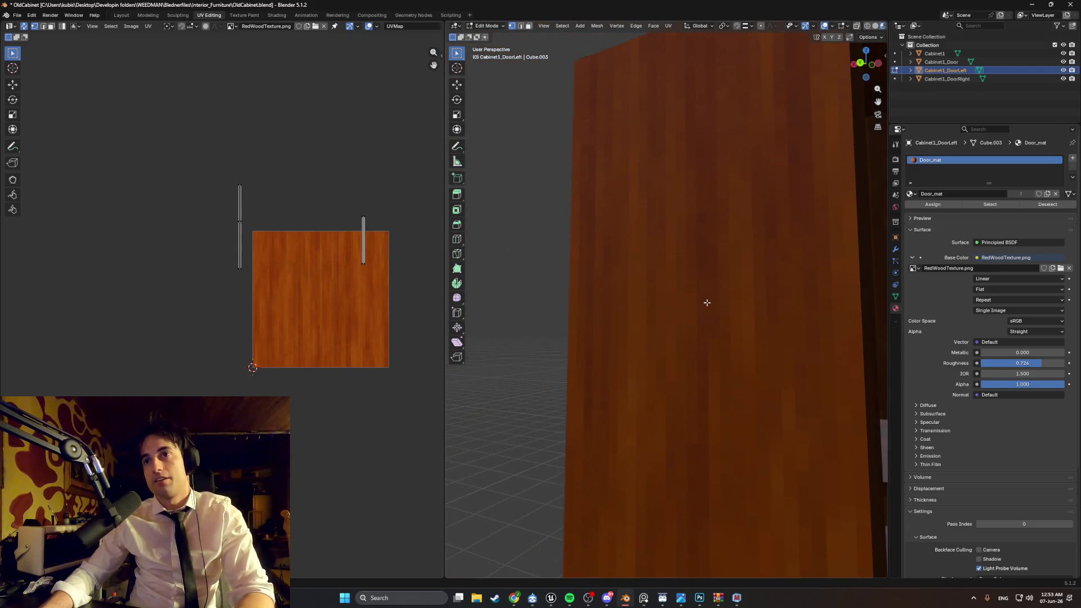
{"action": "key", "text": "Tab"}
{"action": "left_click", "coordinate": [691, 301]}
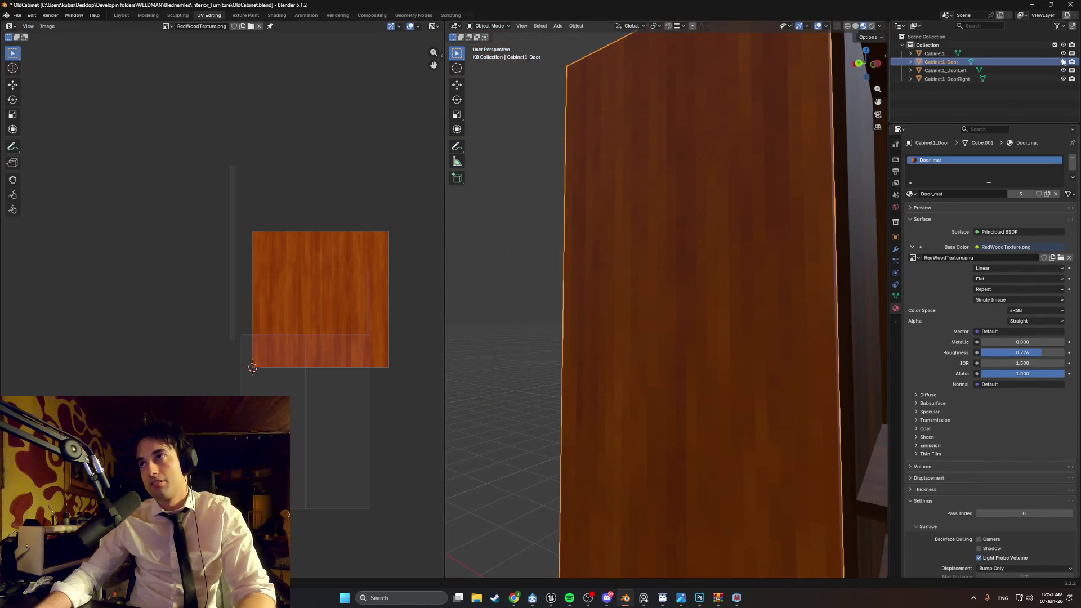
{"action": "key", "text": "h"}
{"action": "mouse_move", "coordinate": [749, 210]}
{"action": "middle_mouse_down"}
{"action": "mouse_move", "coordinate": [577, 218]}
{"action": "mouse_move", "coordinate": [567, 207]}
{"action": "middle_mouse_up"}
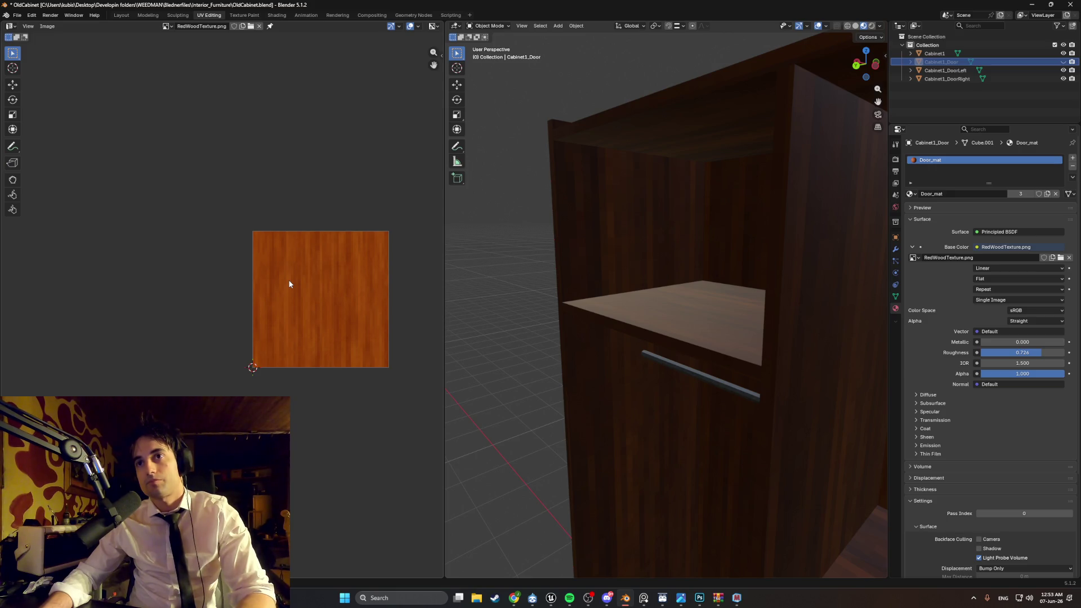
Step: Select Cabinet1 and, in Edit Mode, select only its left inner wall face
{"action": "left_click", "coordinate": [584, 251]}
{"action": "middle_click_drag", "start_coordinate": [620, 357], "coordinate": [617, 179]}
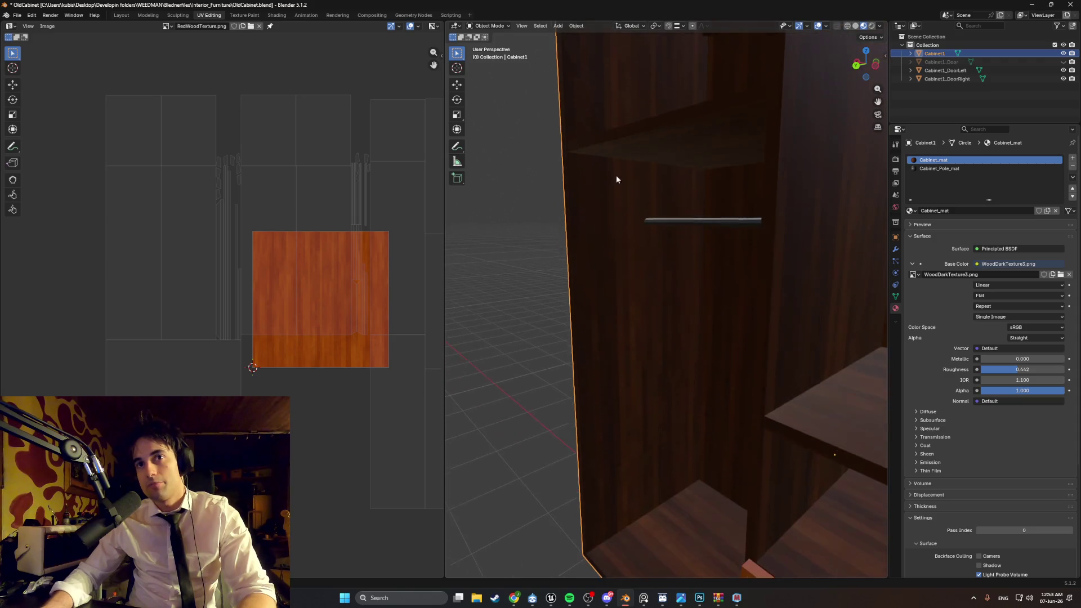
{"action": "mouse_move", "coordinate": [625, 282]}
{"action": "middle_mouse_down"}
{"action": "mouse_move", "coordinate": [618, 183]}
{"action": "mouse_move", "coordinate": [575, 323]}
{"action": "middle_mouse_up"}
{"action": "key", "text": "Tab"}
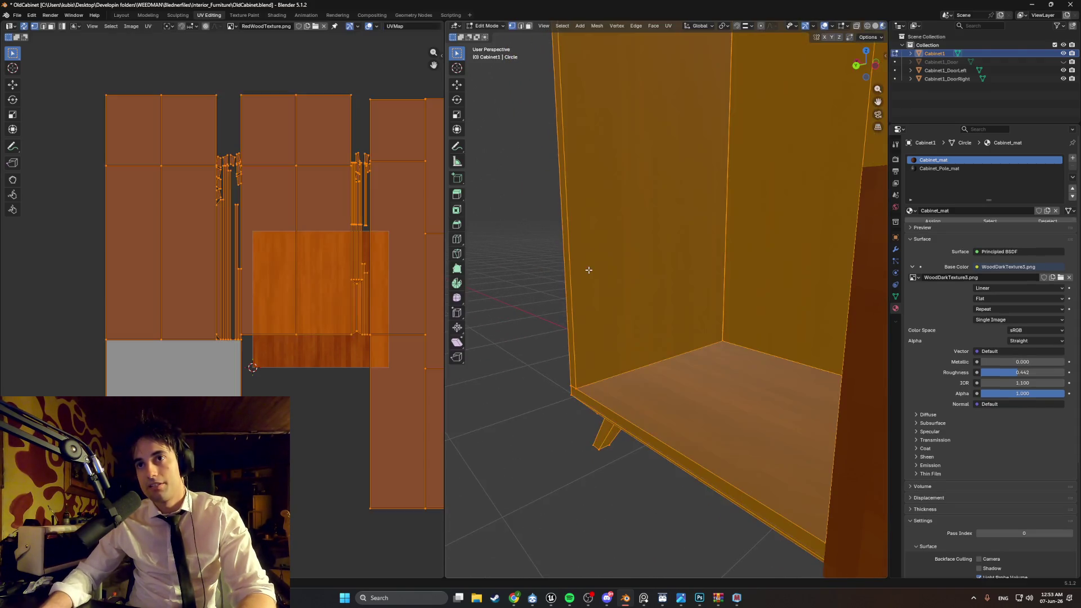
{"action": "key", "text": "alt+a"}
{"action": "left_click", "coordinate": [592, 321]}
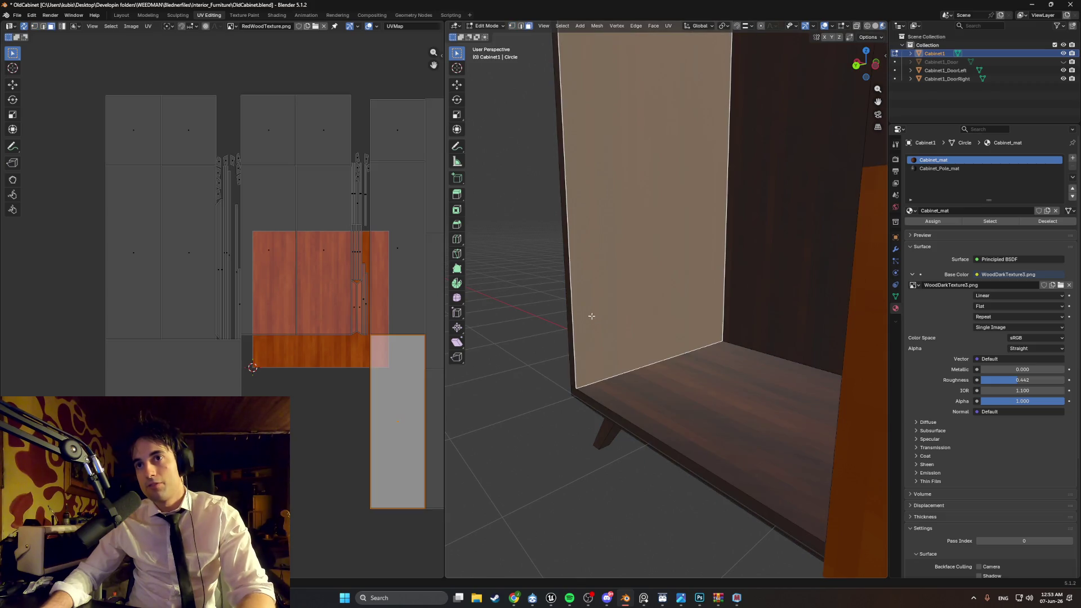
{"action": "middle_click_drag", "start_coordinate": [589, 314], "coordinate": [582, 337]}
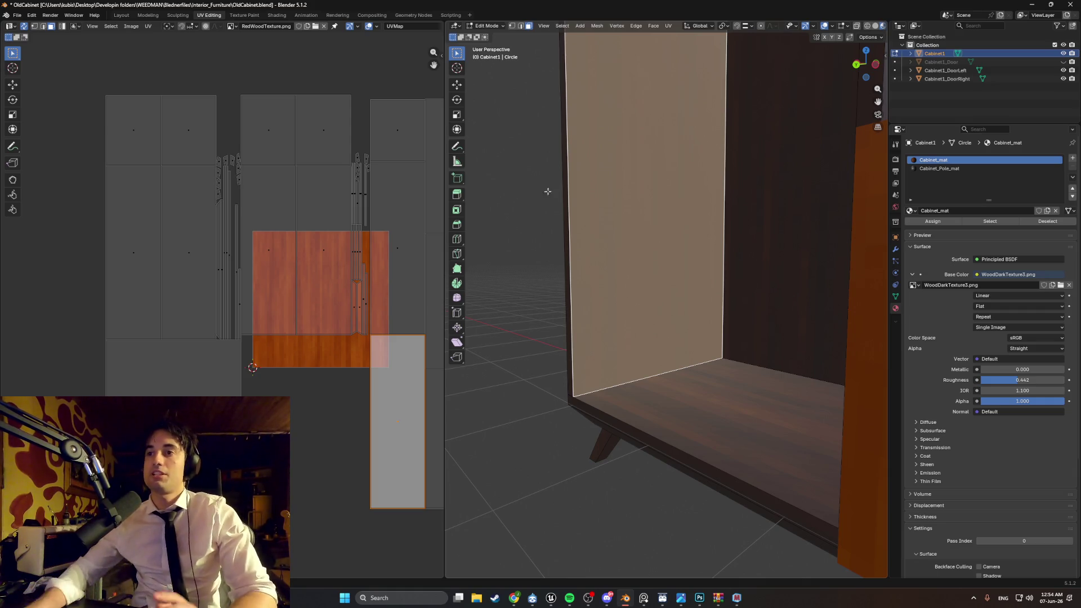
{"action": "scroll", "coordinate": [302, 291], "scroll_direction": "down", "scroll_amount": 4}
{"action": "scroll", "coordinate": [724, 260], "scroll_direction": "down", "scroll_amount": 6}
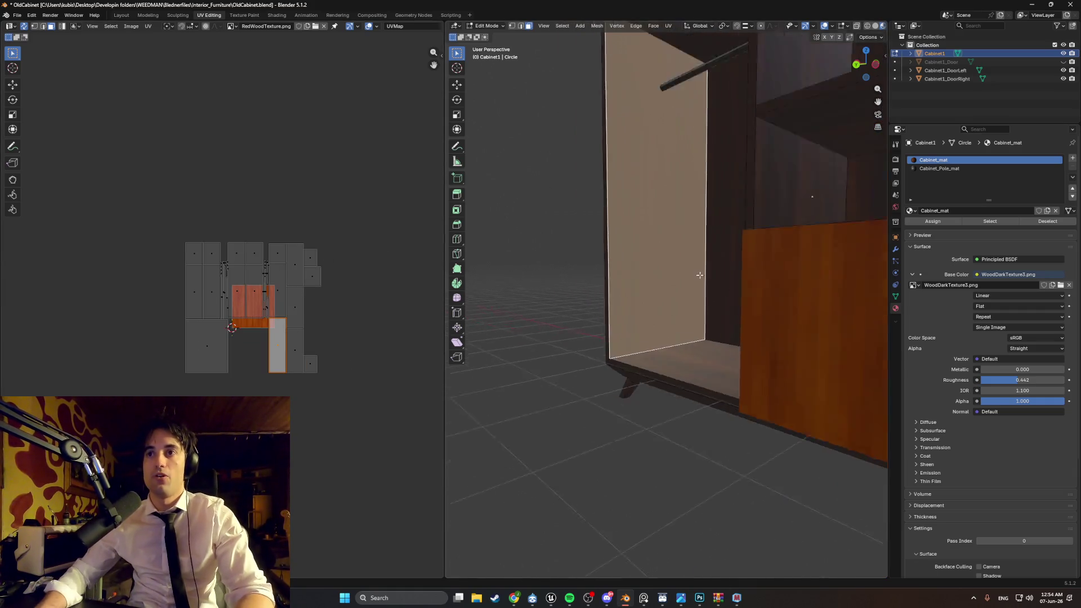
Step: Unhide Cabinet1_Door using its eye icon in the Outliner
{"action": "mouse_move", "coordinate": [724, 261]}
{"action": "middle_mouse_down"}
{"action": "mouse_move", "coordinate": [681, 208]}
{"action": "mouse_move", "coordinate": [708, 258]}
{"action": "mouse_move", "coordinate": [732, 257]}
{"action": "mouse_move", "coordinate": [718, 253]}
{"action": "mouse_move", "coordinate": [774, 223]}
{"action": "mouse_move", "coordinate": [684, 229]}
{"action": "mouse_move", "coordinate": [670, 248]}
{"action": "mouse_move", "coordinate": [717, 208]}
{"action": "mouse_move", "coordinate": [683, 234]}
{"action": "mouse_move", "coordinate": [721, 176]}
{"action": "mouse_move", "coordinate": [770, 225]}
{"action": "mouse_move", "coordinate": [619, 224]}
{"action": "middle_mouse_up"}
{"action": "scroll", "coordinate": [643, 216], "scroll_direction": "up", "scroll_amount": 3}
{"action": "mouse_move", "coordinate": [630, 284]}
{"action": "middle_mouse_down"}
{"action": "mouse_move", "coordinate": [693, 244]}
{"action": "mouse_move", "coordinate": [633, 205]}
{"action": "mouse_move", "coordinate": [693, 183]}
{"action": "mouse_move", "coordinate": [714, 197]}
{"action": "mouse_move", "coordinate": [713, 220]}
{"action": "mouse_move", "coordinate": [652, 237]}
{"action": "mouse_move", "coordinate": [739, 271]}
{"action": "middle_mouse_up"}
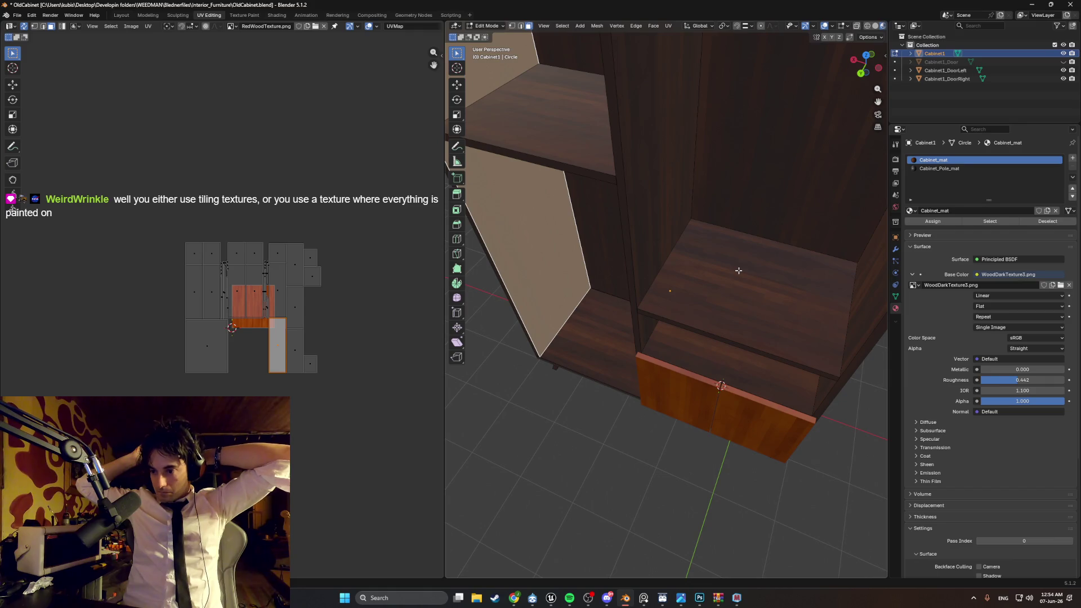
{"action": "middle_click_drag", "start_coordinate": [647, 452], "coordinate": [673, 449]}
{"action": "left_click", "coordinate": [1063, 62]}
Step: Review the cabinet, switch to the Modeling workspace and save OldCabinet.blend
{"action": "middle_click_drag", "start_coordinate": [737, 287], "coordinate": [698, 268]}
{"action": "middle_click_drag", "start_coordinate": [616, 271], "coordinate": [641, 309]}
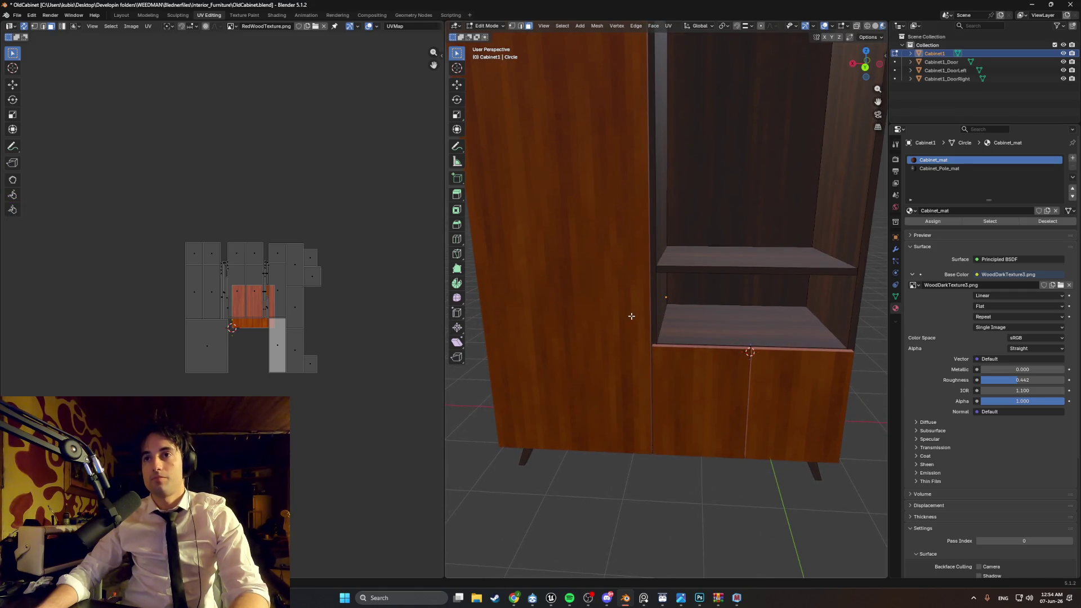
{"action": "mouse_move", "coordinate": [723, 403]}
{"action": "middle_mouse_down"}
{"action": "mouse_move", "coordinate": [692, 328]}
{"action": "mouse_move", "coordinate": [693, 362]}
{"action": "mouse_move", "coordinate": [710, 359]}
{"action": "middle_mouse_up"}
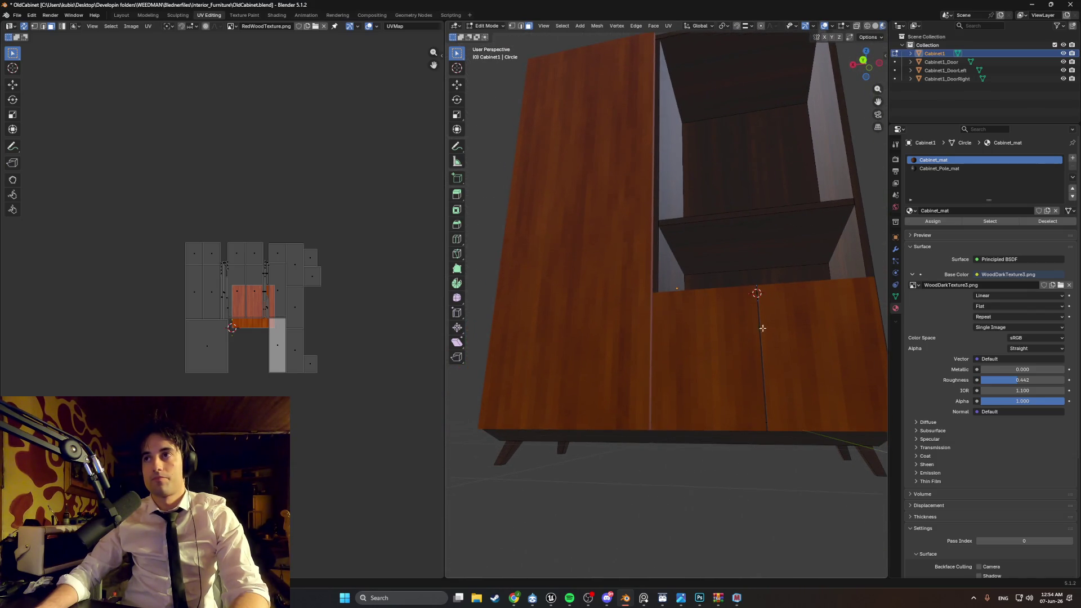
{"action": "middle_click_drag", "start_coordinate": [651, 289], "coordinate": [659, 320]}
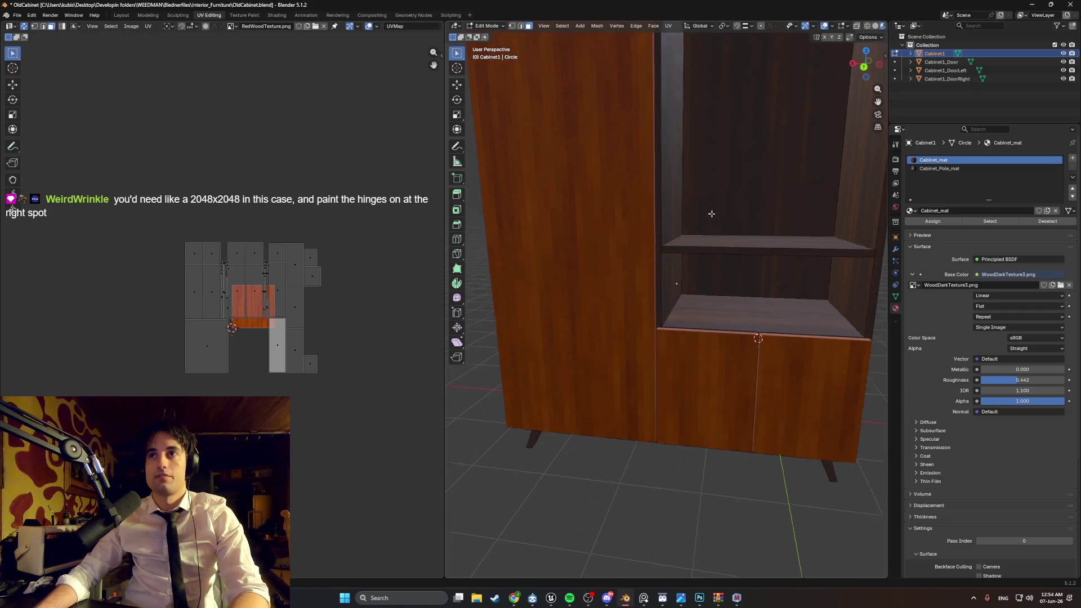
{"action": "middle_click_drag", "start_coordinate": [712, 217], "coordinate": [699, 232]}
{"action": "scroll", "coordinate": [699, 232], "scroll_direction": "down", "scroll_amount": 2}
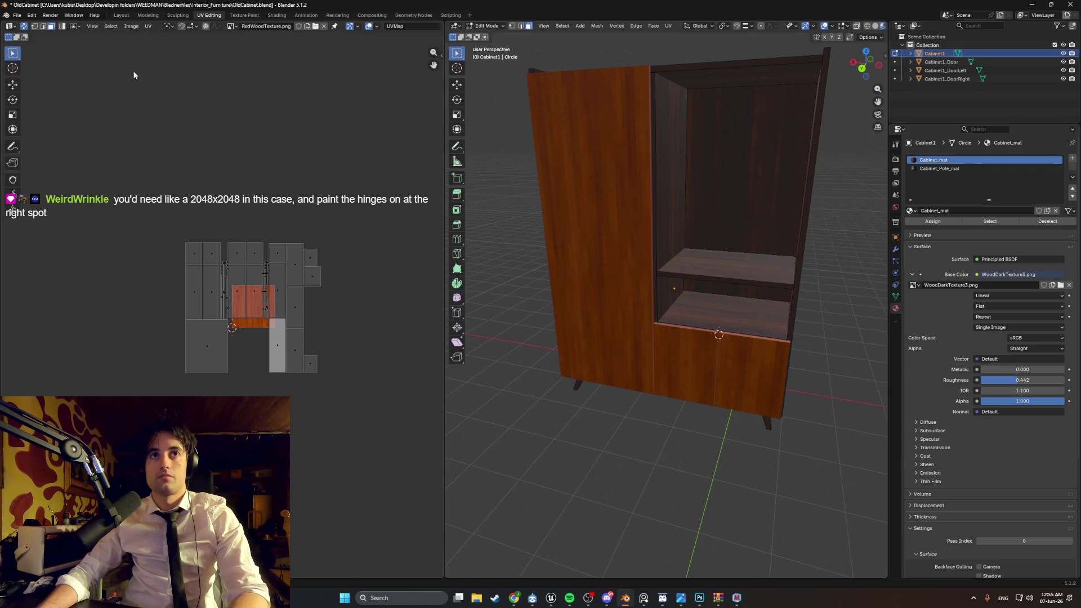
{"action": "left_click", "coordinate": [147, 15]}
{"action": "middle_click_drag", "start_coordinate": [229, 102], "coordinate": [362, 174]}
{"action": "key", "text": "ctrl+s"}
Step: Return to Object Mode and add a new circle mesh at the 3D cursor
{"action": "mouse_move", "coordinate": [615, 232]}
{"action": "middle_mouse_down"}
{"action": "mouse_move", "coordinate": [497, 222]}
{"action": "mouse_move", "coordinate": [480, 254]}
{"action": "middle_mouse_up"}
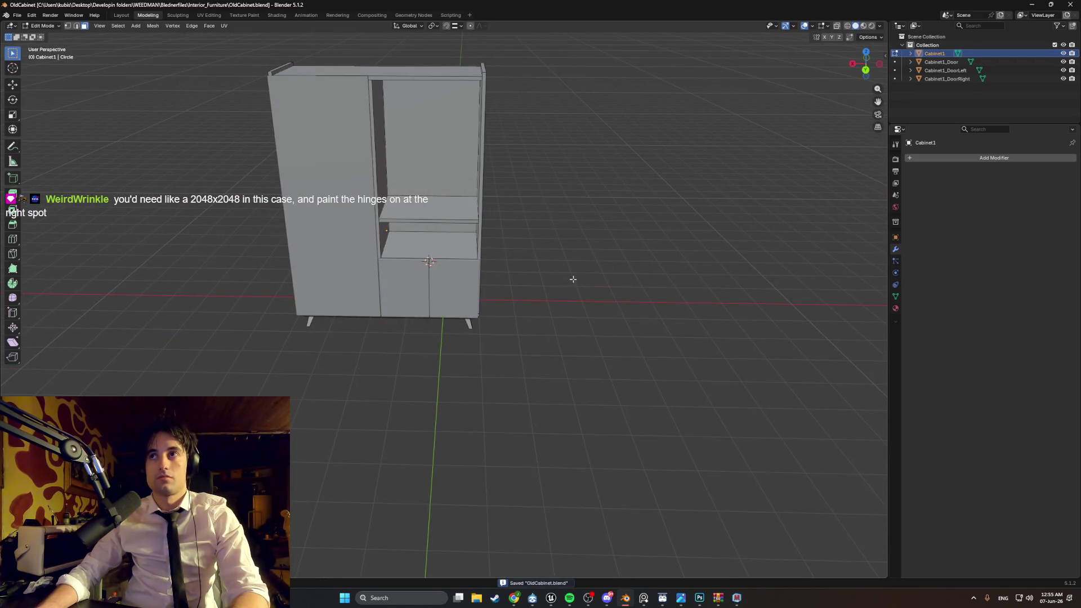
{"action": "left_click", "coordinate": [938, 104]}
{"action": "key", "text": "Tab"}
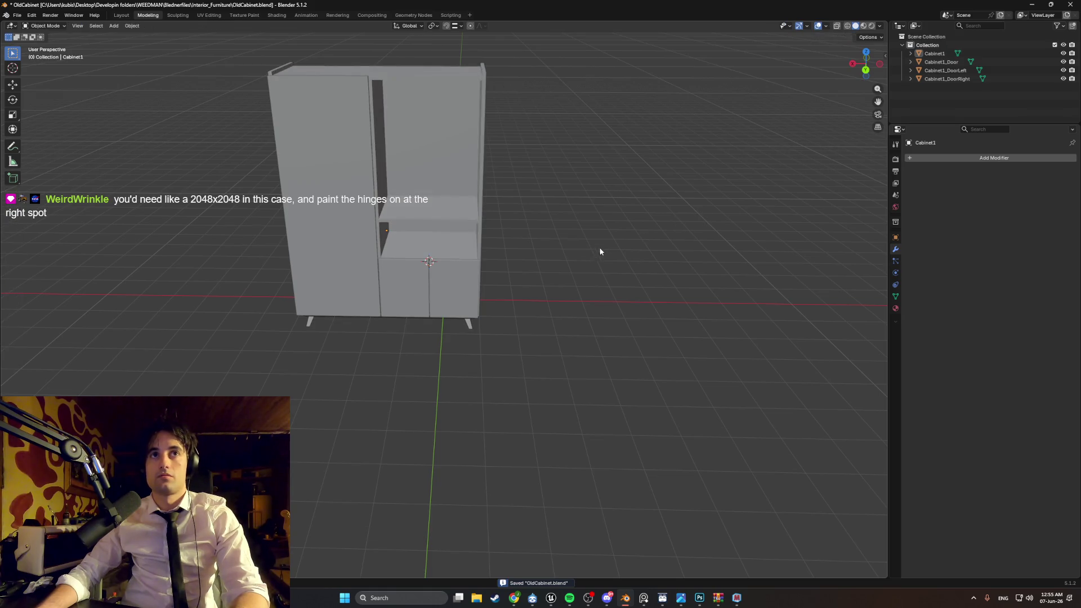
{"action": "key", "text": "shift+a"}
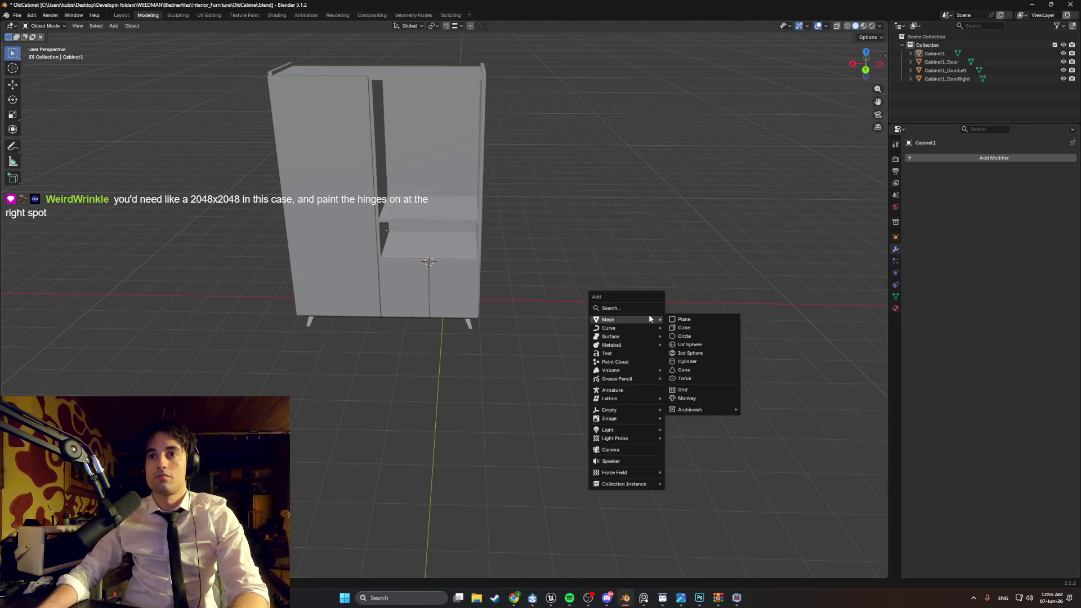
{"action": "left_click", "coordinate": [685, 336]}
Step: Shrink the circle to about a quarter size in Edit Mode and extrude it straight up along Z
{"action": "middle_click_drag", "start_coordinate": [570, 292], "coordinate": [514, 301]}
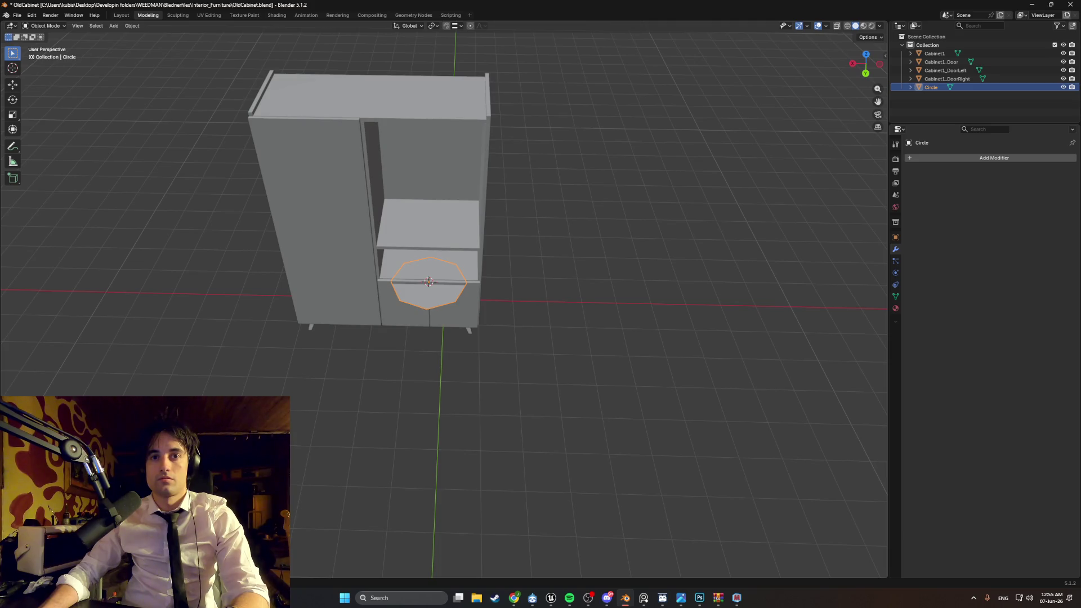
{"action": "mouse_move", "coordinate": [388, 366]}
{"action": "middle_mouse_down"}
{"action": "mouse_move", "coordinate": [380, 316]}
{"action": "mouse_move", "coordinate": [343, 351]}
{"action": "mouse_move", "coordinate": [394, 337]}
{"action": "middle_mouse_up"}
{"action": "key", "text": "Tab"}
{"action": "scroll", "coordinate": [341, 354], "scroll_direction": "up", "scroll_amount": 2}
{"action": "scroll", "coordinate": [440, 322], "scroll_direction": "up", "scroll_amount": 3}
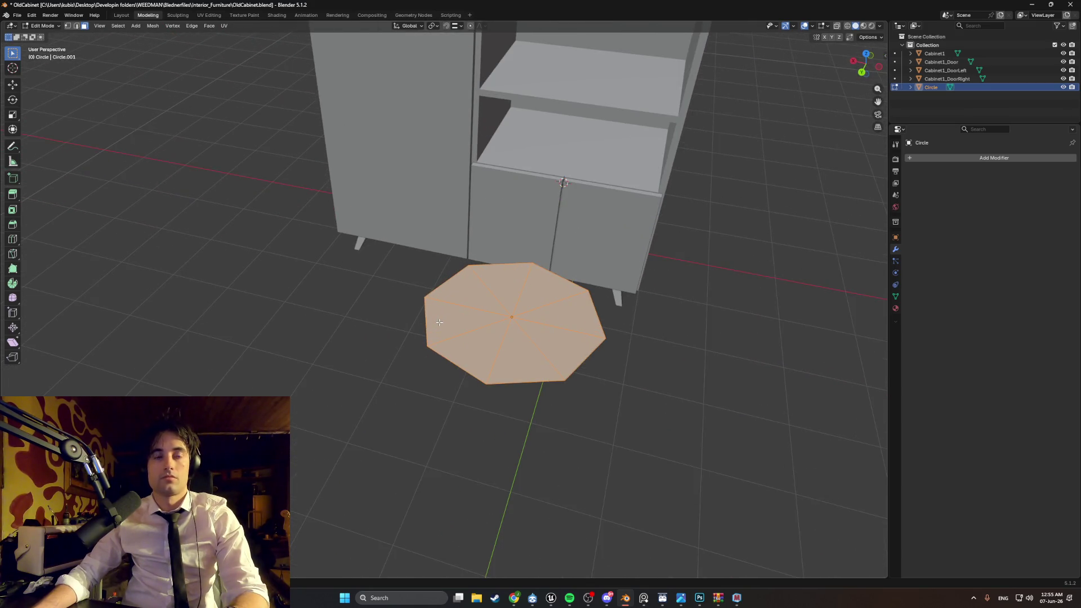
{"action": "key", "text": "s"}
{"action": "left_click", "coordinate": [533, 321]}
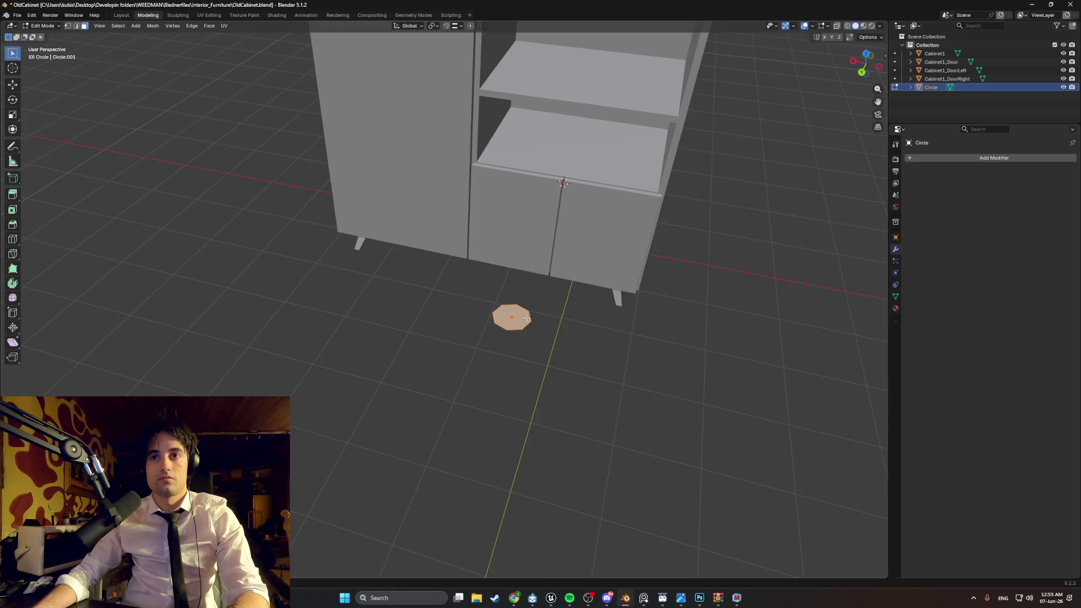
{"action": "scroll", "coordinate": [575, 321], "scroll_direction": "up", "scroll_amount": 3}
{"action": "middle_click_drag", "start_coordinate": [574, 321], "coordinate": [538, 328]}
{"action": "key", "text": "e"}
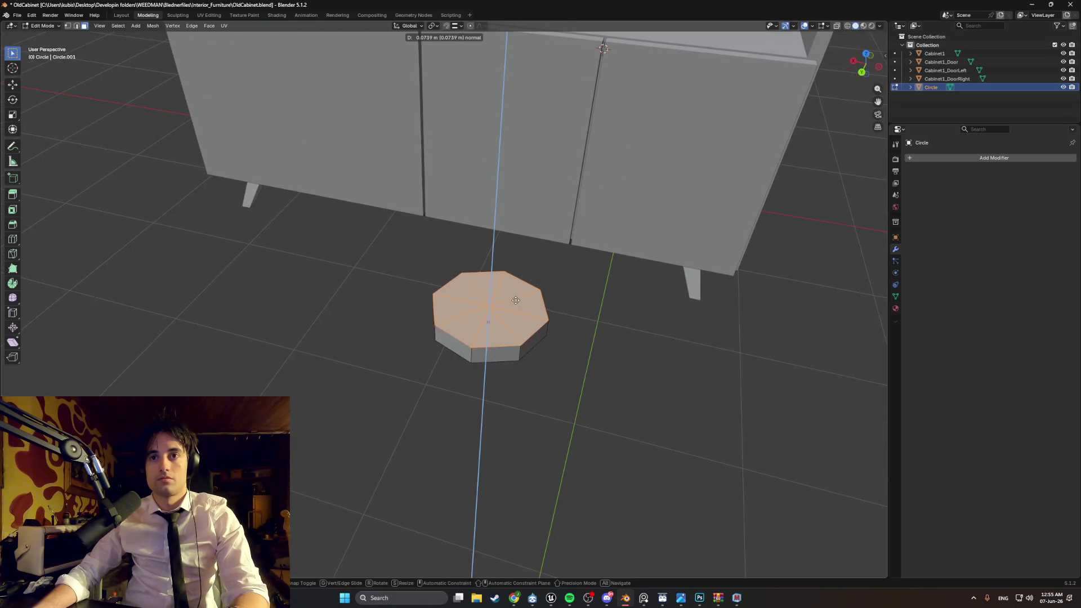
{"action": "key", "text": "z"}
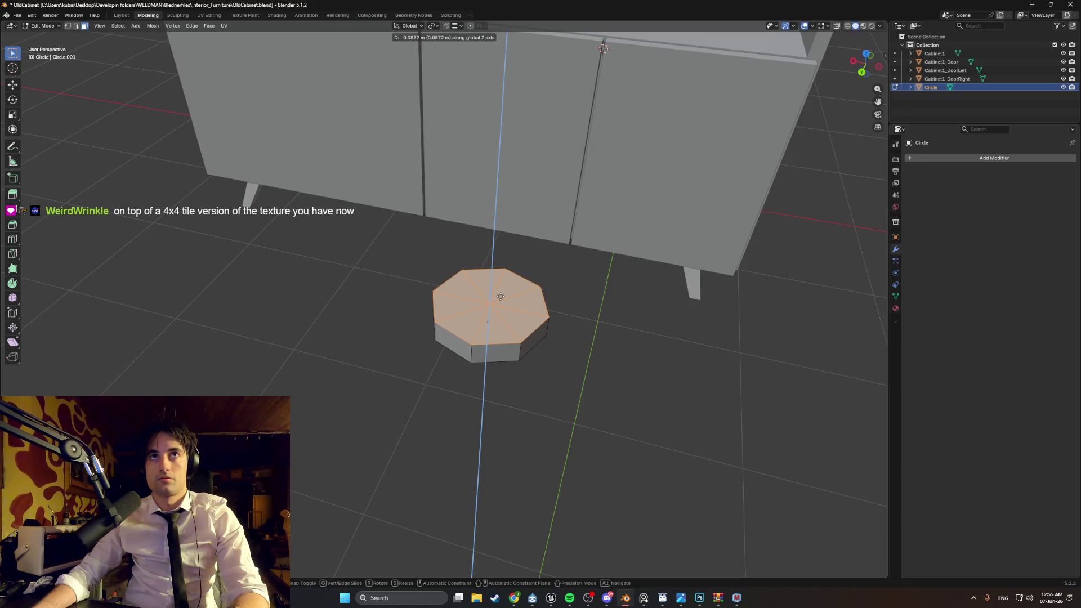
{"action": "left_click", "coordinate": [501, 297]}
Step: Add two more extruded rings, scaling and raising the top face so it narrows inward
{"action": "key", "text": "e"}
{"action": "left_click", "coordinate": [489, 271]}
{"action": "key", "text": "s"}
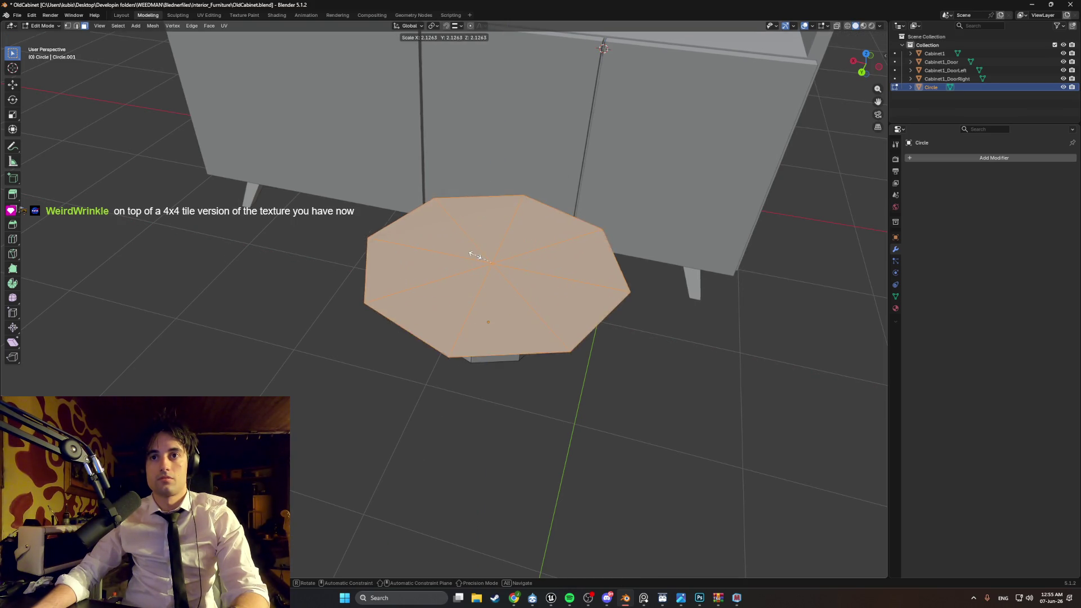
{"action": "left_click", "coordinate": [481, 259]}
{"action": "mouse_move", "coordinate": [482, 260]}
{"action": "middle_mouse_down"}
{"action": "mouse_move", "coordinate": [506, 255]}
{"action": "mouse_move", "coordinate": [501, 295]}
{"action": "middle_mouse_up"}
{"action": "key", "text": "e"}
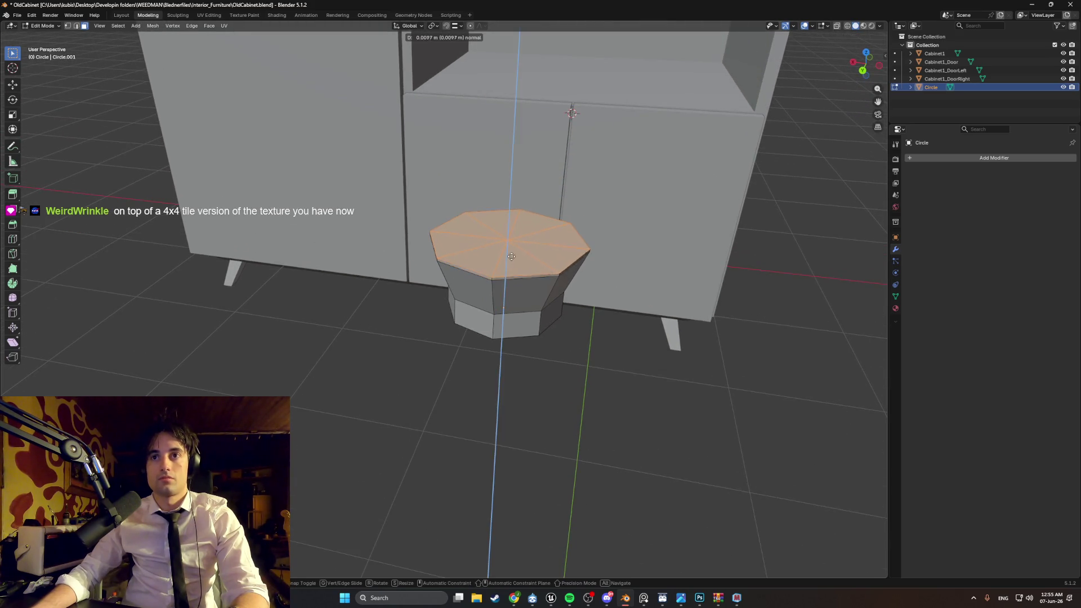
{"action": "left_click", "coordinate": [509, 242]}
{"action": "key", "text": "g"}
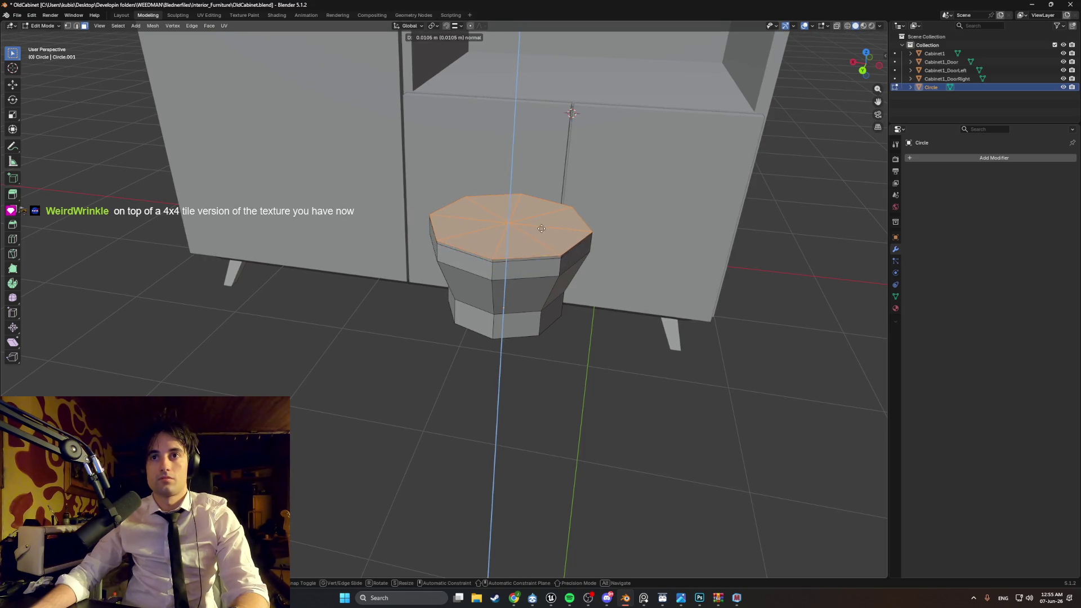
{"action": "left_click", "coordinate": [574, 217]}
{"action": "key", "text": "s"}
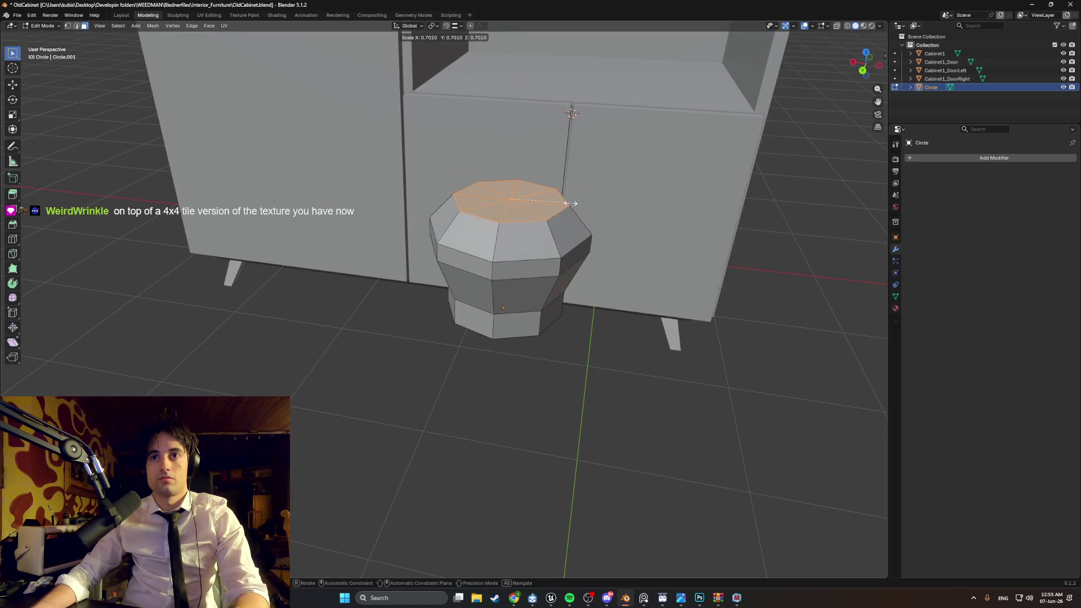
{"action": "left_click", "coordinate": [562, 212]}
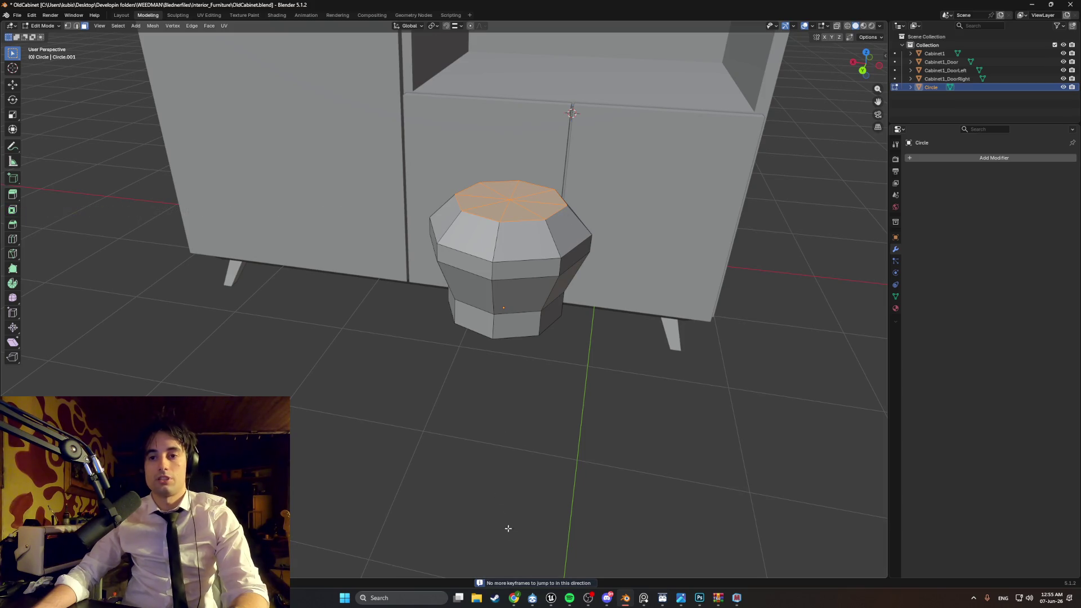
Step: Switch the browser music to the Soulwax FM extended mix and go back to Blender
{"action": "mouse_move", "coordinate": [514, 596]}
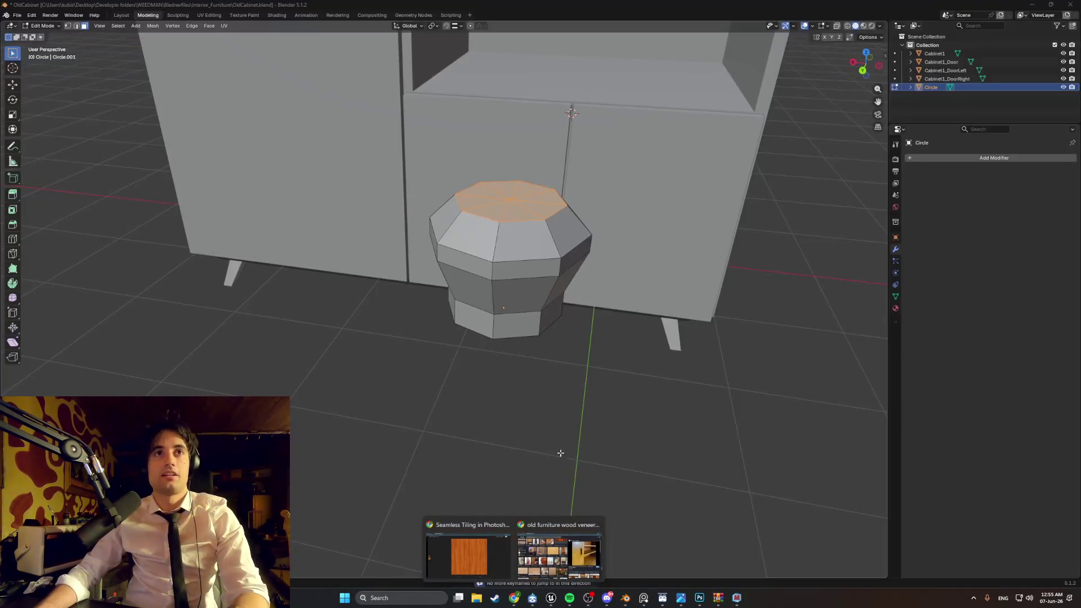
{"action": "left_click", "coordinate": [538, 552]}
{"action": "left_click", "coordinate": [62, 9]}
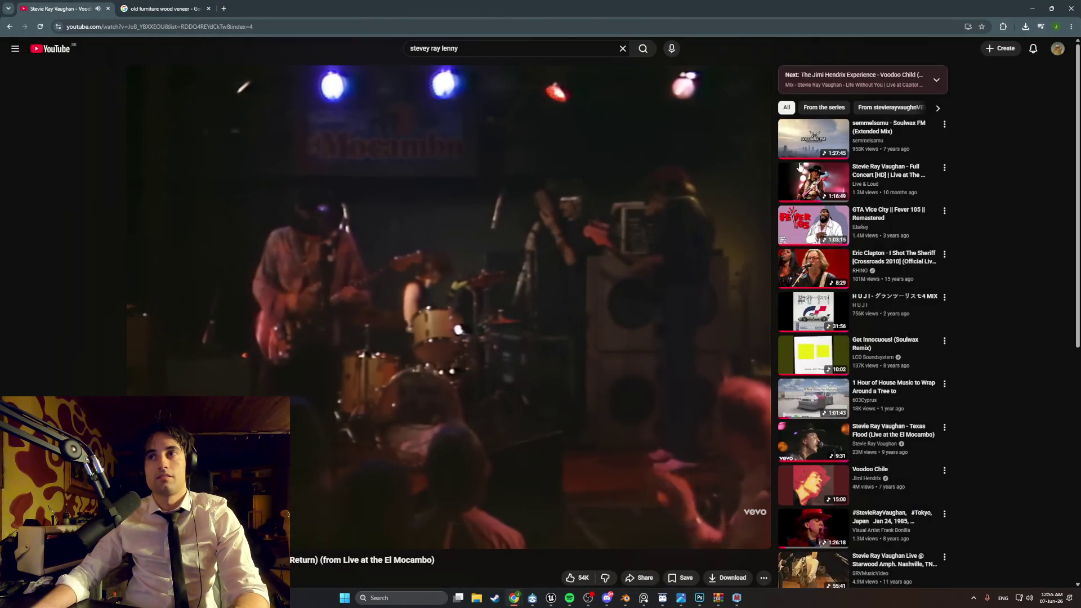
{"action": "left_click", "coordinate": [788, 150]}
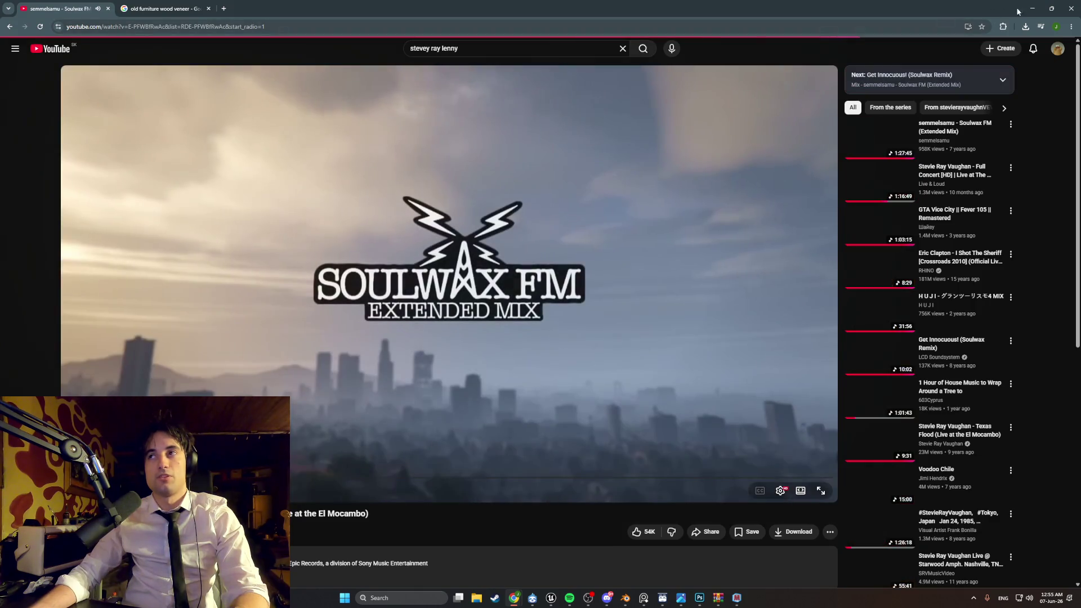
{"action": "left_click", "coordinate": [1032, 9]}
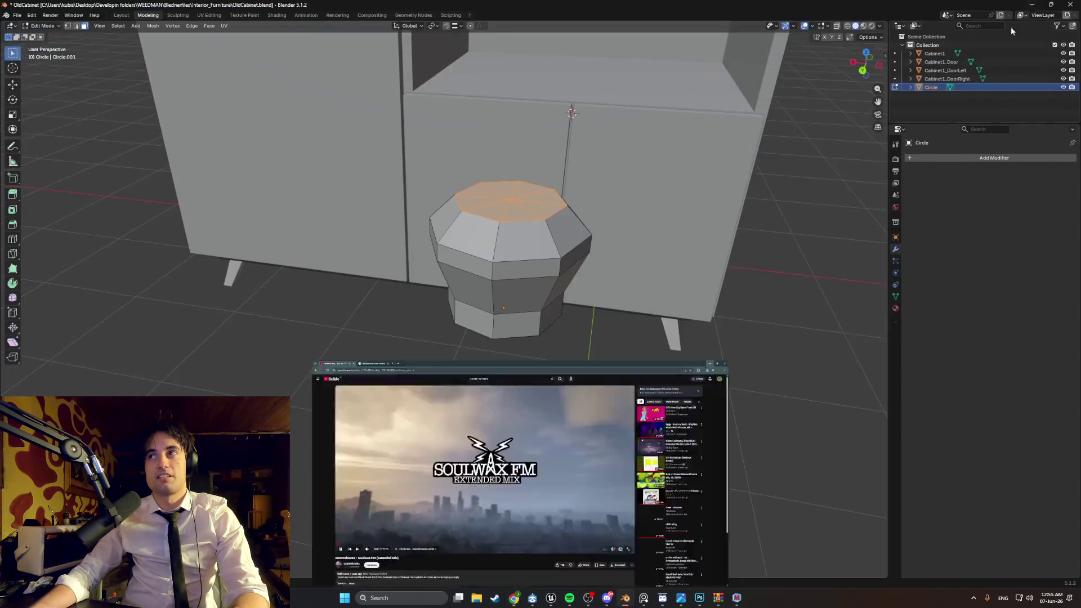
Step: Raise the knob's top face vertically along Z
{"action": "scroll", "coordinate": [597, 196], "scroll_direction": "up", "scroll_amount": 4}
{"action": "scroll", "coordinate": [596, 197], "scroll_direction": "down", "scroll_amount": 5}
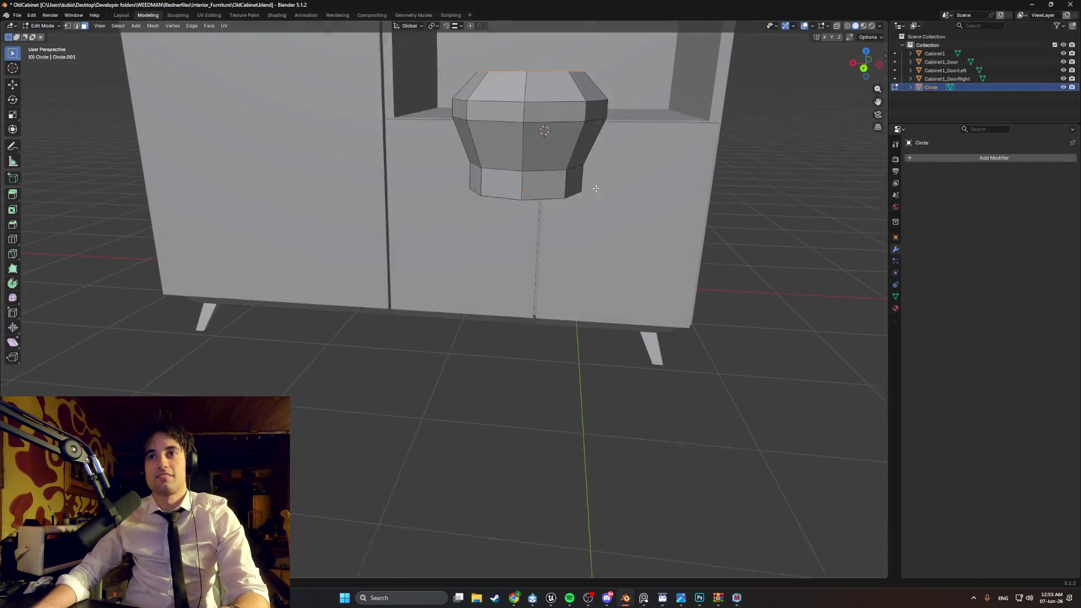
{"action": "scroll", "coordinate": [597, 197], "scroll_direction": "up", "scroll_amount": 4}
{"action": "middle_click_drag", "start_coordinate": [597, 196], "coordinate": [574, 213]}
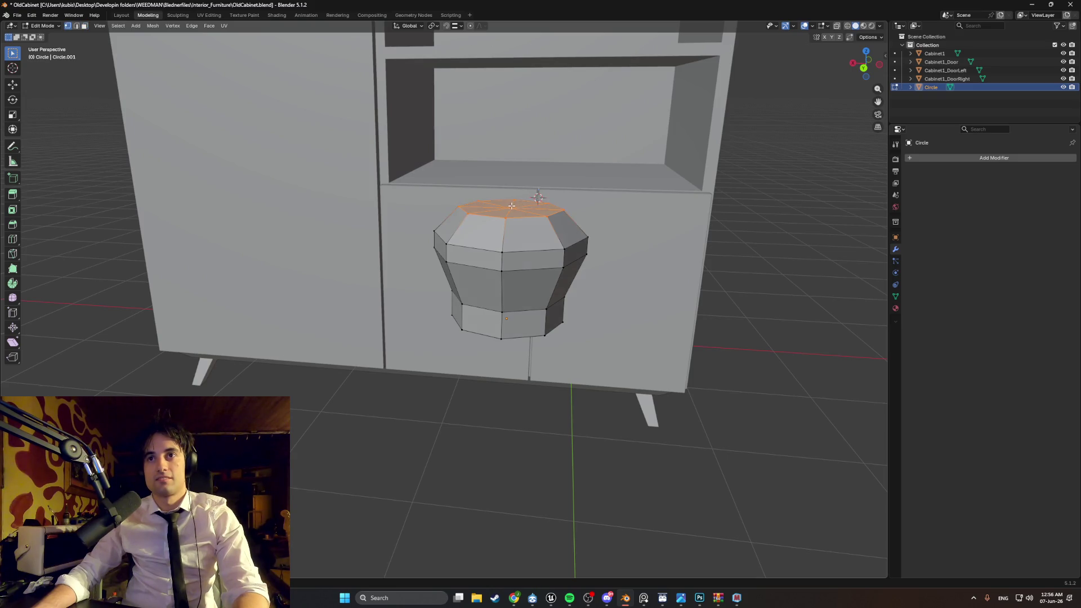
{"action": "key", "text": "g"}
{"action": "key", "text": "z"}
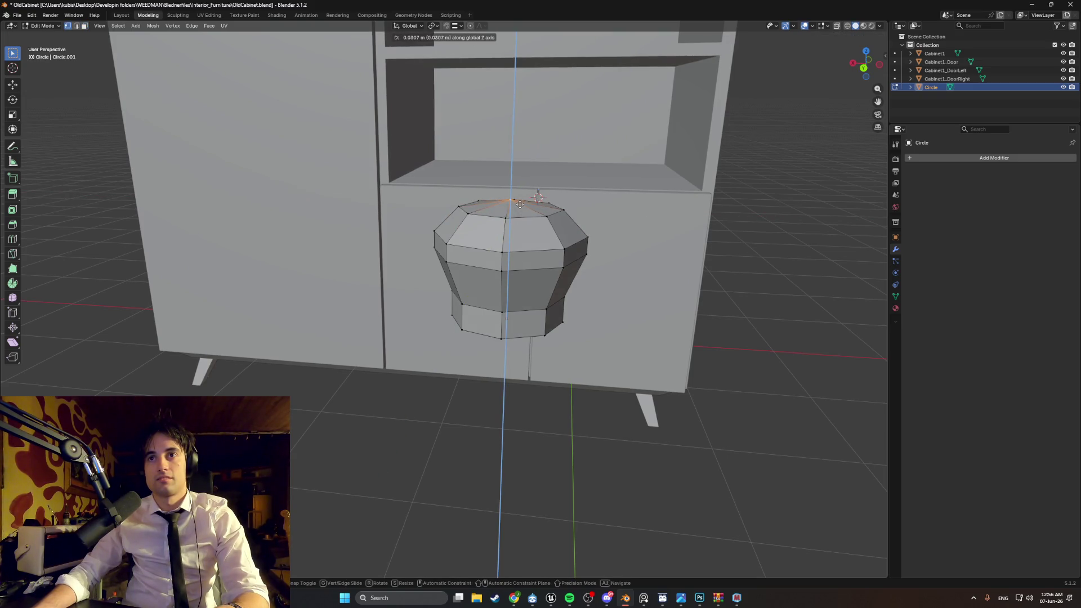
{"action": "left_click", "coordinate": [520, 204]}
Step: In a straight-on see-through wireframe view, widen the knob's middle edge loop
{"action": "key", "text": "ctrl+KP_1"}
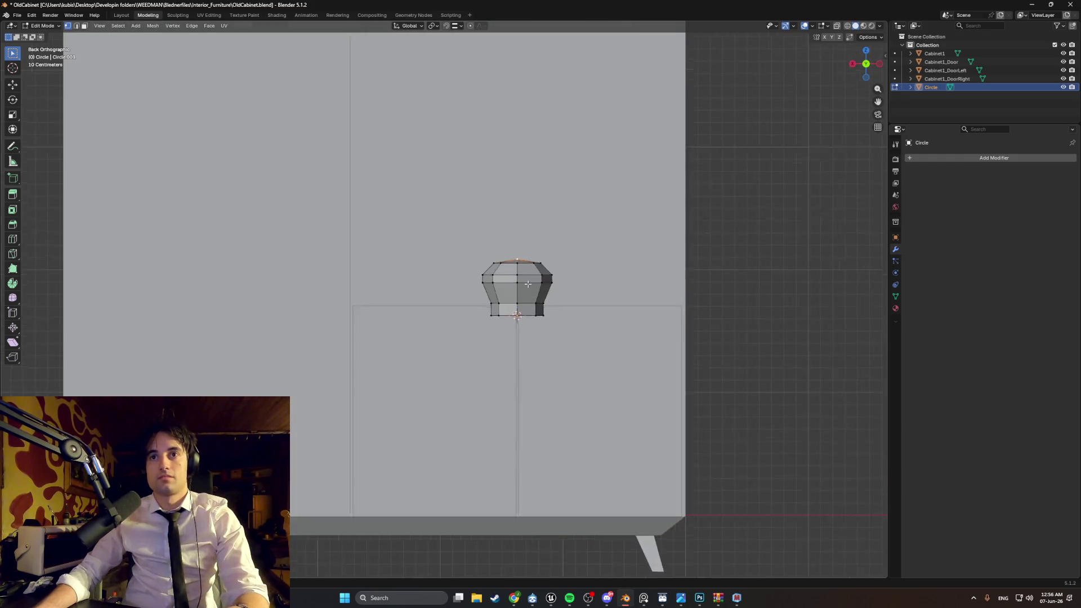
{"action": "scroll", "coordinate": [528, 284], "scroll_direction": "up", "scroll_amount": 3}
{"action": "scroll", "coordinate": [540, 263], "scroll_direction": "up", "scroll_amount": 2}
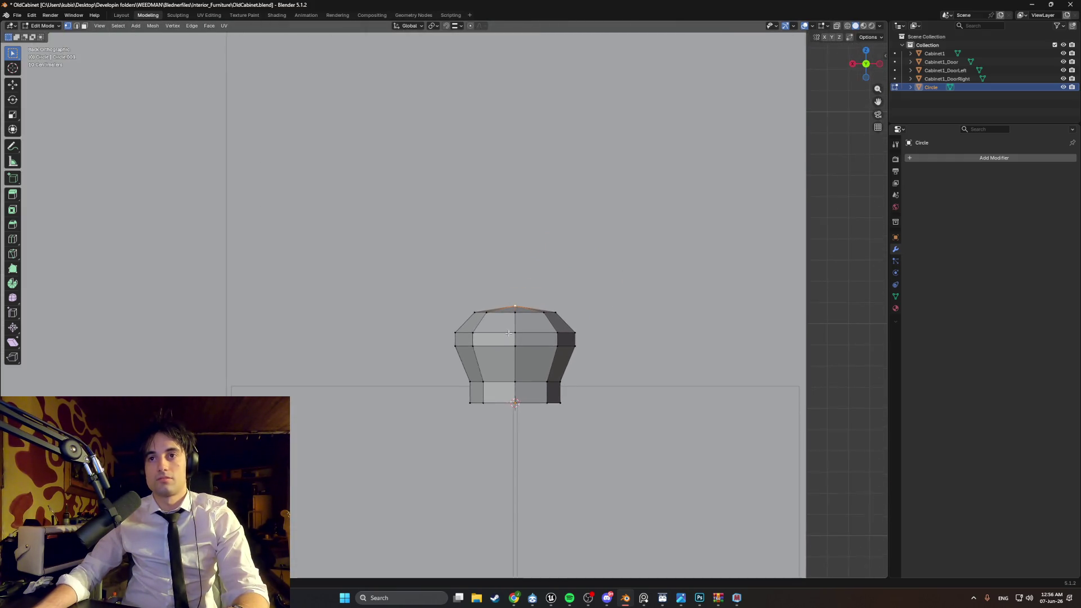
{"action": "key", "text": "shift+z"}
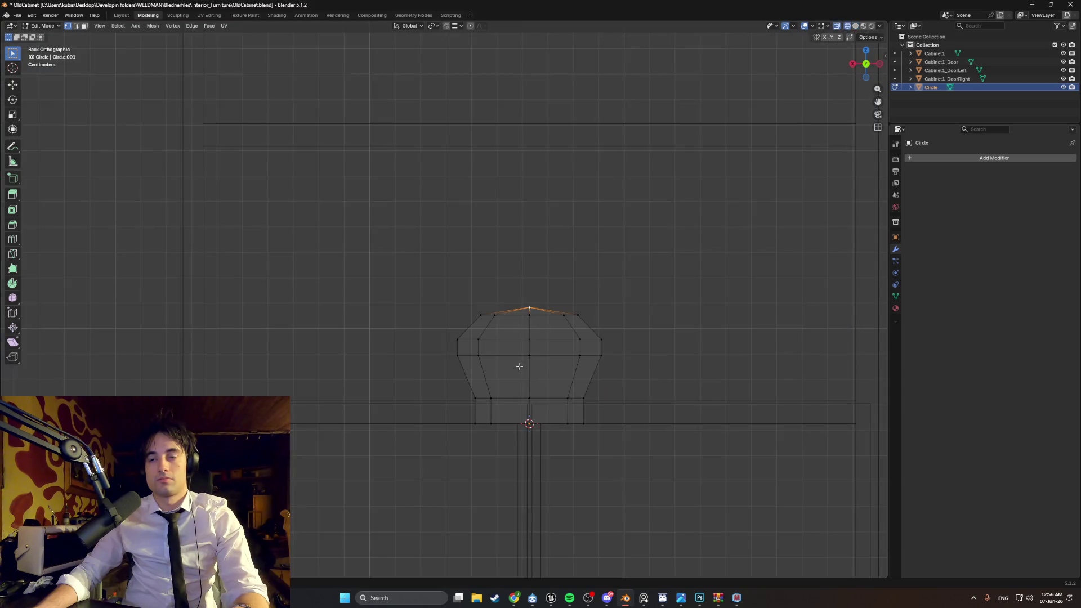
{"action": "left_click", "coordinate": [502, 355], "text": "alt"}
{"action": "key", "text": "s"}
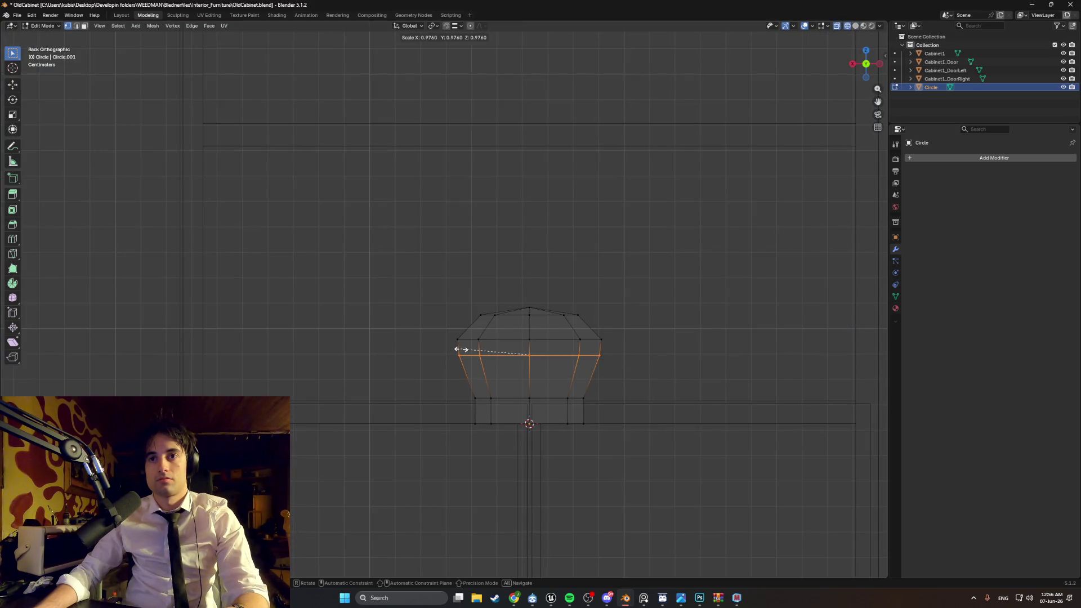
{"action": "left_click", "coordinate": [458, 349]}
Step: Shift the upper and top edge loops to new heights along Z
{"action": "left_click", "coordinate": [598, 339], "text": "alt"}
{"action": "key", "text": "g"}
{"action": "key", "text": "z"}
{"action": "left_click", "coordinate": [447, 327]}
{"action": "left_click", "coordinate": [588, 321], "text": "alt"}
{"action": "key", "text": "g"}
{"action": "key", "text": "z"}
{"action": "left_click", "coordinate": [496, 293]}
Step: Lift the knob's top vertex slightly along Z
{"action": "key", "text": "alt+a"}
{"action": "key", "text": "g"}
{"action": "key", "text": "z"}
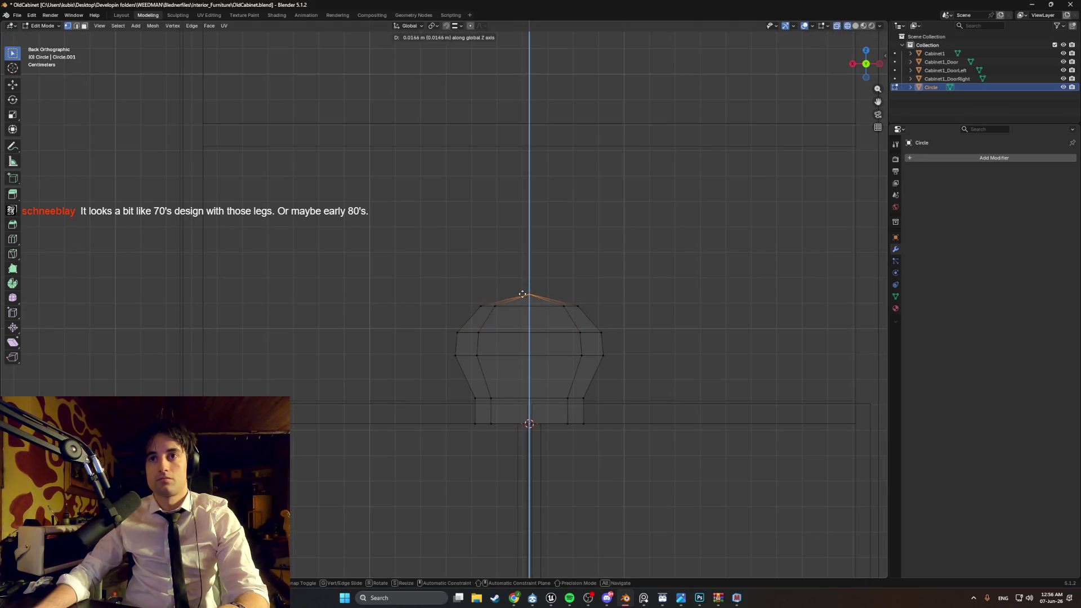
{"action": "left_click", "coordinate": [523, 295]}
Step: Narrow the ring just above the knob's base, then view the whole cabinet
{"action": "left_click", "coordinate": [518, 423], "text": "alt"}
{"action": "left_click", "coordinate": [580, 399], "text": "alt"}
{"action": "key", "text": "s"}
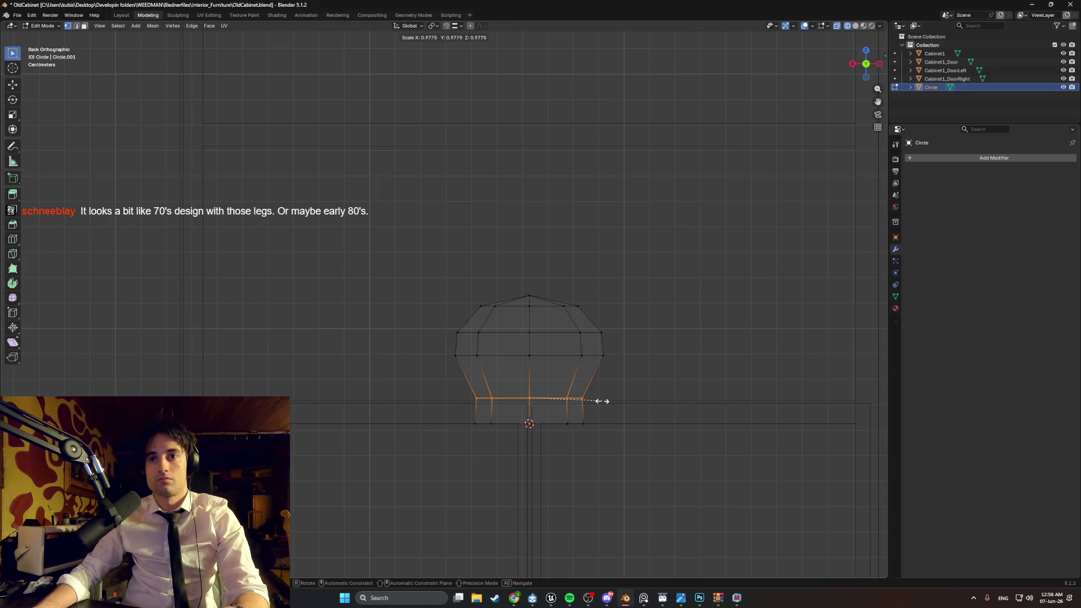
{"action": "left_click", "coordinate": [601, 401]}
{"action": "mouse_move", "coordinate": [625, 432]}
{"action": "left_mouse_down"}
{"action": "mouse_move", "coordinate": [462, 422]}
{"action": "mouse_move", "coordinate": [475, 417]}
{"action": "left_mouse_up"}
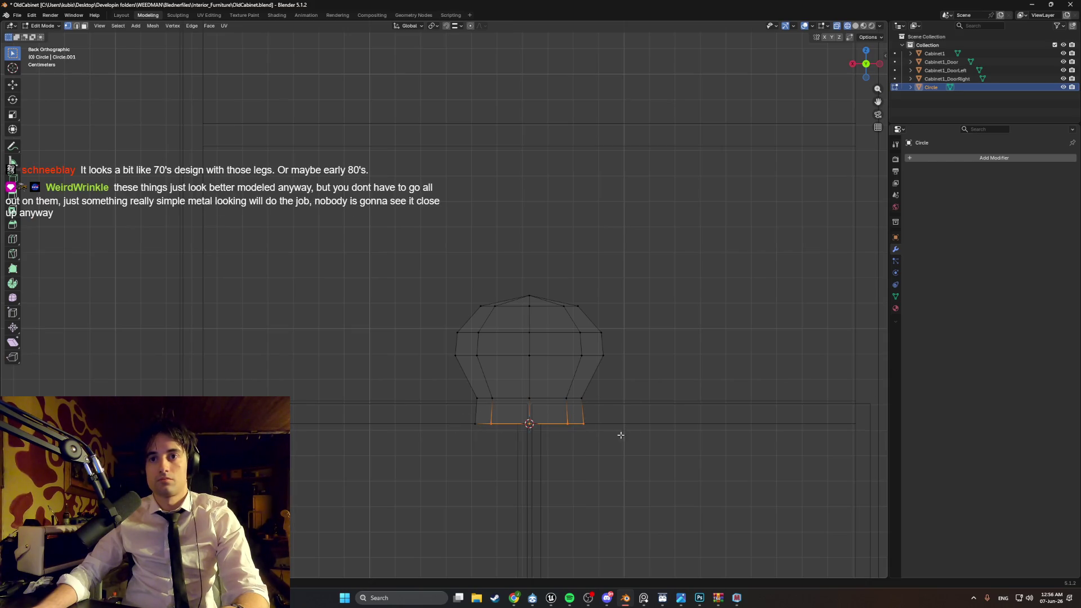
{"action": "mouse_move", "coordinate": [458, 394]}
{"action": "middle_mouse_down"}
{"action": "mouse_move", "coordinate": [589, 398]}
{"action": "mouse_move", "coordinate": [625, 374]}
{"action": "mouse_move", "coordinate": [478, 355]}
{"action": "mouse_move", "coordinate": [642, 337]}
{"action": "mouse_move", "coordinate": [618, 340]}
{"action": "mouse_move", "coordinate": [617, 351]}
{"action": "middle_mouse_up"}
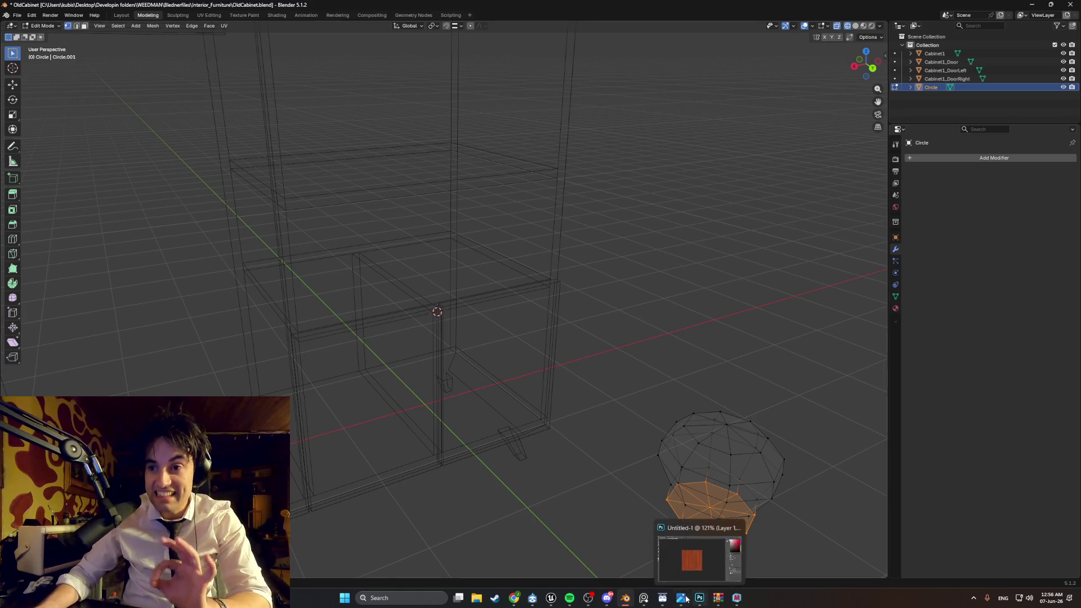
Step: Look through the PureRef board of old cabinet photos, then return to the Blender scene
{"action": "left_click", "coordinate": [643, 598]}
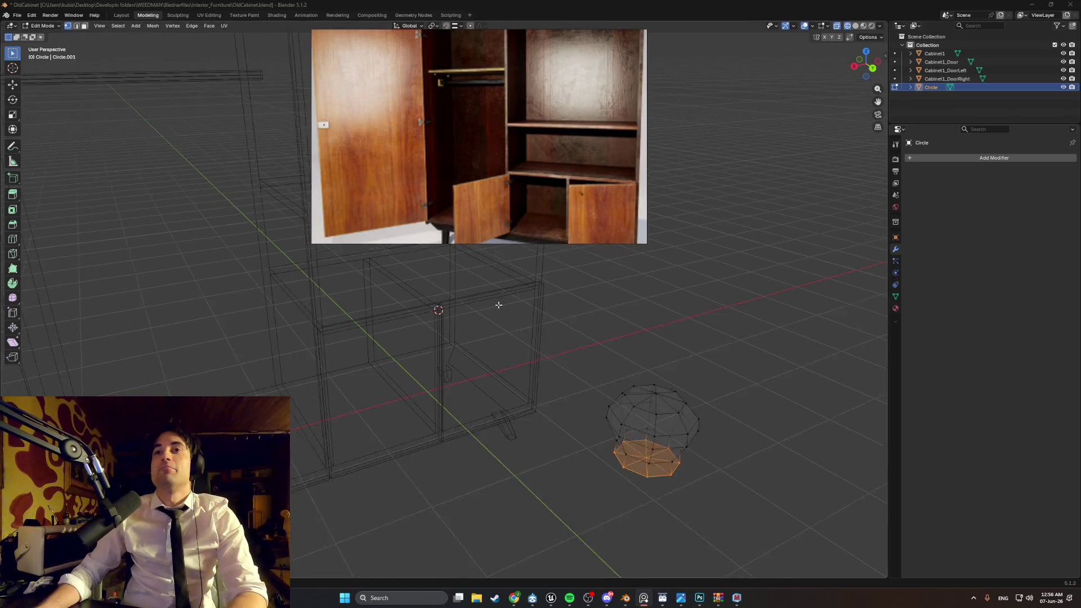
{"action": "scroll", "coordinate": [479, 143], "scroll_direction": "down", "scroll_amount": 5}
{"action": "scroll", "coordinate": [477, 117], "scroll_direction": "up", "scroll_amount": 5}
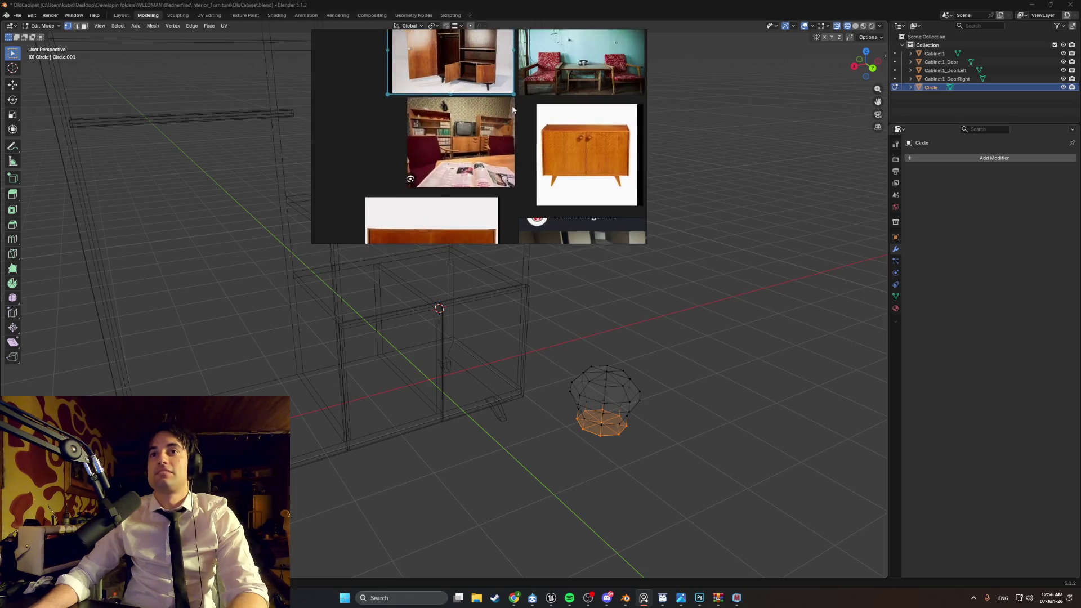
{"action": "scroll", "coordinate": [476, 117], "scroll_direction": "up", "scroll_amount": 2}
{"action": "scroll", "coordinate": [474, 138], "scroll_direction": "down", "scroll_amount": 4}
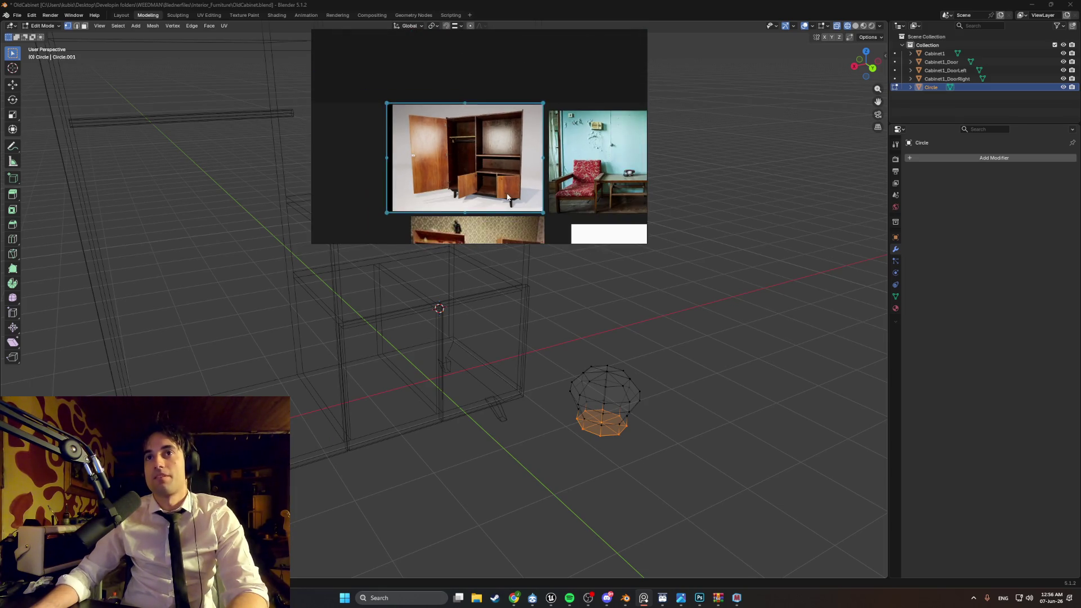
{"action": "scroll", "coordinate": [495, 160], "scroll_direction": "down", "scroll_amount": 4}
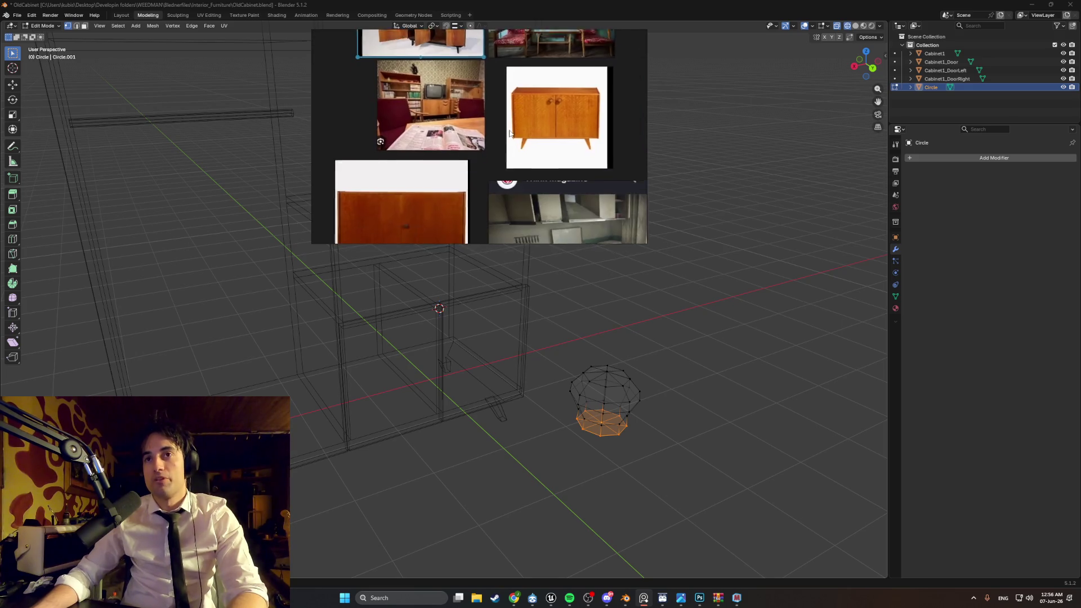
{"action": "scroll", "coordinate": [497, 171], "scroll_direction": "up", "scroll_amount": 3}
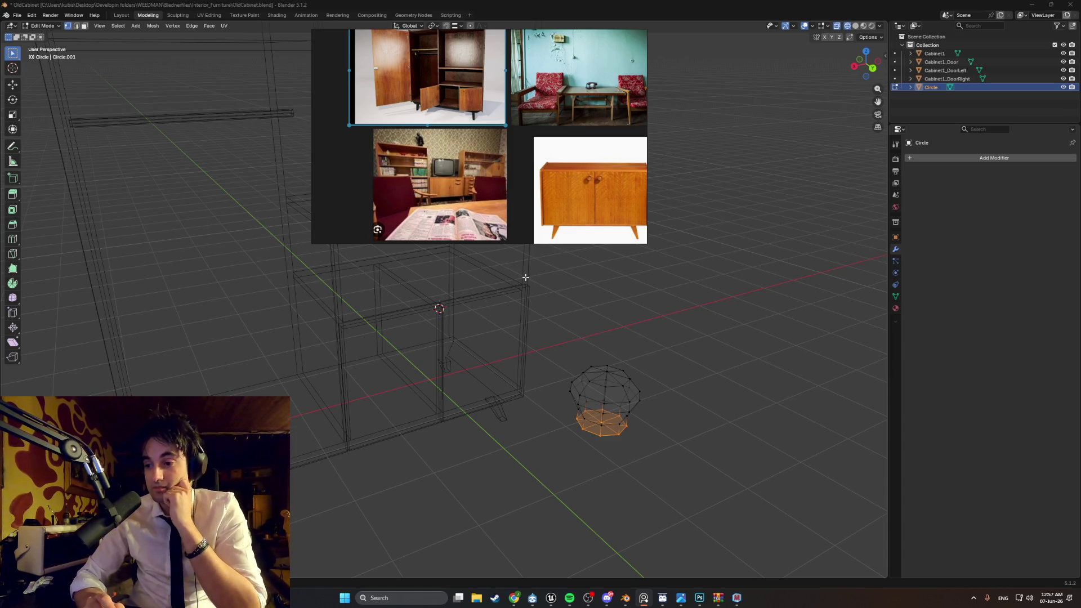
{"action": "left_click", "coordinate": [674, 273]}
Step: In the back view, box-select the knob's bottom ring and rescale it
{"action": "mouse_move", "coordinate": [673, 272]}
{"action": "middle_mouse_down"}
{"action": "mouse_move", "coordinate": [586, 319]}
{"action": "mouse_move", "coordinate": [596, 316]}
{"action": "mouse_move", "coordinate": [590, 336]}
{"action": "middle_mouse_up"}
{"action": "key", "text": "z"}
{"action": "left_click", "coordinate": [556, 325]}
{"action": "key", "text": "ctrl+KP_1"}
{"action": "scroll", "coordinate": [581, 380], "scroll_direction": "up", "scroll_amount": 5}
{"action": "left_click_drag", "start_coordinate": [581, 380], "coordinate": [231, 350]}
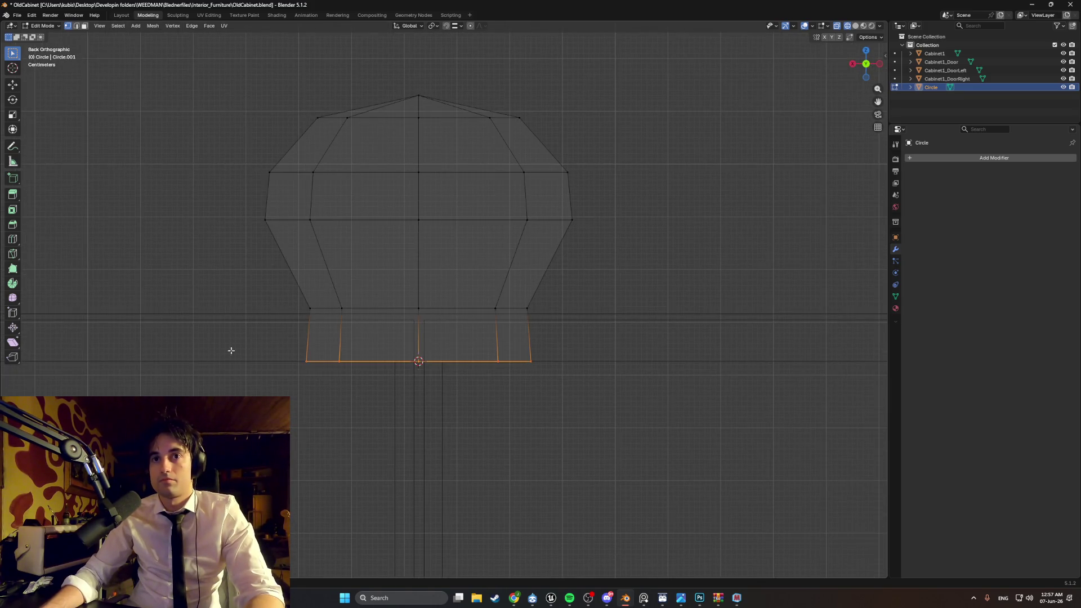
{"action": "key", "text": "s"}
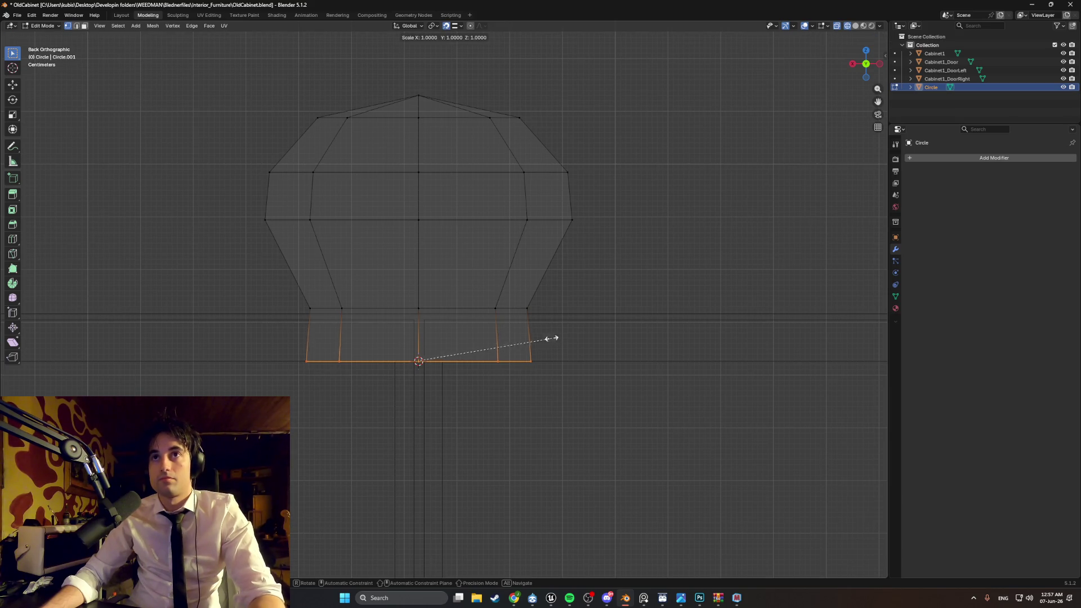
{"action": "left_click", "coordinate": [529, 308]}
Step: Move the bottom ring vertically along Z to start lengthening the stem
{"action": "middle_click_drag", "start_coordinate": [524, 333], "coordinate": [535, 341]}
{"action": "scroll", "coordinate": [558, 341], "scroll_direction": "down", "scroll_amount": 3}
{"action": "key", "text": "ctrl+KP_1"}
{"action": "scroll", "coordinate": [507, 345], "scroll_direction": "up", "scroll_amount": 3}
{"action": "key", "text": "g"}
{"action": "key", "text": "z"}
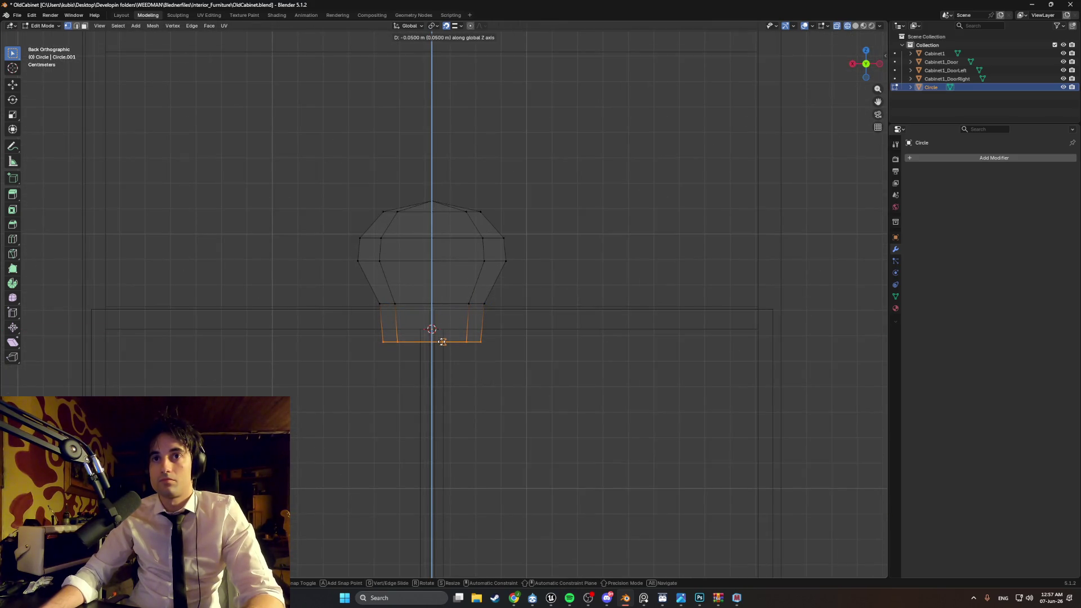
{"action": "left_click", "coordinate": [442, 342]}
Step: Change the snapping target from Edge to Vertex
{"action": "scroll", "coordinate": [394, 335], "scroll_direction": "up", "scroll_amount": 3}
{"action": "key", "text": "s"}
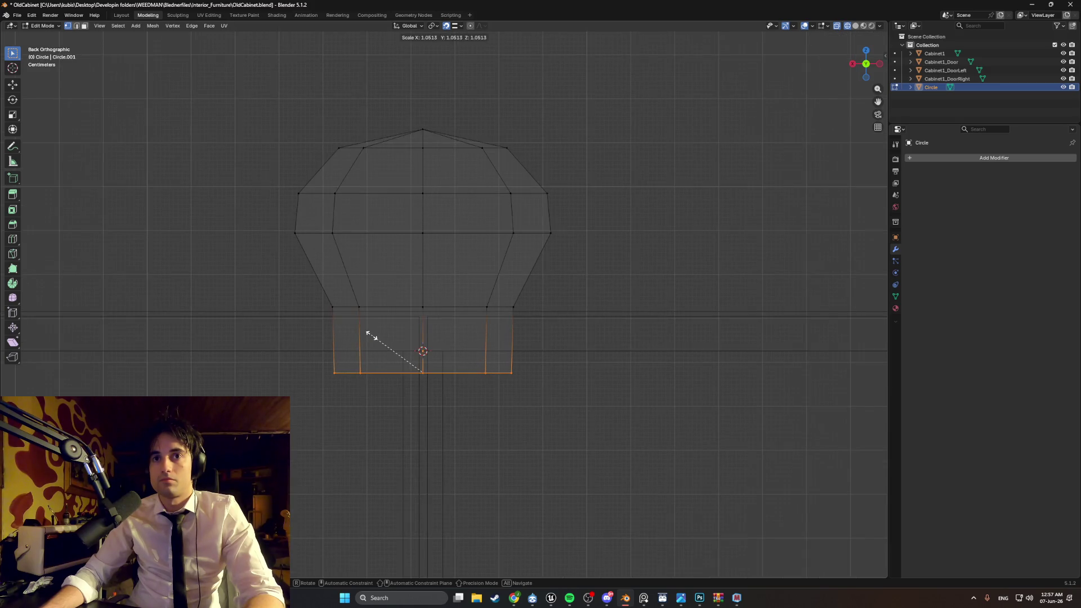
{"action": "right_click", "coordinate": [368, 332]}
{"action": "left_click", "coordinate": [457, 25]}
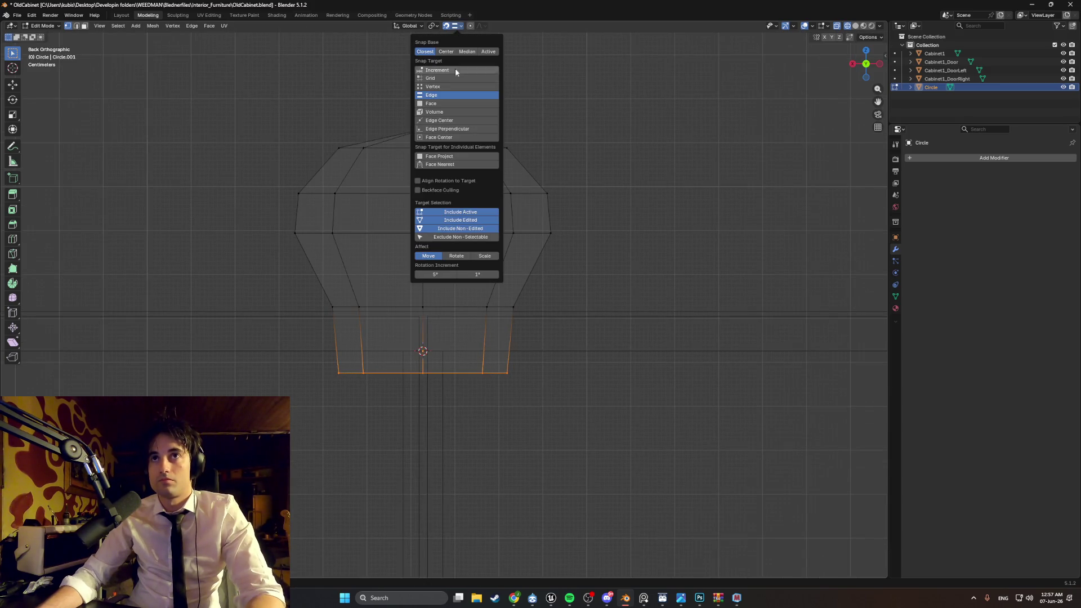
{"action": "left_click", "coordinate": [447, 87]}
Step: Scale the bottom ring along X, lower it about 0.1033 m, and return to Object Mode
{"action": "key", "text": "s"}
{"action": "key", "text": "x"}
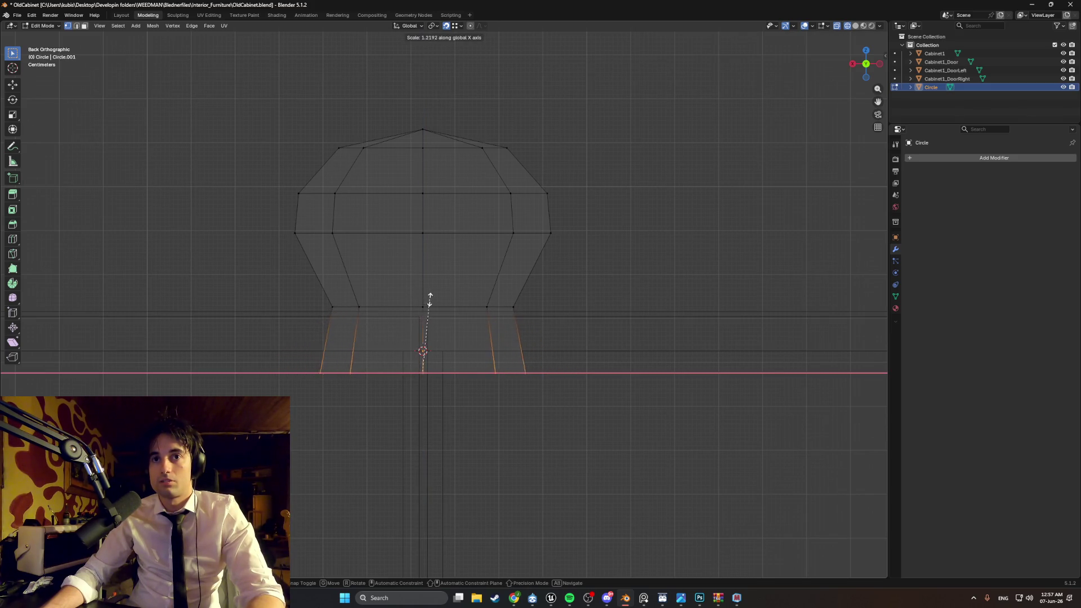
{"action": "left_click", "coordinate": [428, 311]}
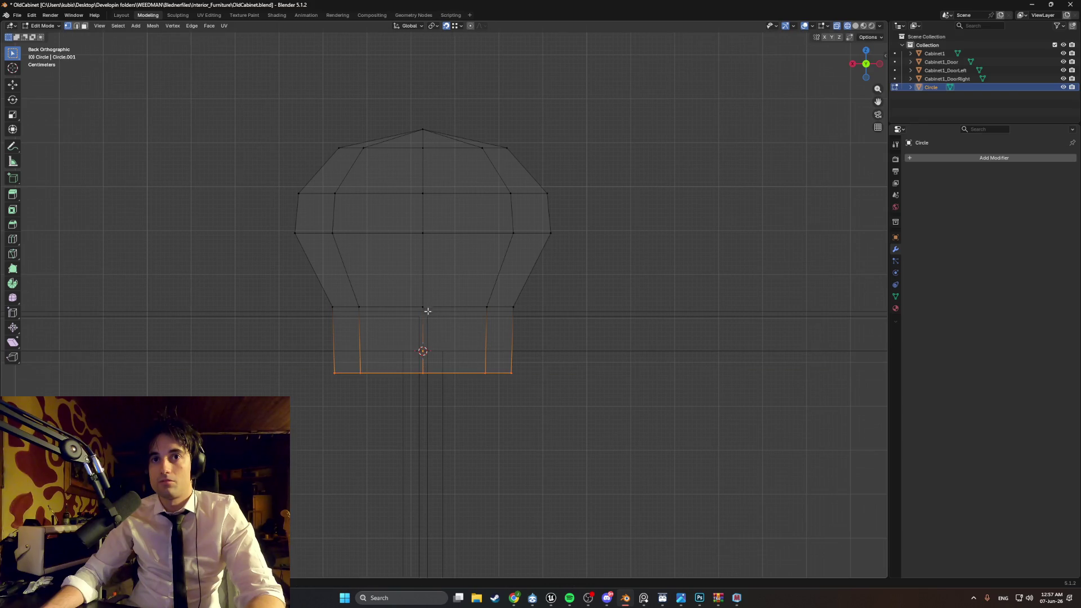
{"action": "key", "text": "g"}
{"action": "key", "text": "z"}
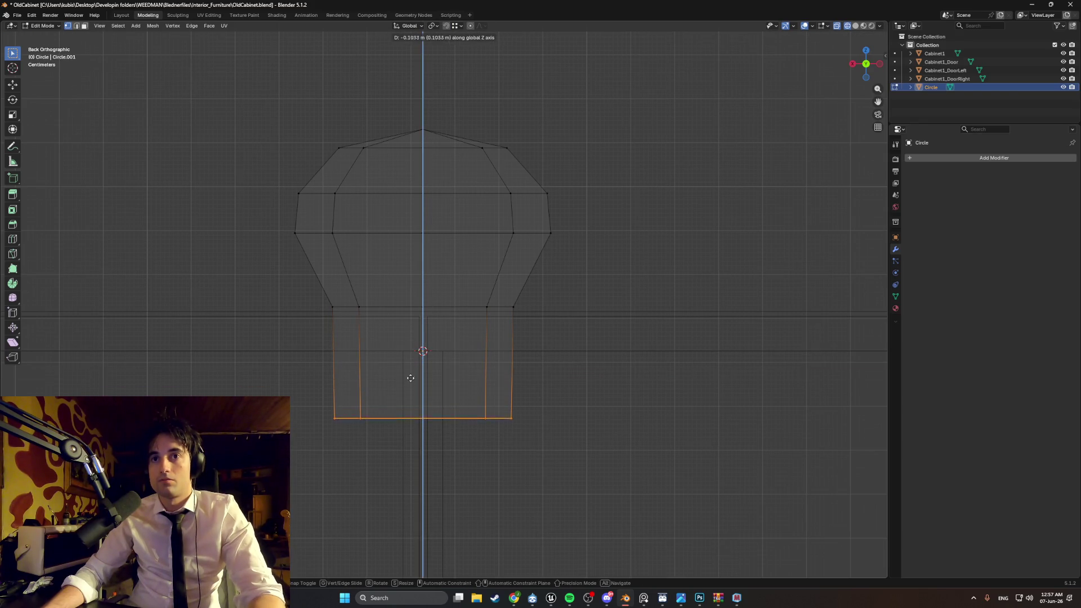
{"action": "left_click", "coordinate": [412, 365]}
{"action": "scroll", "coordinate": [423, 349], "scroll_direction": "down", "scroll_amount": 3}
{"action": "mouse_move", "coordinate": [430, 331]}
{"action": "middle_mouse_down"}
{"action": "mouse_move", "coordinate": [442, 295]}
{"action": "mouse_move", "coordinate": [524, 332]}
{"action": "mouse_move", "coordinate": [503, 276]}
{"action": "middle_mouse_up"}
{"action": "key", "text": "Tab"}
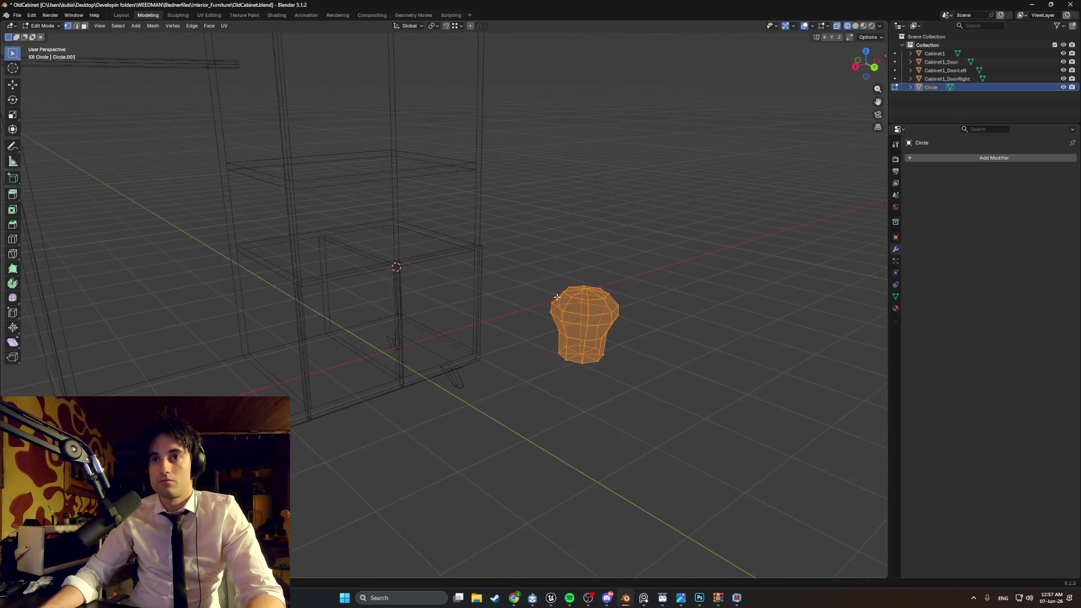
{"action": "right_click", "coordinate": [503, 276]}
Step: Set the knob's origin to geometry, rotate it sideways and shrink it to about 0.437
{"action": "mouse_move", "coordinate": [495, 310]}
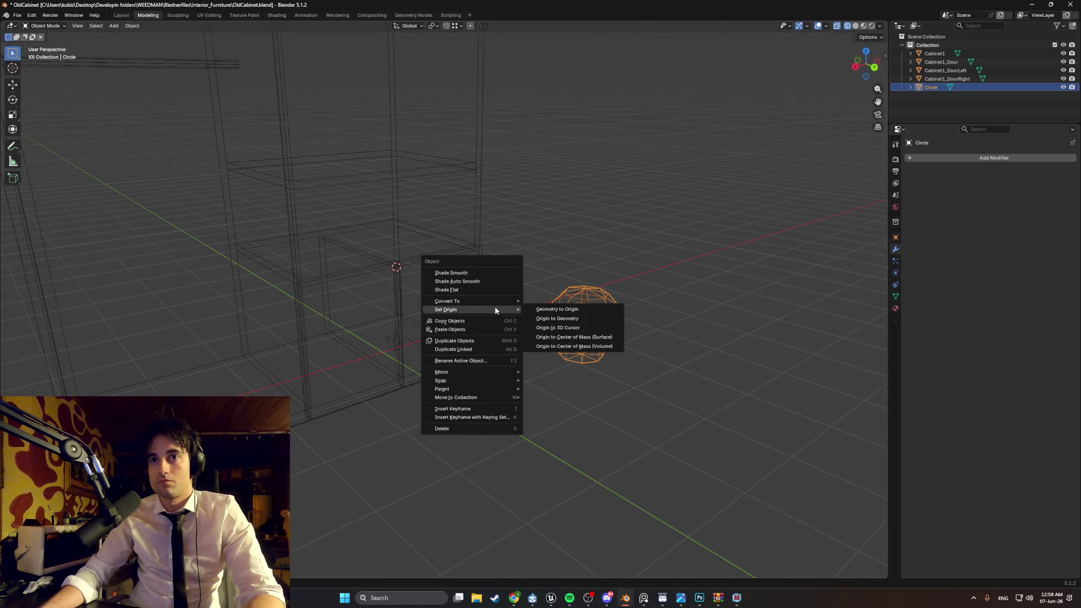
{"action": "left_click", "coordinate": [554, 316]}
{"action": "mouse_move", "coordinate": [555, 317]}
{"action": "middle_mouse_down", "text": "alt"}
{"action": "mouse_move", "coordinate": [427, 304]}
{"action": "mouse_move", "coordinate": [572, 268]}
{"action": "middle_mouse_up", "text": "alt"}
{"action": "key", "text": "r"}
{"action": "left_click", "coordinate": [638, 243]}
{"action": "key", "text": "s"}
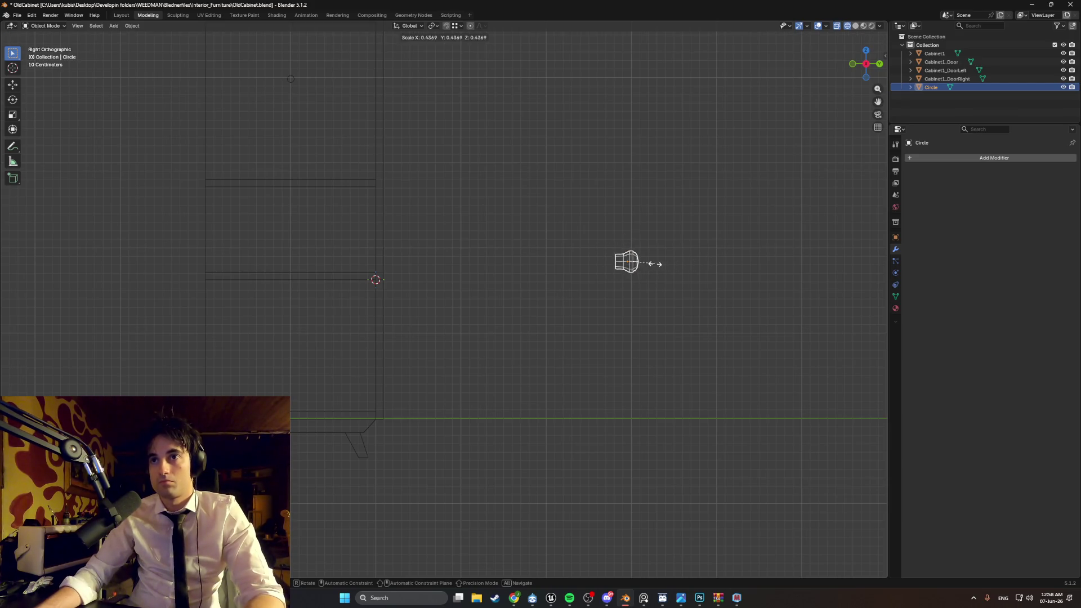
{"action": "left_click", "coordinate": [635, 260]}
Step: Hide the cabinet's side doors and body in the outliner
{"action": "scroll", "coordinate": [522, 234], "scroll_direction": "up", "scroll_amount": 5, "text": "shift"}
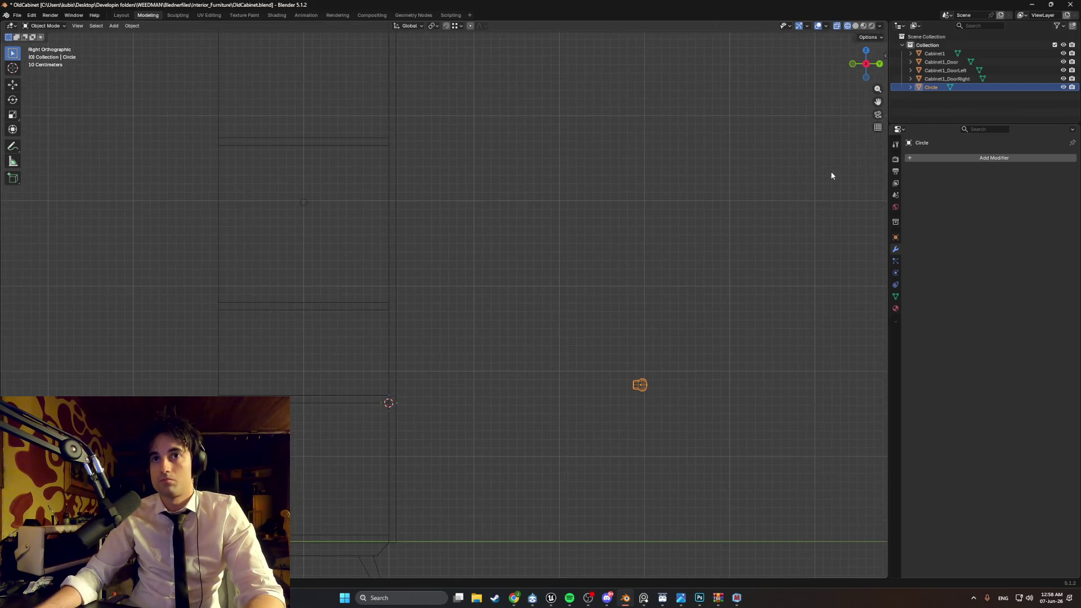
{"action": "left_click_drag", "start_coordinate": [1063, 69], "coordinate": [1063, 79]}
{"action": "left_click", "coordinate": [1063, 53]}
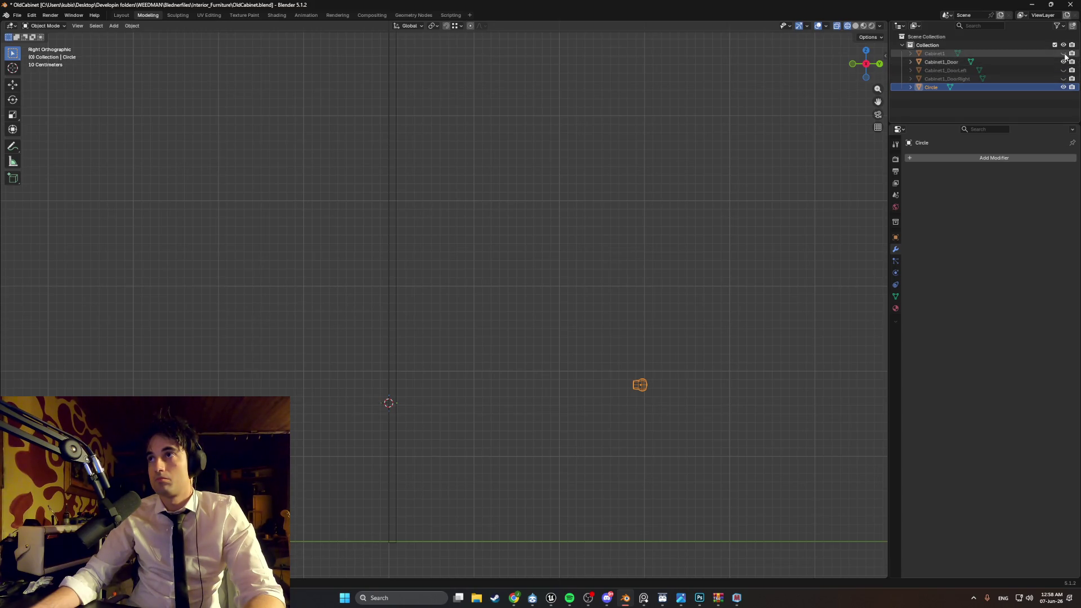
Step: Move the knob mesh along the Y axis in Edit Mode
{"action": "key", "text": "Tab"}
{"action": "key", "text": "g"}
{"action": "key", "text": "y"}
{"action": "left_click", "coordinate": [409, 264]}
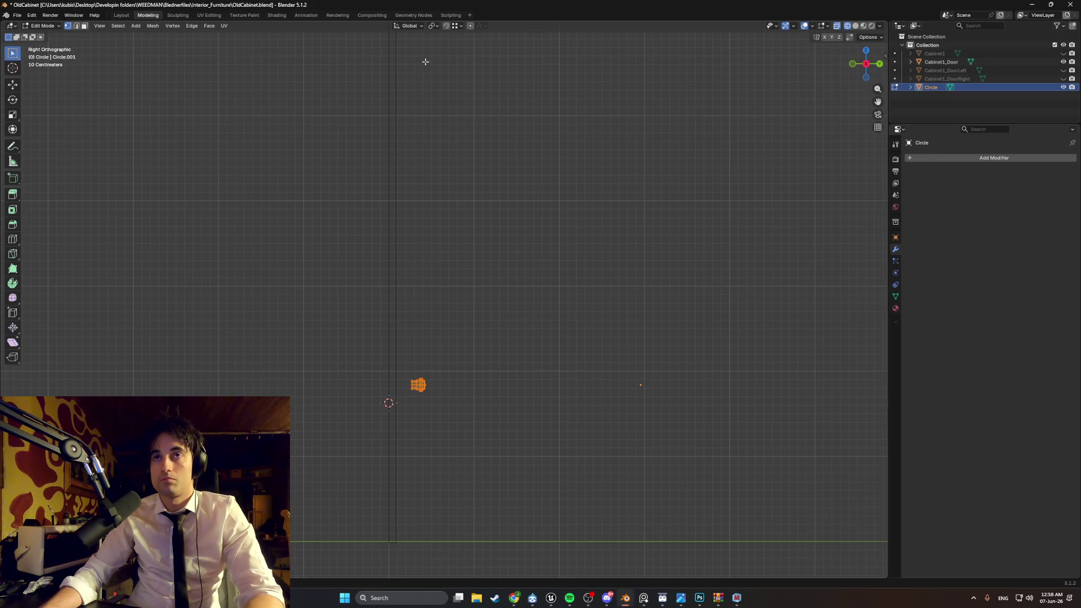
{"action": "left_click", "coordinate": [458, 27]}
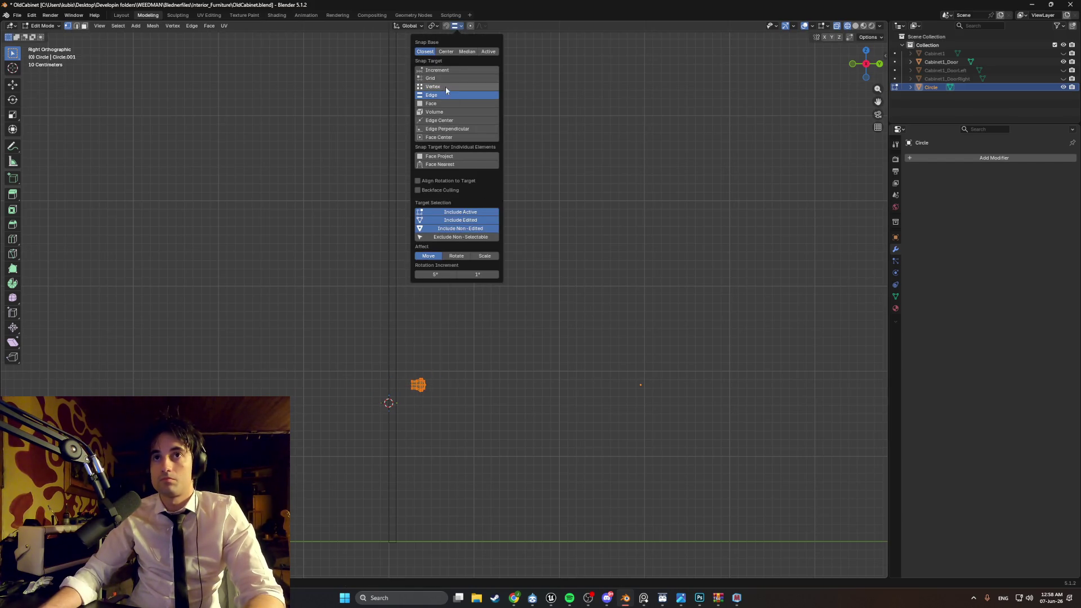
Step: In Right Ortho view, slide the knob along Y to the door's depth
{"action": "key", "text": "g"}
{"action": "key", "text": "z"}
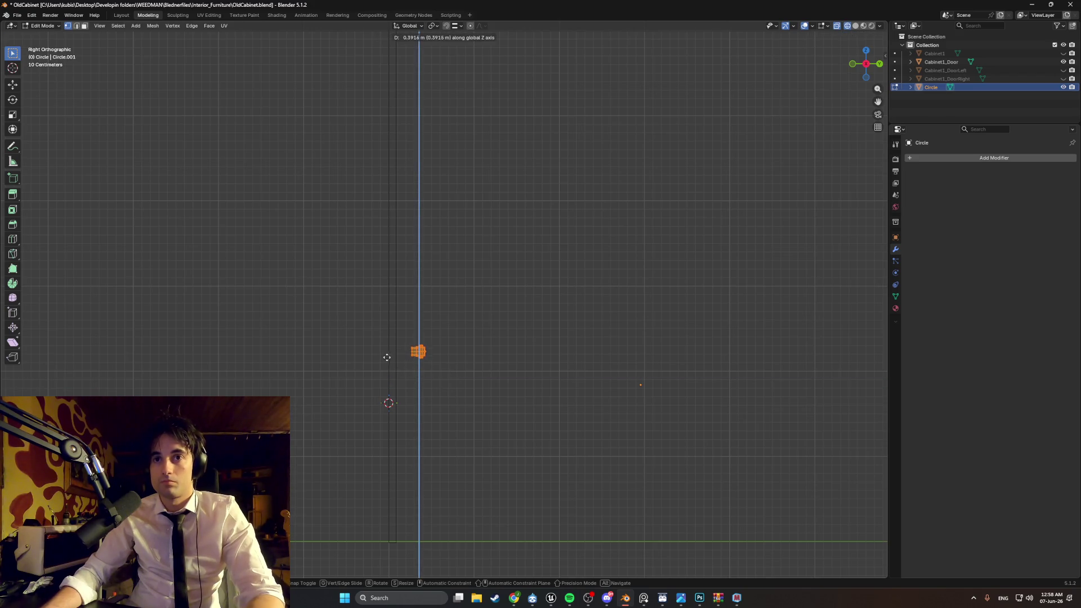
{"action": "key", "text": "Escape"}
{"action": "middle_click_drag", "start_coordinate": [397, 380], "coordinate": [393, 369]}
{"action": "key", "text": "KP_3"}
{"action": "key", "text": "g"}
{"action": "key", "text": "y"}
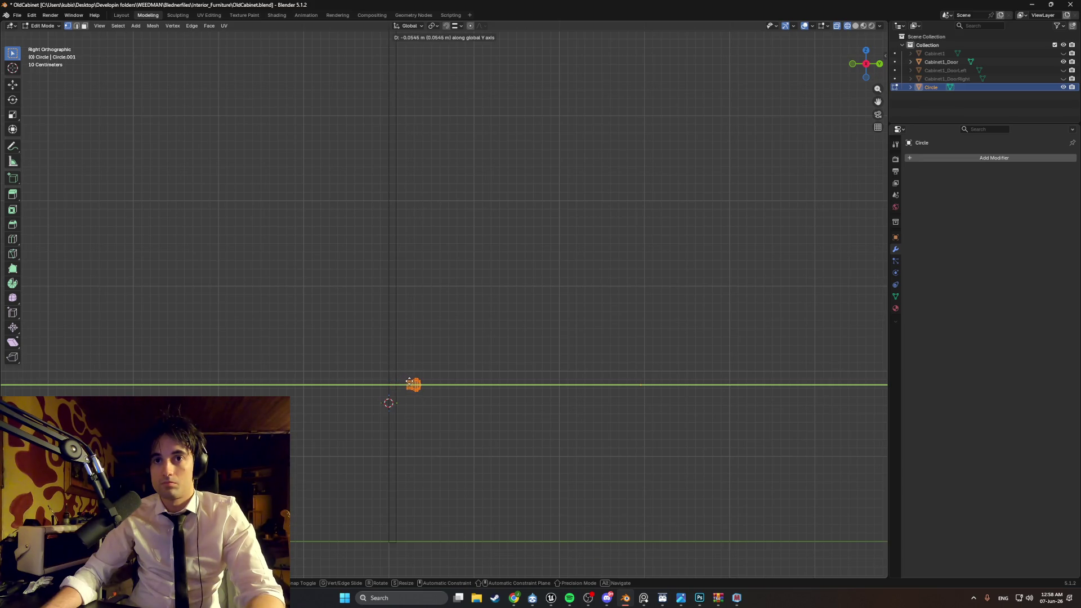
{"action": "scroll", "coordinate": [426, 383], "scroll_direction": "up", "scroll_amount": 2}
{"action": "mouse_move", "coordinate": [427, 383]}
{"action": "middle_mouse_down", "text": "shift"}
{"action": "mouse_move", "coordinate": [410, 475]}
{"action": "mouse_move", "coordinate": [482, 335]}
{"action": "mouse_move", "coordinate": [421, 333]}
{"action": "middle_mouse_up", "text": "shift"}
{"action": "left_click", "coordinate": [421, 333]}
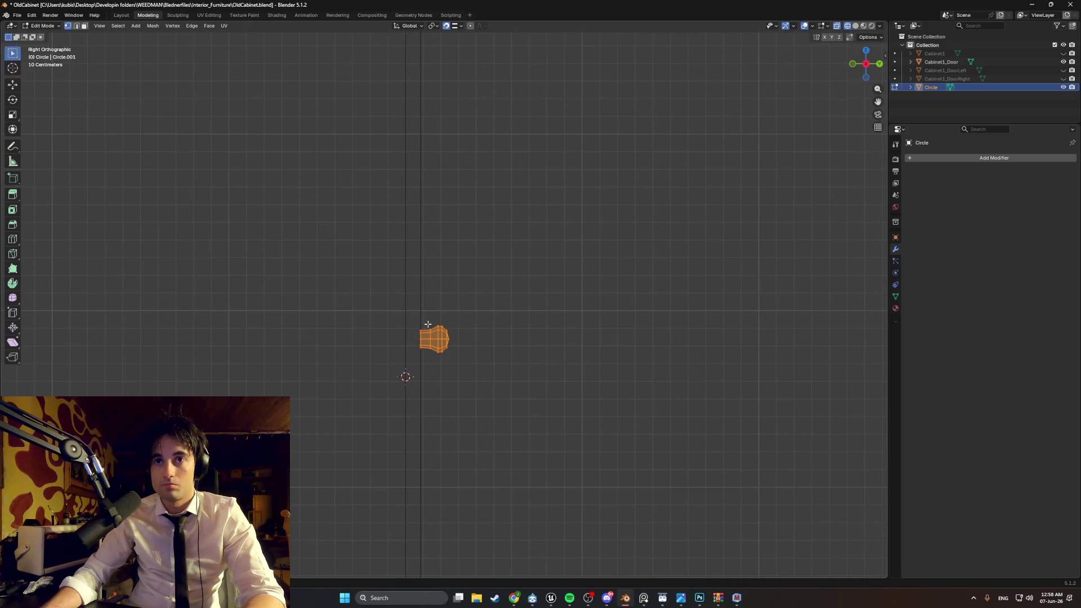
Step: In Back Ortho view, move the knob along X and Z to handle height on the door
{"action": "key", "text": "grave"}
{"action": "left_click", "coordinate": [440, 316]}
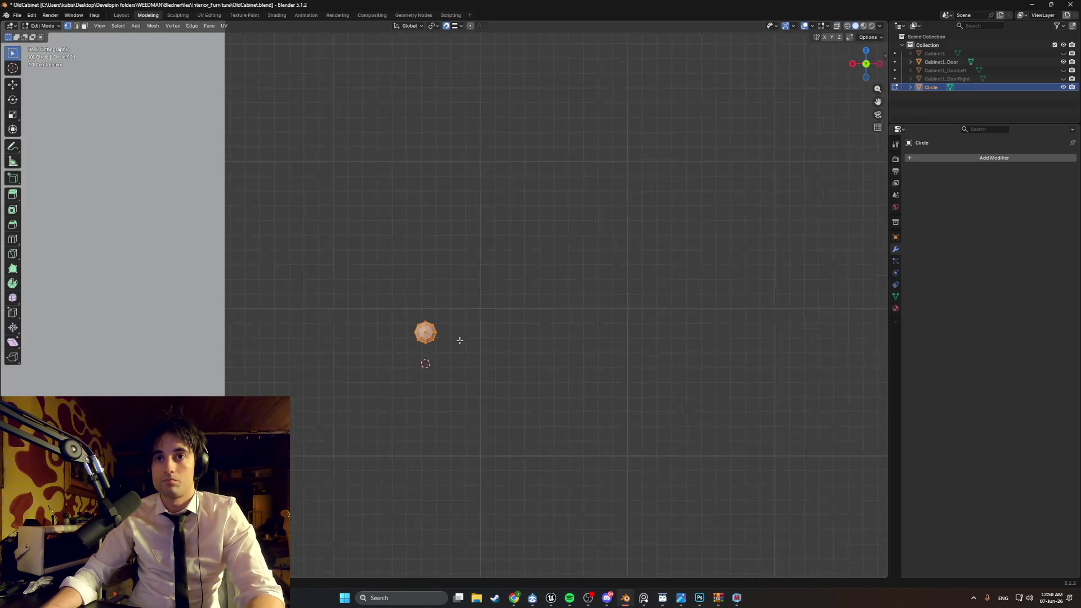
{"action": "middle_click_drag", "start_coordinate": [432, 294], "coordinate": [463, 359], "text": "shift"}
{"action": "key", "text": "g"}
{"action": "key", "text": "x"}
{"action": "key", "text": "z"}
{"action": "left_click", "coordinate": [417, 297]}
Step: Nudge the knob along X so it sits flush against the door face
{"action": "mouse_move", "coordinate": [418, 297]}
{"action": "middle_mouse_down"}
{"action": "mouse_move", "coordinate": [394, 307]}
{"action": "mouse_move", "coordinate": [390, 321]}
{"action": "mouse_move", "coordinate": [378, 316]}
{"action": "mouse_move", "coordinate": [393, 302]}
{"action": "mouse_move", "coordinate": [326, 309]}
{"action": "mouse_move", "coordinate": [458, 316]}
{"action": "mouse_move", "coordinate": [435, 321]}
{"action": "mouse_move", "coordinate": [343, 316]}
{"action": "mouse_move", "coordinate": [405, 303]}
{"action": "mouse_move", "coordinate": [559, 301]}
{"action": "mouse_move", "coordinate": [394, 307]}
{"action": "mouse_move", "coordinate": [619, 293]}
{"action": "mouse_move", "coordinate": [641, 276]}
{"action": "mouse_move", "coordinate": [410, 292]}
{"action": "mouse_move", "coordinate": [370, 248]}
{"action": "mouse_move", "coordinate": [465, 266]}
{"action": "mouse_move", "coordinate": [499, 284]}
{"action": "mouse_move", "coordinate": [606, 244]}
{"action": "mouse_move", "coordinate": [586, 285]}
{"action": "mouse_move", "coordinate": [552, 203]}
{"action": "mouse_move", "coordinate": [509, 290]}
{"action": "mouse_move", "coordinate": [567, 280]}
{"action": "mouse_move", "coordinate": [589, 343]}
{"action": "mouse_move", "coordinate": [490, 321]}
{"action": "mouse_move", "coordinate": [442, 294]}
{"action": "middle_mouse_up"}
{"action": "scroll", "coordinate": [573, 337], "scroll_direction": "up", "scroll_amount": 4}
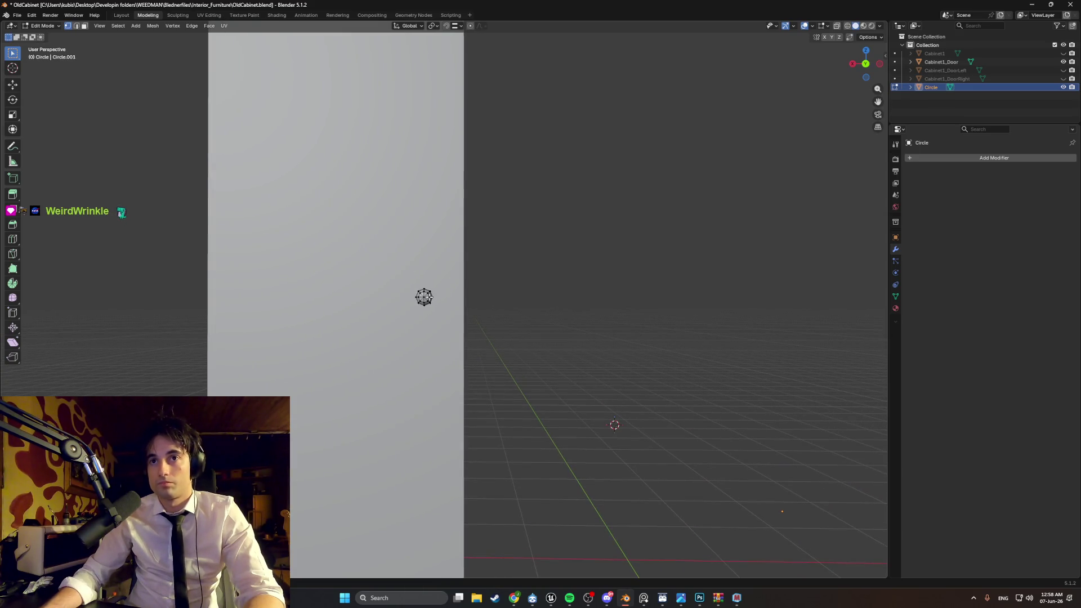
{"action": "key", "text": "g"}
{"action": "key", "text": "x"}
{"action": "left_click", "coordinate": [419, 306]}
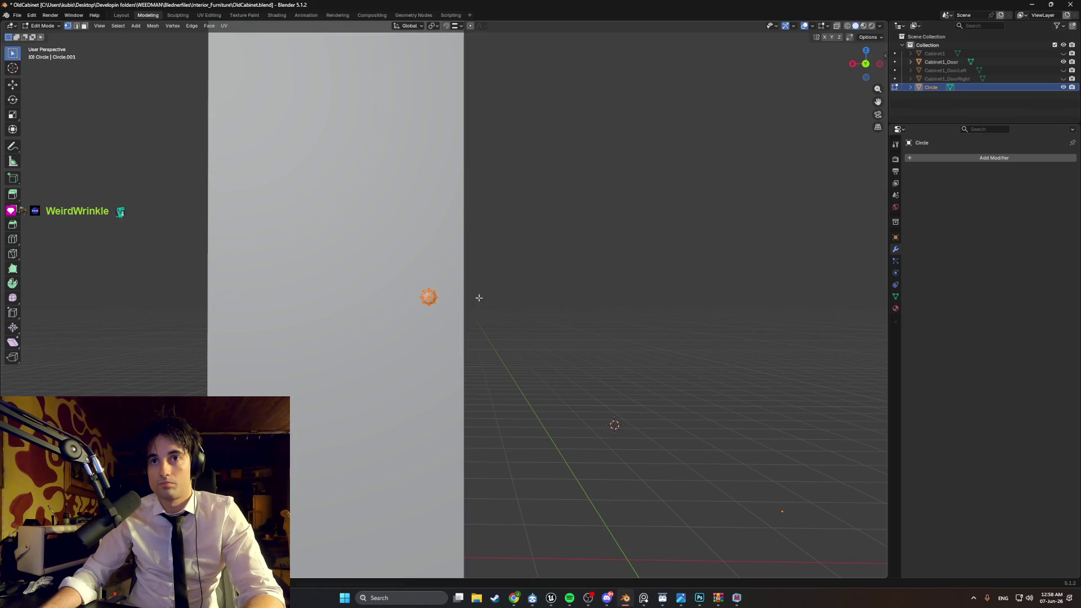
{"action": "left_click", "coordinate": [478, 299]}
{"action": "mouse_move", "coordinate": [478, 299]}
{"action": "middle_mouse_down"}
{"action": "mouse_move", "coordinate": [516, 303]}
{"action": "mouse_move", "coordinate": [468, 307]}
{"action": "mouse_move", "coordinate": [489, 269]}
{"action": "mouse_move", "coordinate": [440, 277]}
{"action": "mouse_move", "coordinate": [374, 245]}
{"action": "middle_mouse_up"}
Step: Select only Cabinet1_Door in the outliner
{"action": "left_click", "coordinate": [938, 62]}
{"action": "left_click", "coordinate": [929, 88], "text": "shift"}
{"action": "mouse_move", "coordinate": [928, 88]}
{"action": "left_mouse_down"}
{"action": "mouse_move", "coordinate": [921, 97]}
{"action": "mouse_move", "coordinate": [930, 62]}
{"action": "left_mouse_up"}
{"action": "left_click", "coordinate": [931, 63]}
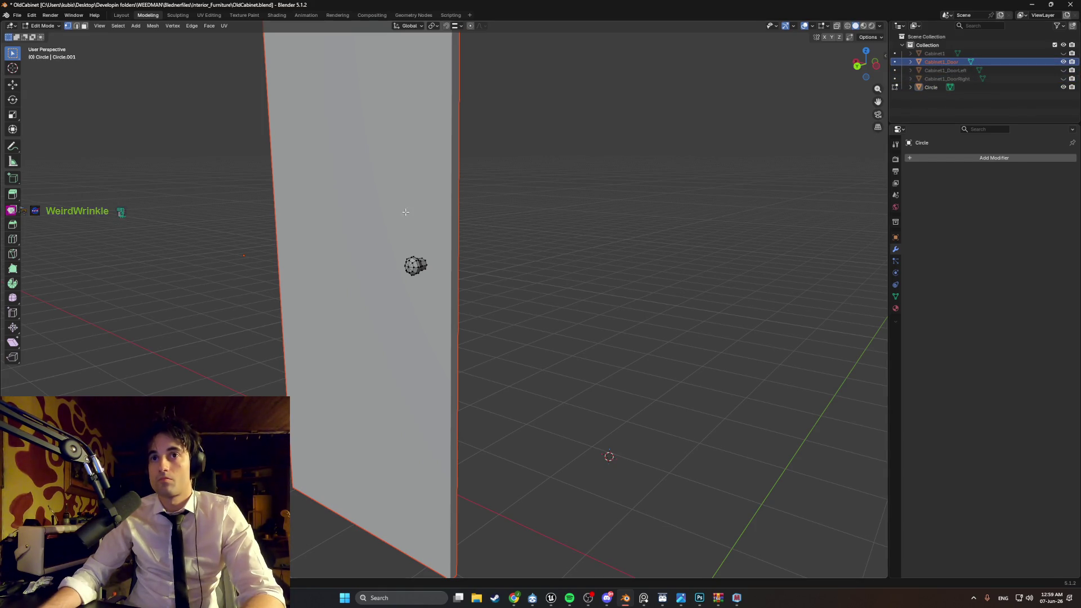
Step: Join Circle into the door with Ctrl+J and name the result Cabinet1_Door
{"action": "key", "text": "Tab"}
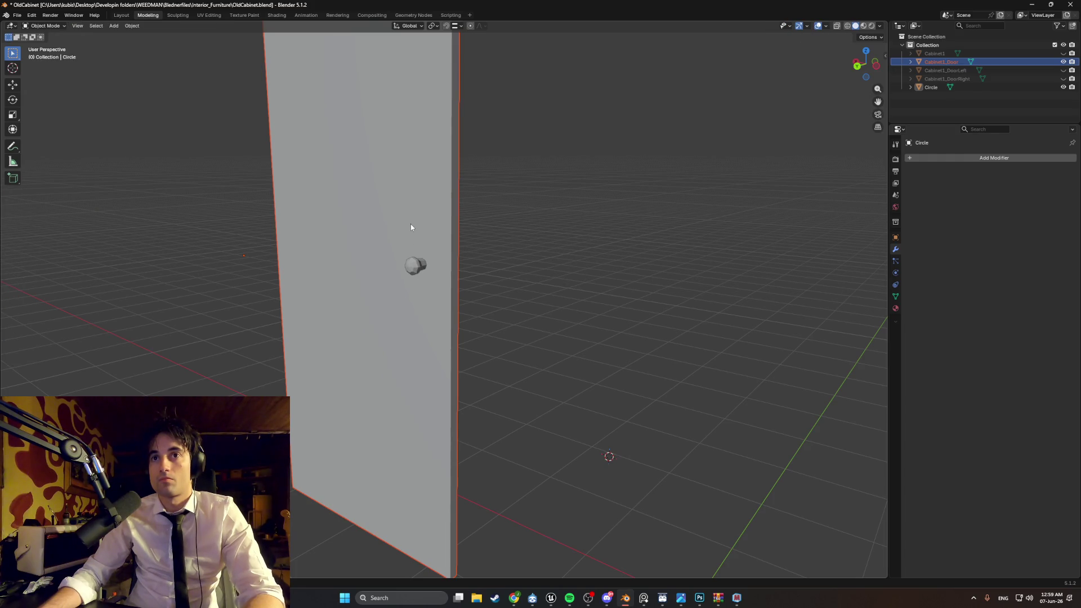
{"action": "left_click", "coordinate": [413, 268], "text": "shift"}
{"action": "key", "text": "ctrl+j"}
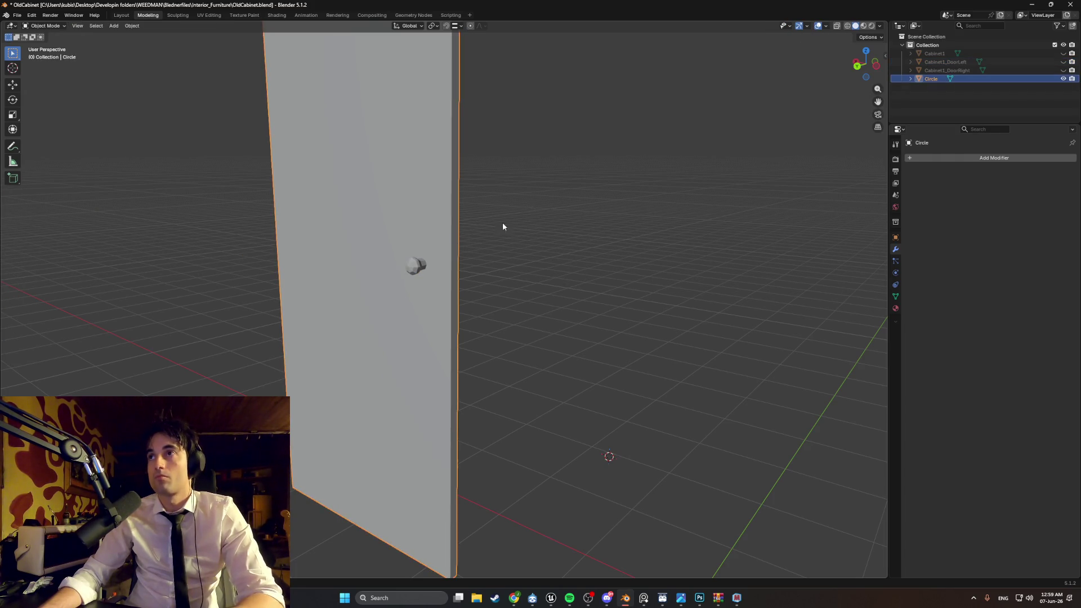
{"action": "double_click", "coordinate": [927, 82]}
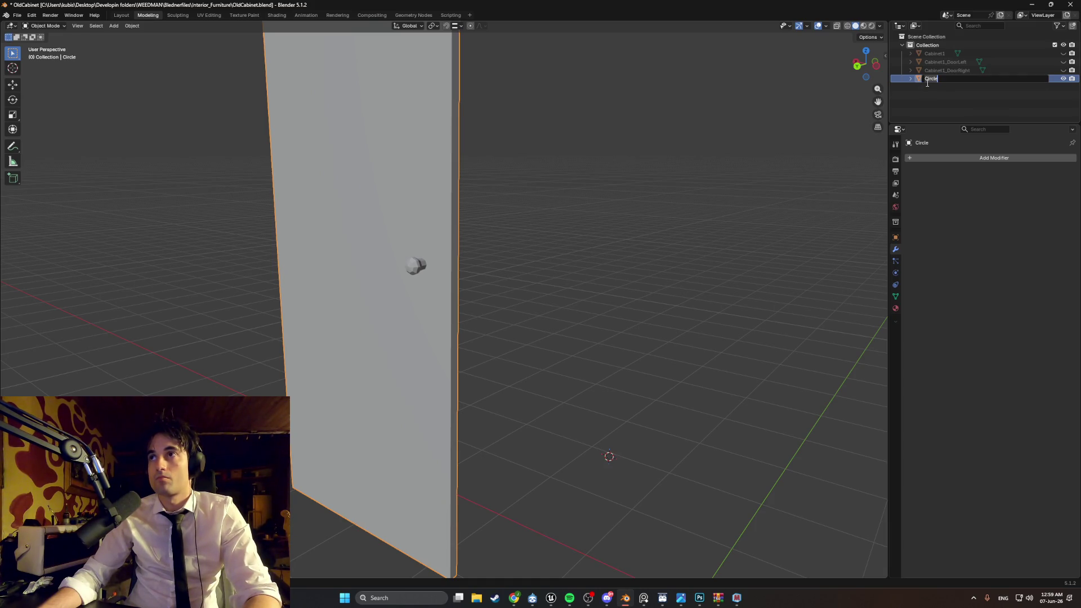
{"action": "type", "text": "abinet1_DoorLeft"}
{"action": "key", "text": "BackSpace"}
{"action": "key", "text": "BackSpace"}
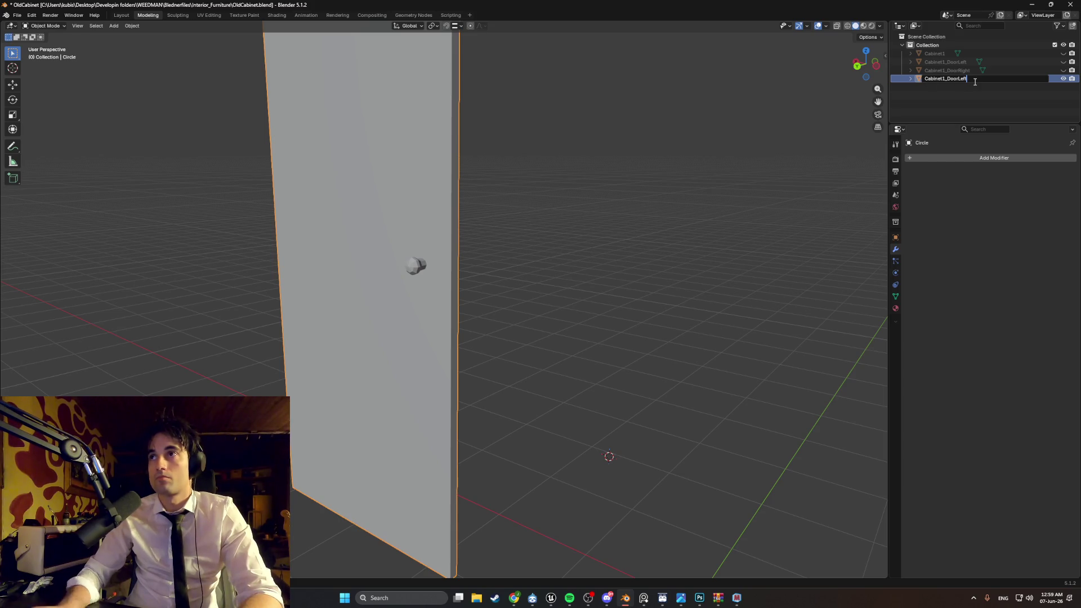
{"action": "key", "text": "Return"}
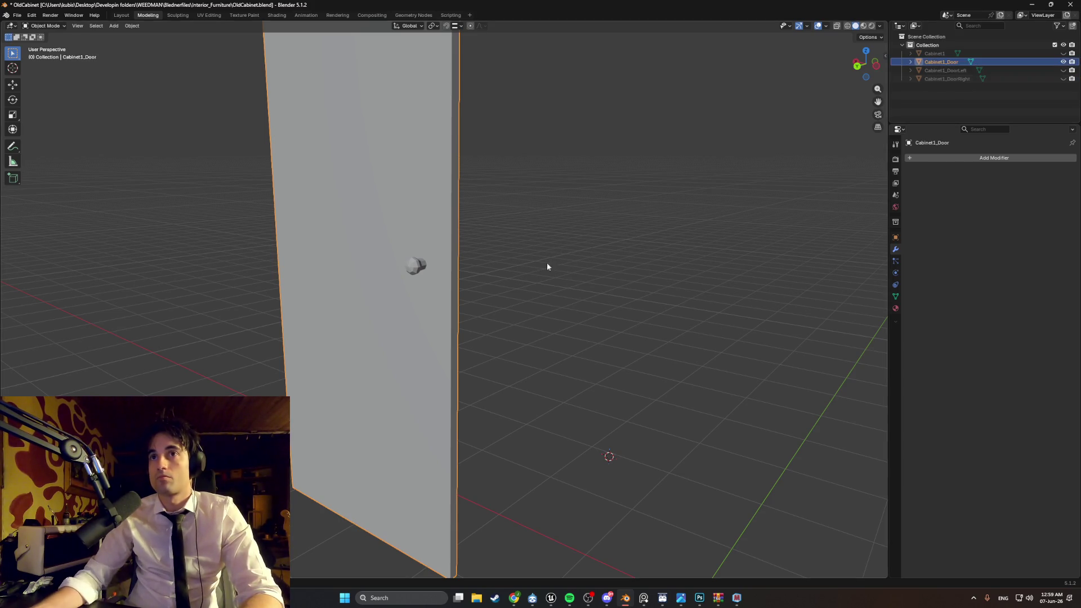
Step: Unhide the left and right cabinet doors
{"action": "left_click", "coordinate": [546, 262]}
{"action": "left_click_drag", "start_coordinate": [1064, 70], "coordinate": [1064, 79]}
{"action": "middle_click_drag", "start_coordinate": [564, 282], "coordinate": [584, 298]}
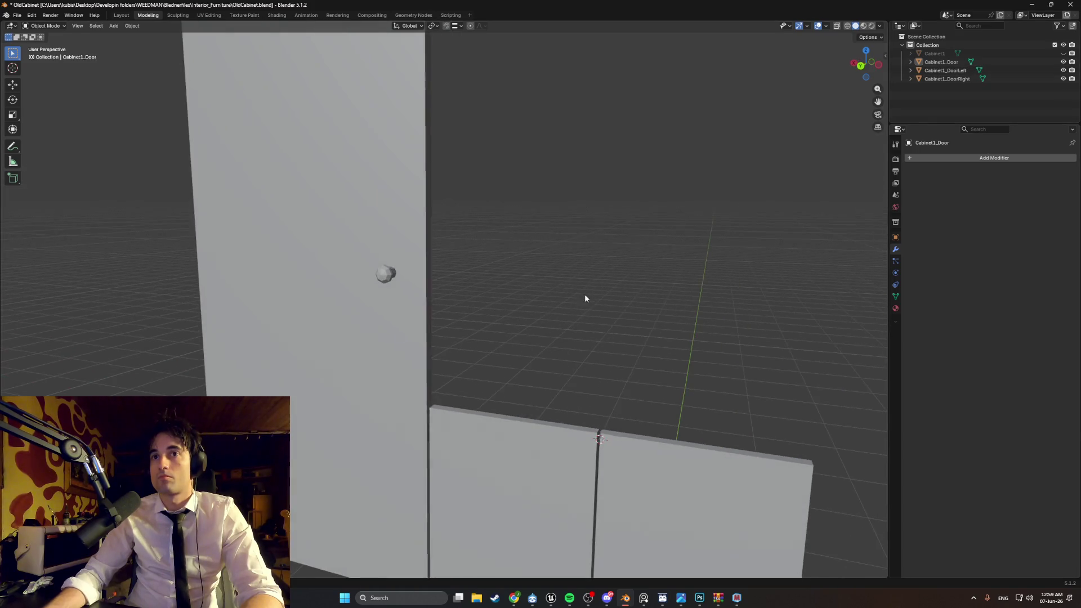
Step: In Edit Mode with X-ray on, select only the knob's geometry on Cabinet1_Door
{"action": "left_click", "coordinate": [334, 291]}
{"action": "key", "text": "Tab"}
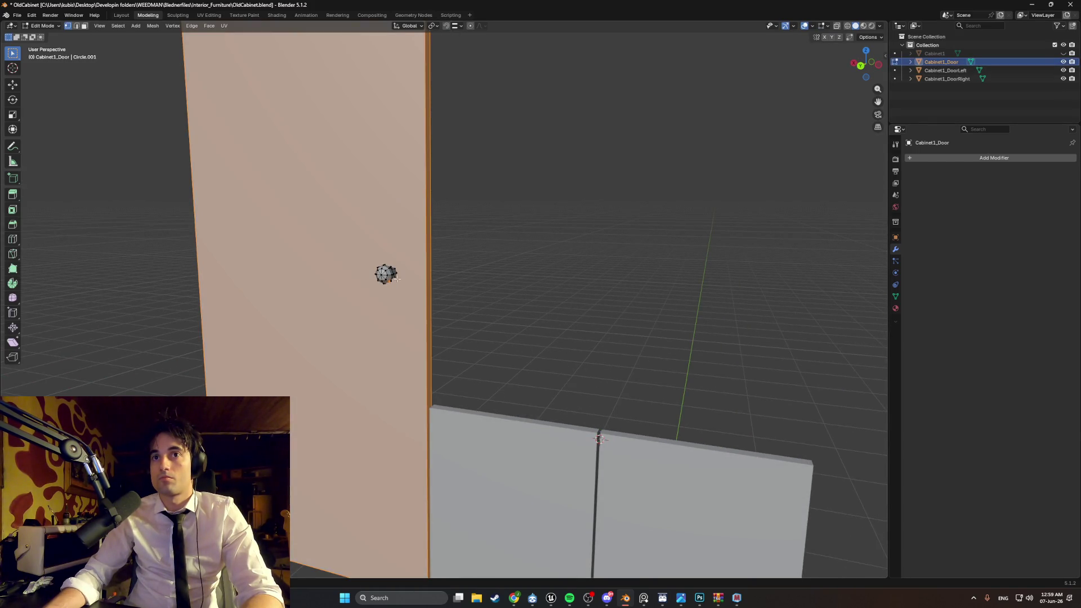
{"action": "middle_click_drag", "start_coordinate": [396, 279], "coordinate": [394, 281]}
{"action": "key", "text": "shift+z"}
{"action": "left_click_drag", "start_coordinate": [369, 267], "coordinate": [410, 288]}
{"action": "middle_click_drag", "start_coordinate": [410, 287], "coordinate": [459, 287]}
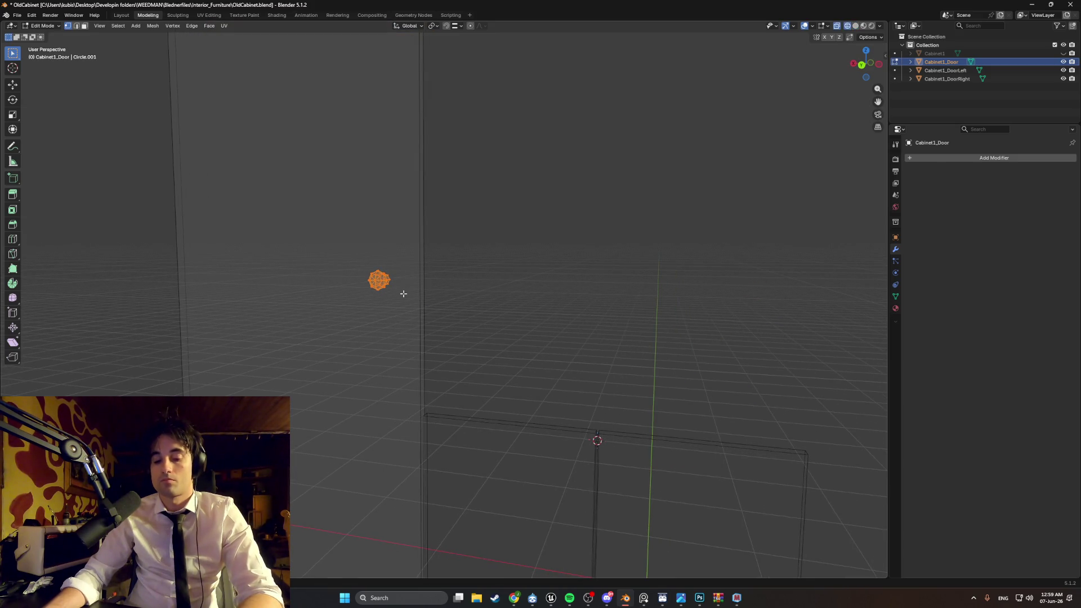
Step: Duplicate the knob and place the copy beside the original along X
{"action": "key", "text": "shift+d"}
{"action": "key", "text": "x"}
{"action": "left_click", "coordinate": [572, 302]}
{"action": "mouse_move", "coordinate": [572, 302]}
{"action": "middle_mouse_down"}
{"action": "mouse_move", "coordinate": [353, 287]}
{"action": "mouse_move", "coordinate": [356, 302]}
{"action": "middle_mouse_up"}
Step: Back in solid shading, delete the knob copy's front face
{"action": "key", "text": "shift+z"}
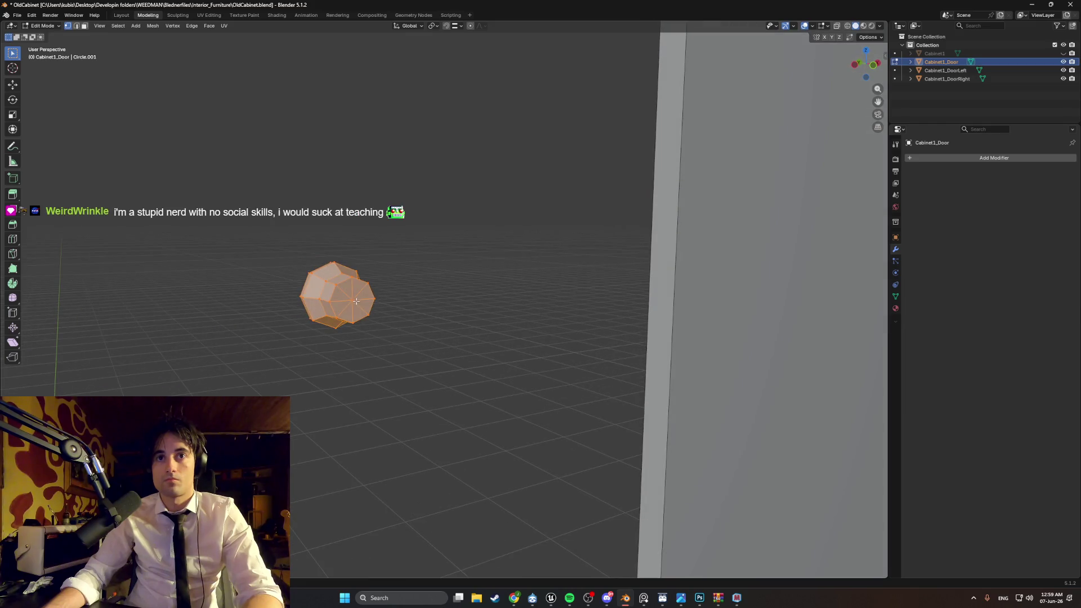
{"action": "left_click", "coordinate": [344, 299]}
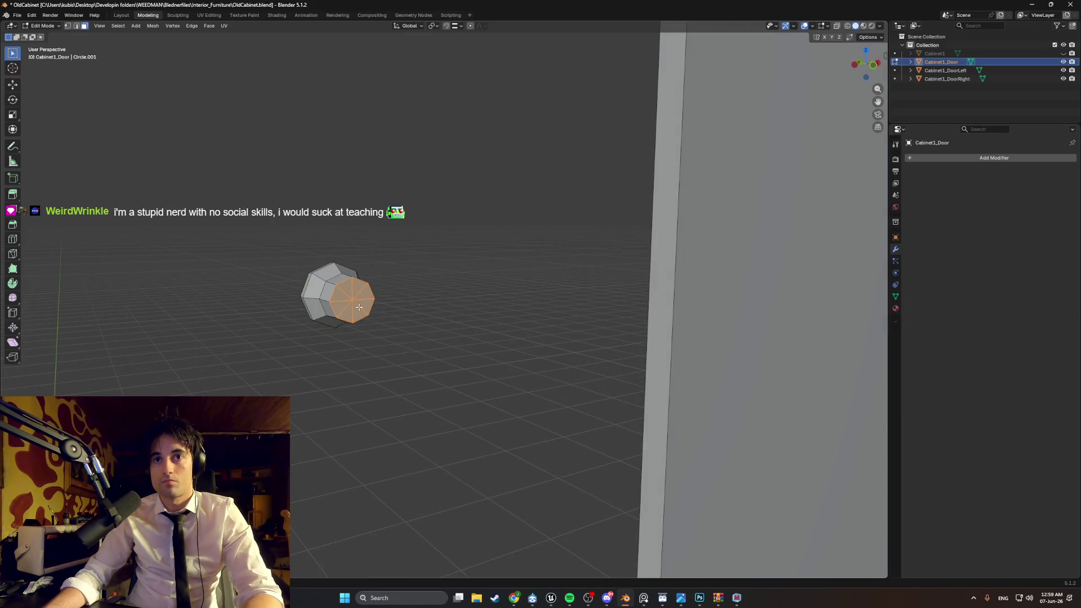
{"action": "key", "text": "x"}
{"action": "left_click", "coordinate": [365, 316]}
Step: In wireframe, delete more faces from the knob copy to facet it, then select it all
{"action": "key", "text": "z"}
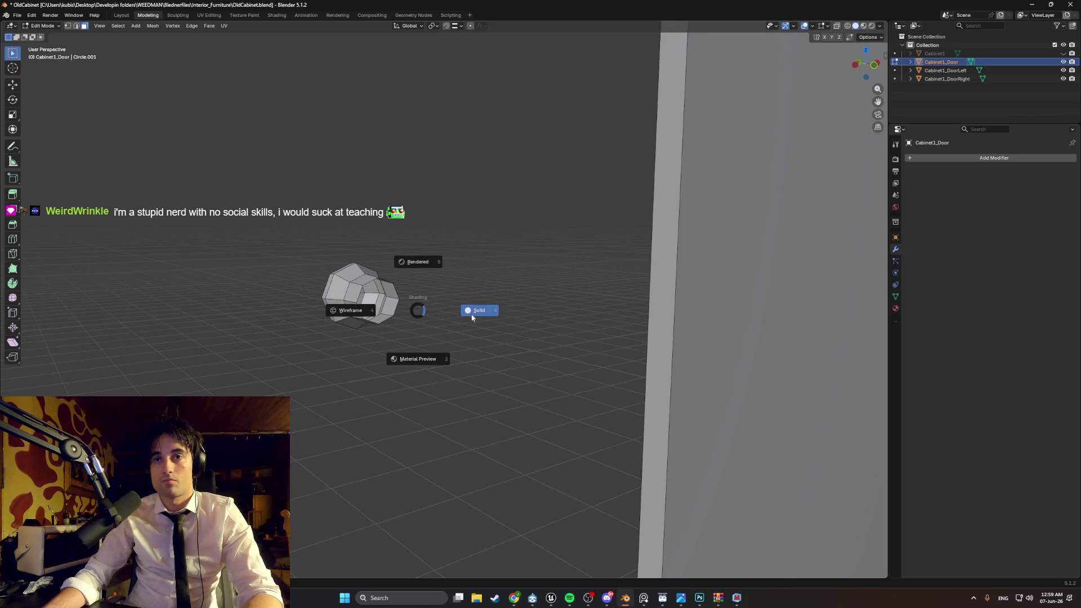
{"action": "left_click", "coordinate": [466, 316]}
{"action": "mouse_move", "coordinate": [466, 317]}
{"action": "middle_mouse_down"}
{"action": "mouse_move", "coordinate": [678, 302]}
{"action": "mouse_move", "coordinate": [506, 313]}
{"action": "middle_mouse_up"}
{"action": "left_click", "coordinate": [673, 284]}
{"action": "key", "text": "ctrl+KP_Add"}
{"action": "key", "text": "ctrl+KP_Add"}
{"action": "left_click_drag", "start_coordinate": [507, 297], "coordinate": [508, 298]}
{"action": "middle_click_drag", "start_coordinate": [507, 298], "coordinate": [506, 316]}
{"action": "left_click_drag", "start_coordinate": [448, 350], "coordinate": [355, 244], "text": "ctrl"}
{"action": "mouse_move", "coordinate": [355, 244]}
{"action": "middle_mouse_down"}
{"action": "mouse_move", "coordinate": [403, 278]}
{"action": "mouse_move", "coordinate": [300, 277]}
{"action": "mouse_move", "coordinate": [323, 287]}
{"action": "mouse_move", "coordinate": [389, 273]}
{"action": "middle_mouse_up"}
{"action": "key", "text": "x"}
{"action": "left_click", "coordinate": [305, 286]}
{"action": "key", "text": "a"}
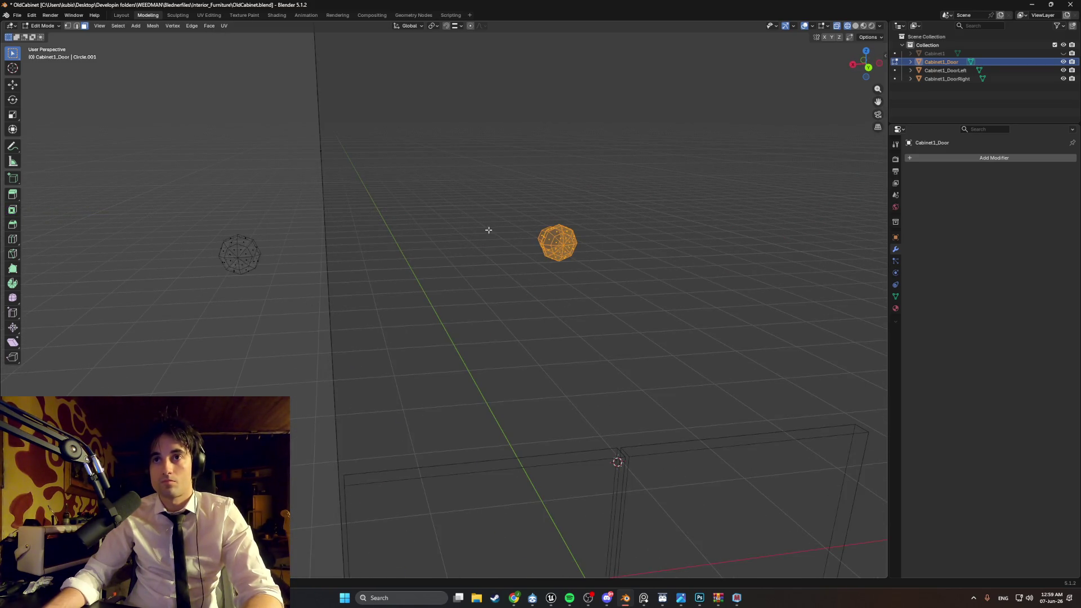
{"action": "middle_click_drag", "start_coordinate": [610, 244], "coordinate": [594, 257]}
Step: Separate the selected knob into its own object and rename it 'circle'
{"action": "key", "text": "p"}
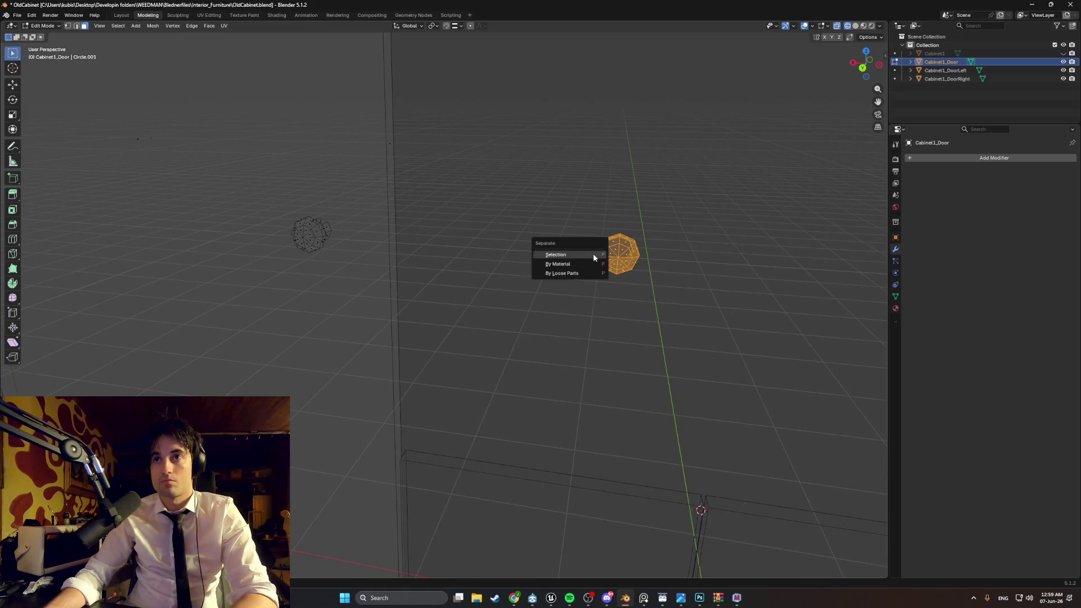
{"action": "left_click", "coordinate": [593, 253]}
{"action": "key", "text": "F2"}
{"action": "type", "text": "circ"}
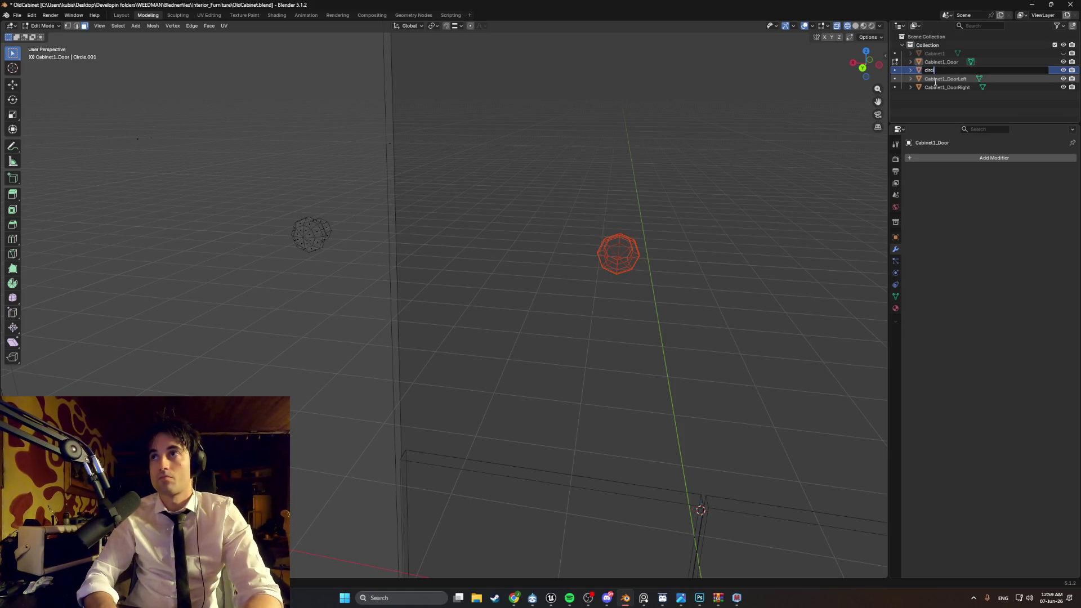
{"action": "type", "text": "le"}
{"action": "key", "text": "Return"}
Step: Restore solid shading on Cabinet1_Door and select the circle knob in Object Mode
{"action": "mouse_move", "coordinate": [706, 248]}
{"action": "middle_mouse_down"}
{"action": "mouse_move", "coordinate": [670, 243]}
{"action": "mouse_move", "coordinate": [666, 290]}
{"action": "middle_mouse_up"}
{"action": "key", "text": "Tab"}
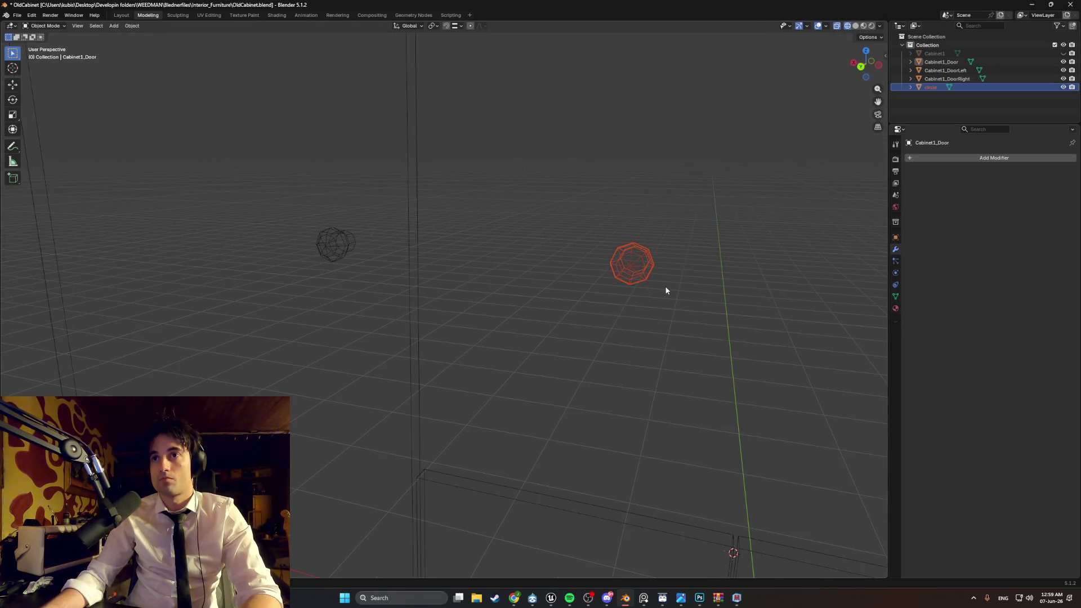
{"action": "left_click", "coordinate": [666, 291]}
{"action": "key", "text": "Tab"}
{"action": "key", "text": "z"}
{"action": "left_click", "coordinate": [652, 270]}
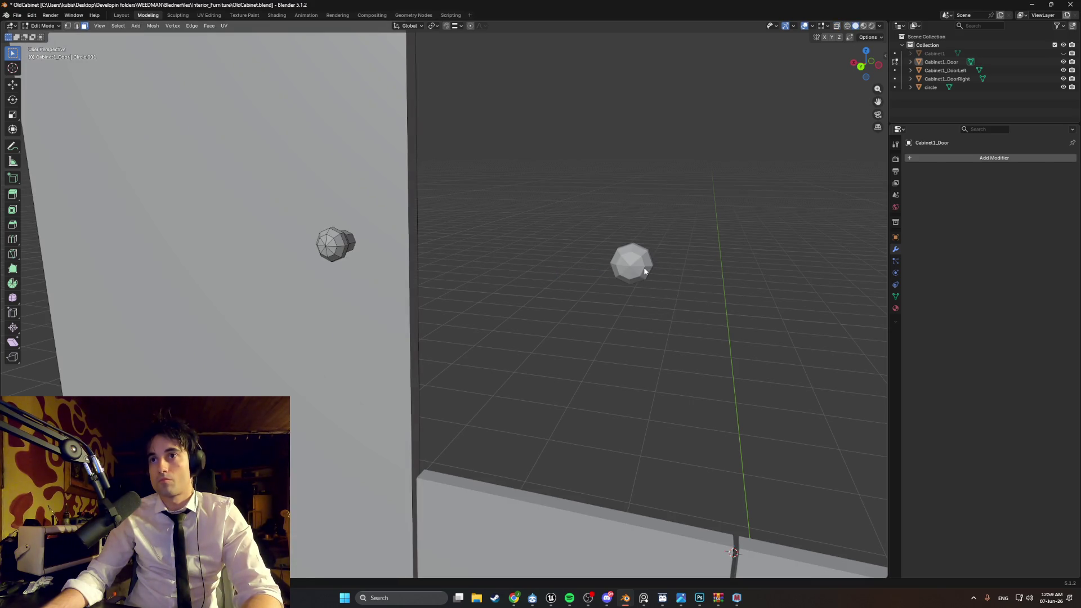
{"action": "key", "text": "Tab"}
{"action": "left_click", "coordinate": [645, 272]}
Step: In Back Ortho view, move the circle knob along Z and X onto the lower door
{"action": "key", "text": "KP_3"}
{"action": "key", "text": "ctrl+KP_1"}
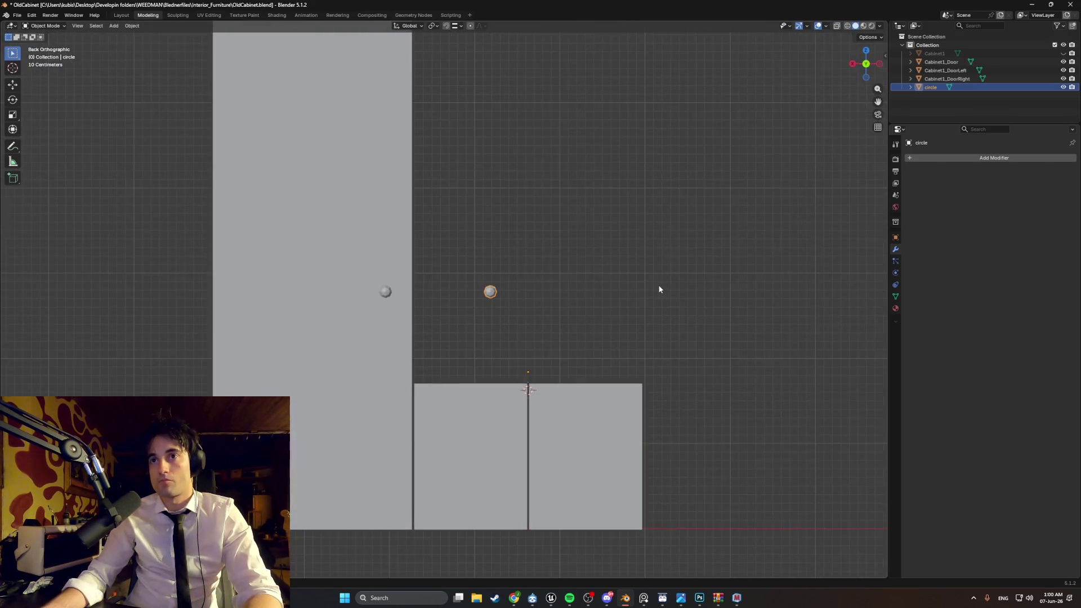
{"action": "scroll", "coordinate": [659, 290], "scroll_direction": "down", "scroll_amount": 3, "text": "shift"}
{"action": "key", "text": "g"}
{"action": "key", "text": "z"}
{"action": "left_click", "coordinate": [522, 316]}
{"action": "scroll", "coordinate": [568, 333], "scroll_direction": "up", "scroll_amount": 3}
{"action": "scroll", "coordinate": [600, 326], "scroll_direction": "up", "scroll_amount": 2}
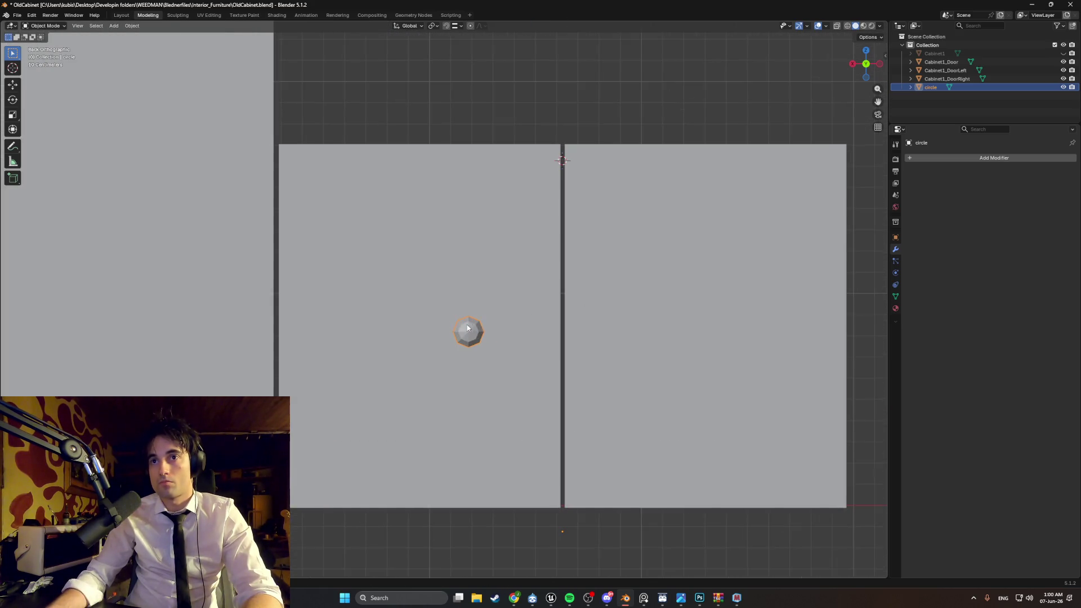
{"action": "key", "text": "g"}
{"action": "key", "text": "x"}
{"action": "left_click", "coordinate": [544, 342]}
Step: Fine-tune the knob with alternating Z and X moves near the panel seam
{"action": "key", "text": "g"}
{"action": "key", "text": "z"}
{"action": "left_click", "coordinate": [540, 334]}
{"action": "key", "text": "g"}
{"action": "key", "text": "x"}
{"action": "left_click", "coordinate": [522, 333]}
{"action": "key", "text": "g"}
{"action": "key", "text": "z"}
{"action": "left_click", "coordinate": [543, 304]}
{"action": "key", "text": "g"}
{"action": "key", "text": "x"}
{"action": "left_click", "coordinate": [545, 307]}
Step: Orbit around the doors to inspect the knob's placement from several angles
{"action": "middle_click_drag", "start_coordinate": [575, 318], "coordinate": [535, 280], "text": "shift"}
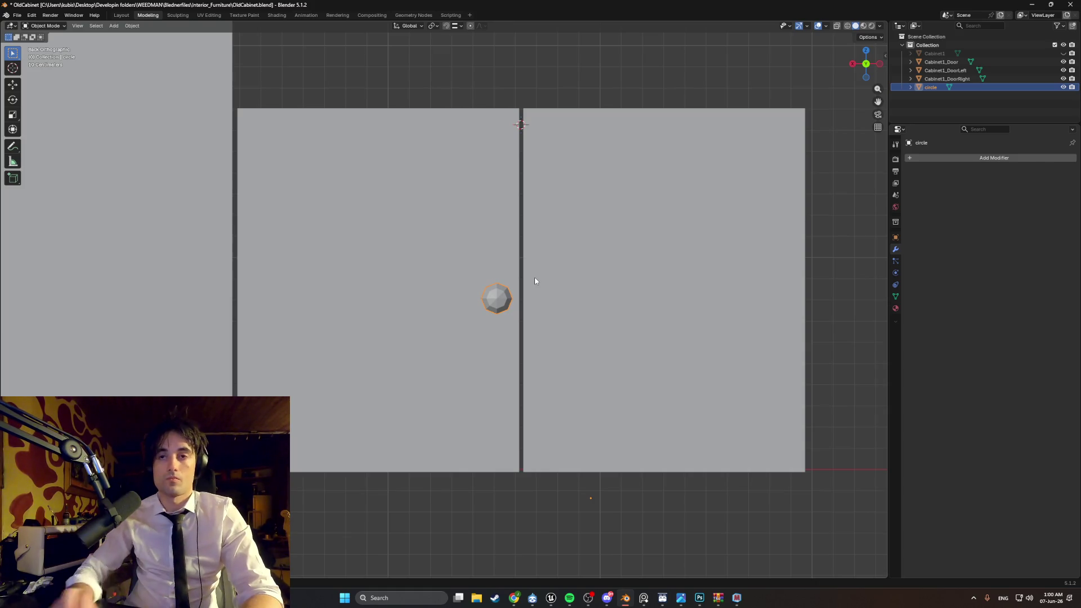
{"action": "mouse_move", "coordinate": [544, 278]}
{"action": "middle_mouse_down"}
{"action": "mouse_move", "coordinate": [474, 285]}
{"action": "mouse_move", "coordinate": [536, 281]}
{"action": "mouse_move", "coordinate": [512, 326]}
{"action": "mouse_move", "coordinate": [500, 320]}
{"action": "mouse_move", "coordinate": [525, 290]}
{"action": "middle_mouse_up"}
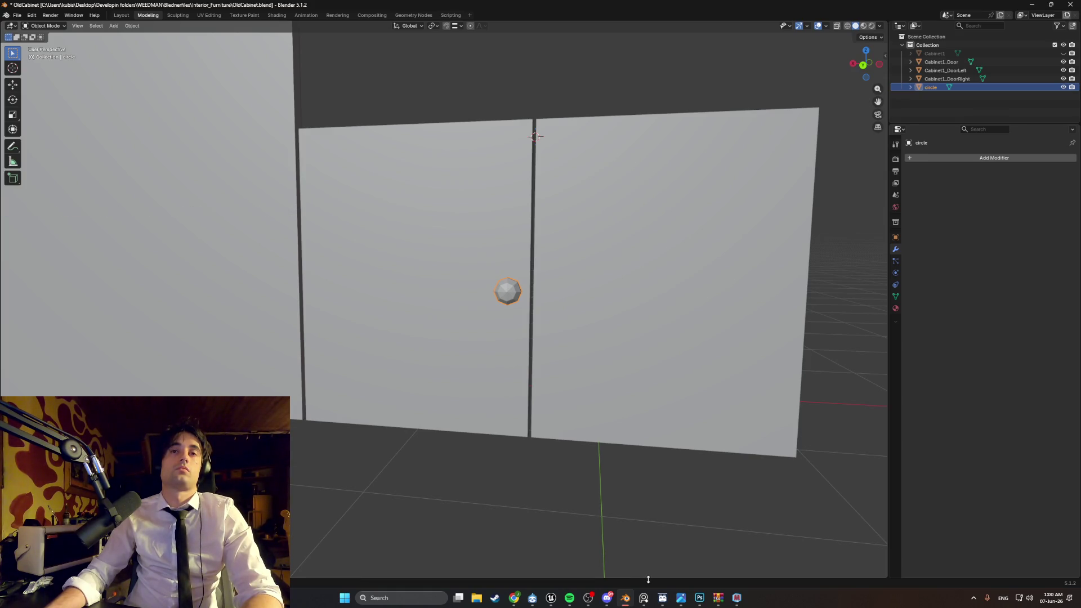
{"action": "mouse_move", "coordinate": [622, 376]}
{"action": "middle_mouse_down"}
{"action": "mouse_move", "coordinate": [579, 343]}
{"action": "mouse_move", "coordinate": [572, 352]}
{"action": "mouse_move", "coordinate": [552, 341]}
{"action": "mouse_move", "coordinate": [609, 333]}
{"action": "middle_mouse_up"}
{"action": "middle_click_drag", "start_coordinate": [658, 291], "coordinate": [661, 324]}
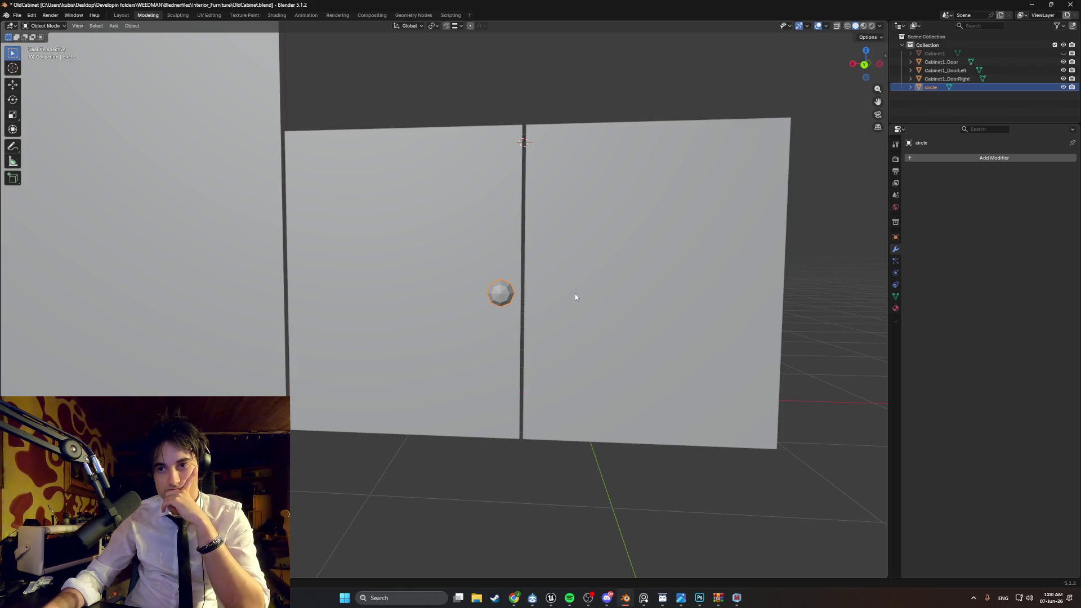
{"action": "mouse_move", "coordinate": [554, 316]}
{"action": "middle_mouse_down"}
{"action": "mouse_move", "coordinate": [495, 316]}
{"action": "mouse_move", "coordinate": [619, 309]}
{"action": "middle_mouse_up"}
Step: Delete the Cabinet1_DoorLeft object
{"action": "key", "text": "Tab"}
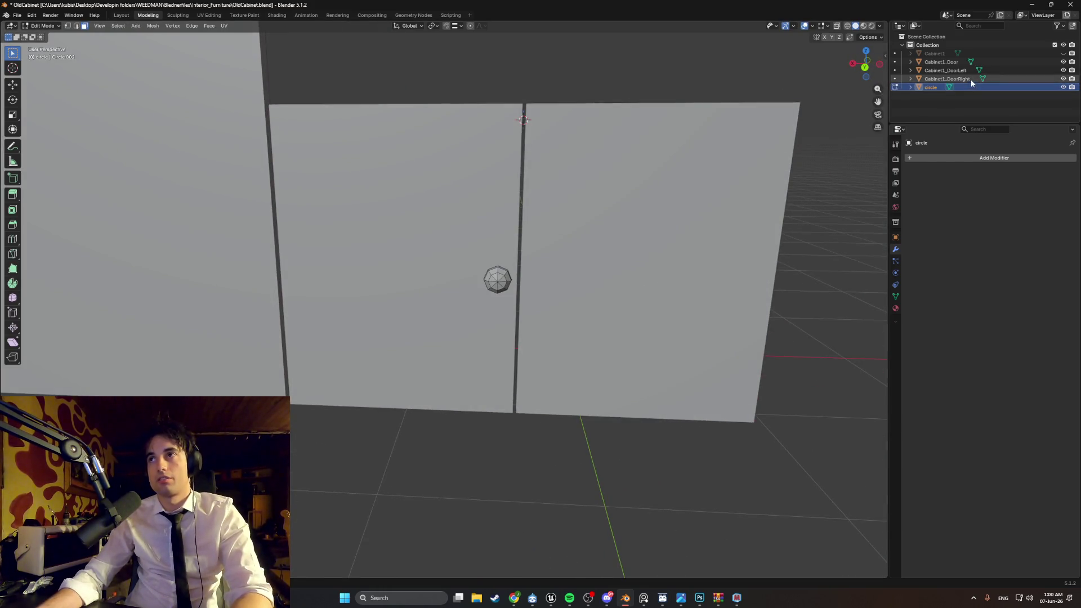
{"action": "left_click", "coordinate": [970, 79]}
{"action": "left_click", "coordinate": [965, 72]}
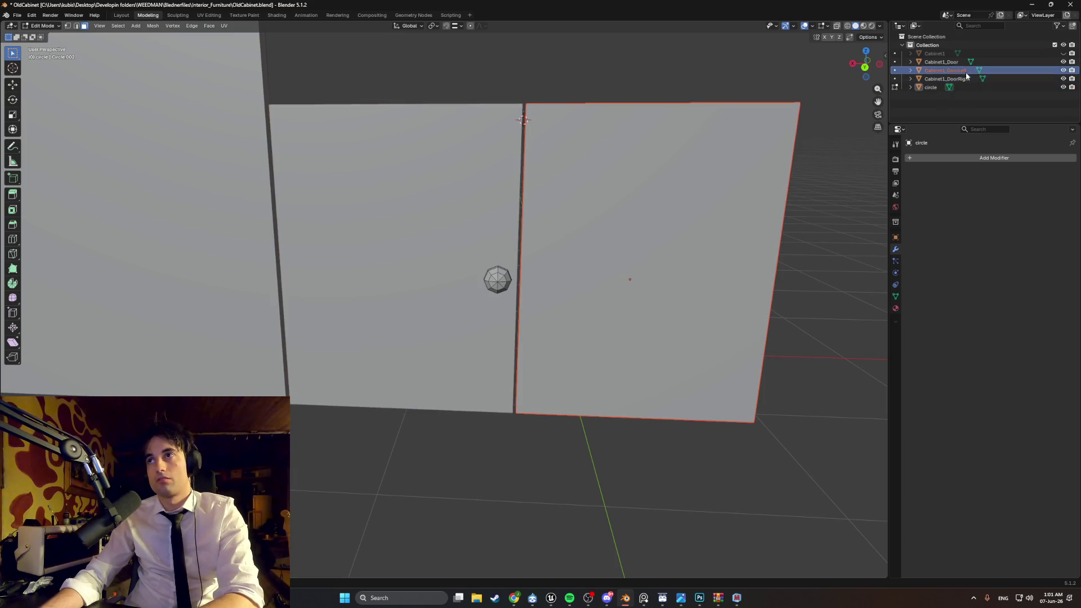
{"action": "key", "text": "x"}
Step: Rename Cabinet1_DoorRight to Cabinet1_DoorSmall
{"action": "double_click", "coordinate": [964, 70]}
{"action": "key", "text": "End"}
{"action": "key", "text": "BackSpace"}
{"action": "key", "text": "BackSpace"}
{"action": "key", "text": "BackSpace"}
{"action": "key", "text": "BackSpace"}
{"action": "key", "text": "BackSpace"}
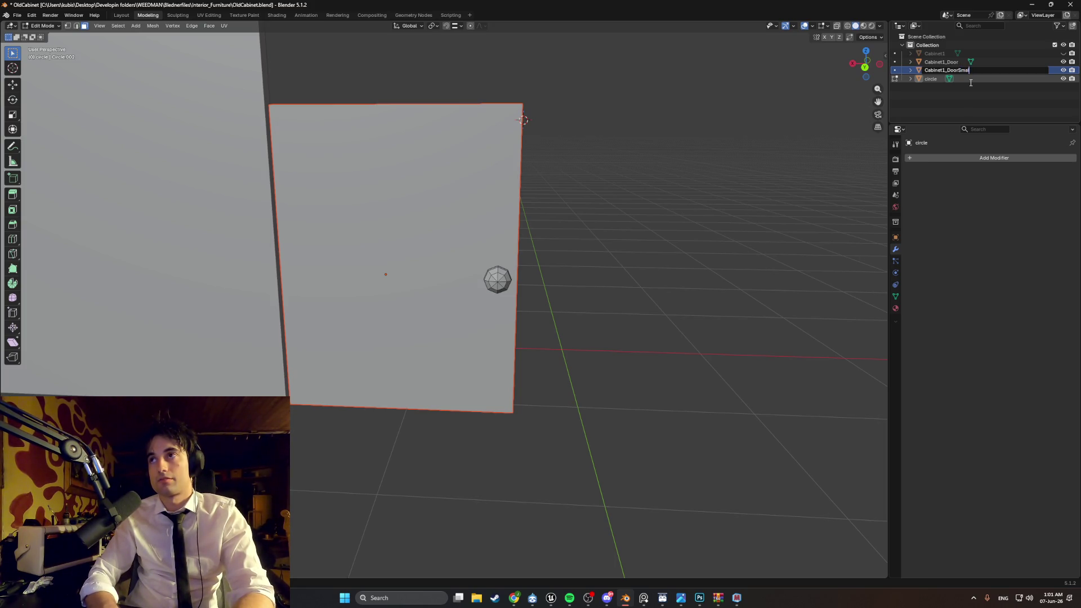
{"action": "type", "text": "l"}
{"action": "key", "text": "Return"}
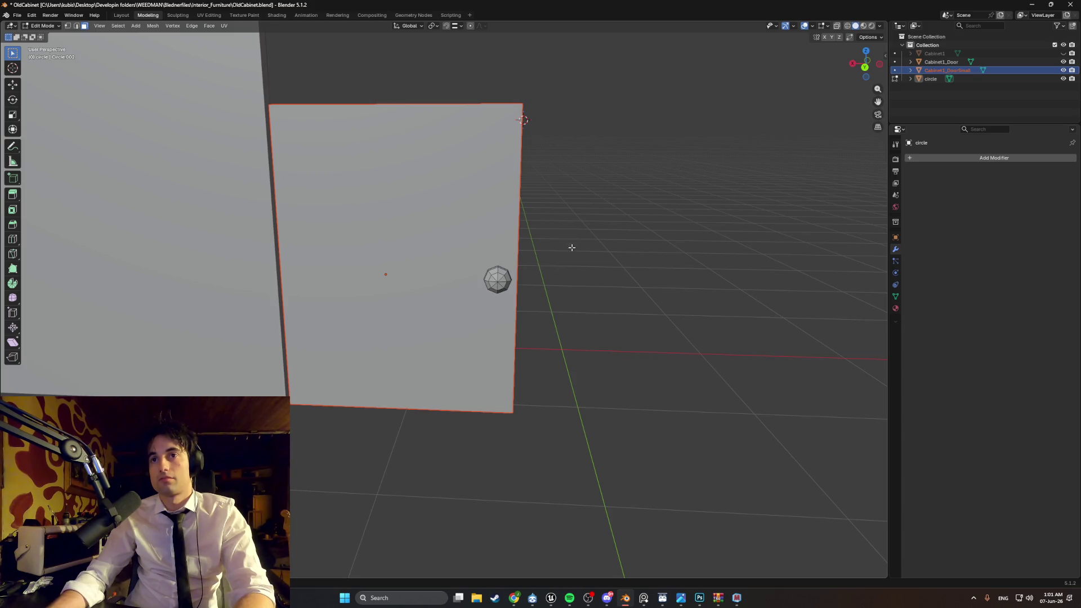
Step: Unhide the Cabinet1 body with its eye icon
{"action": "mouse_move", "coordinate": [532, 252]}
{"action": "middle_mouse_down"}
{"action": "mouse_move", "coordinate": [507, 245]}
{"action": "mouse_move", "coordinate": [520, 240]}
{"action": "middle_mouse_up"}
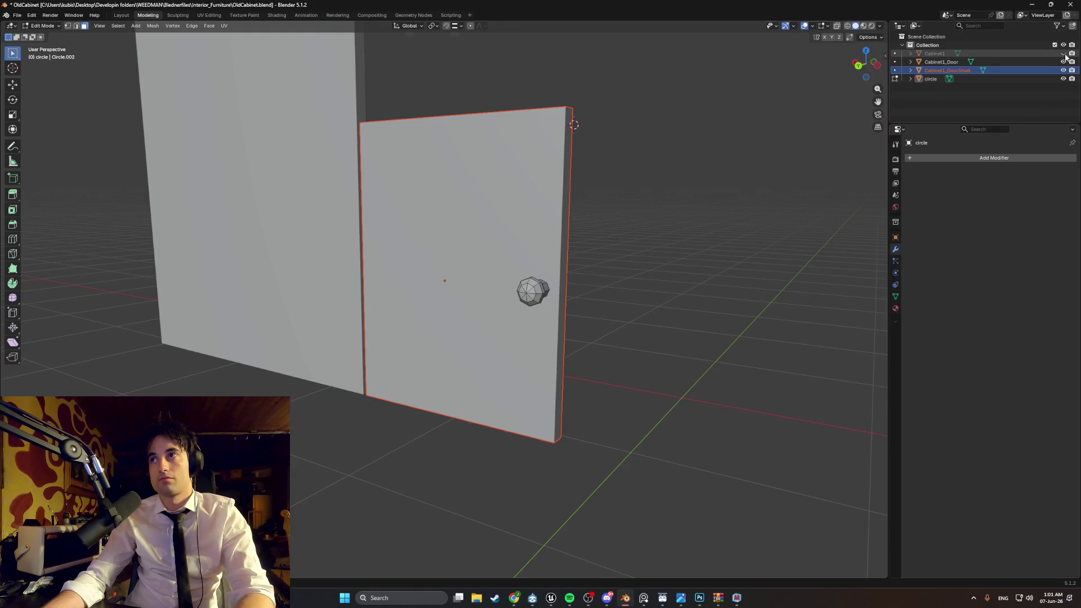
{"action": "left_click", "coordinate": [1063, 53]}
{"action": "middle_click_drag", "start_coordinate": [597, 290], "coordinate": [510, 310]}
{"action": "scroll", "coordinate": [563, 290], "scroll_direction": "up", "scroll_amount": 2}
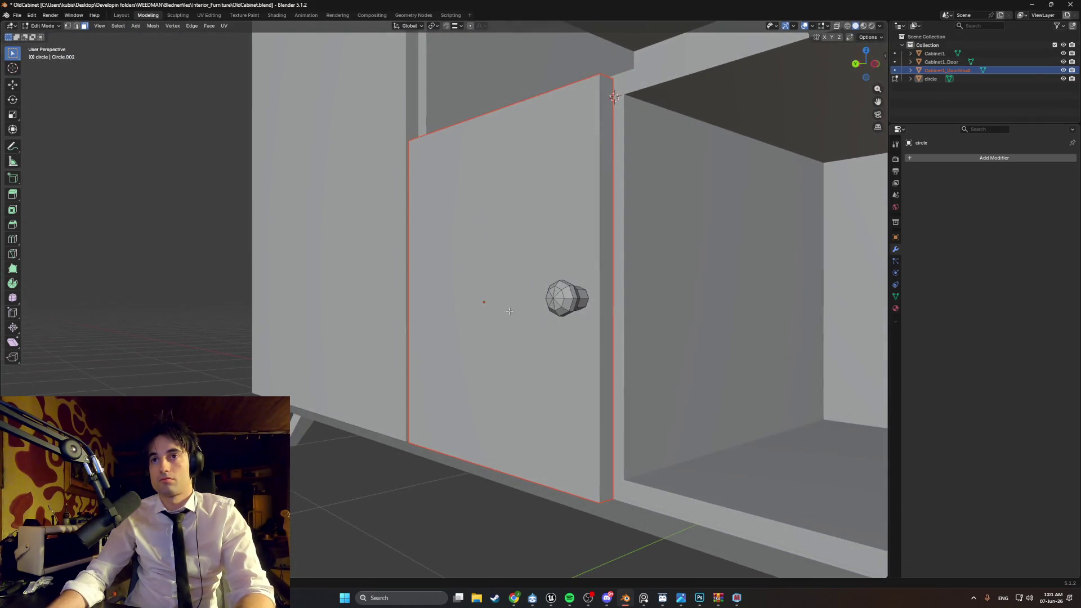
Step: Select the circle knob and slide it slightly along X
{"action": "key", "text": "Tab"}
{"action": "left_click", "coordinate": [567, 299]}
{"action": "key", "text": "g"}
{"action": "key", "text": "x"}
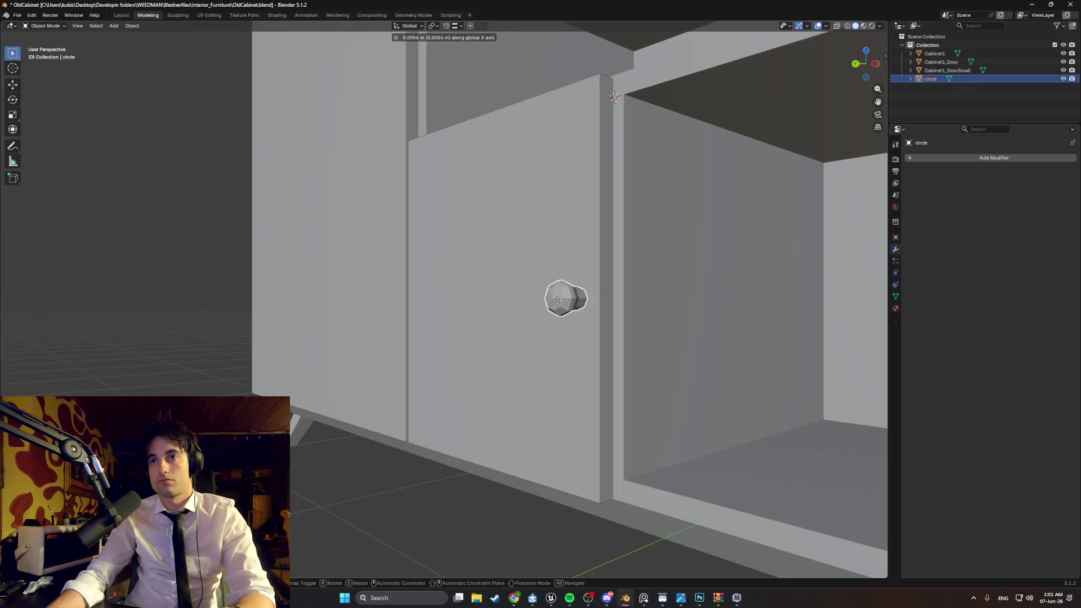
{"action": "left_click", "coordinate": [549, 310]}
{"action": "scroll", "coordinate": [548, 310], "scroll_direction": "down", "scroll_amount": 4}
{"action": "mouse_move", "coordinate": [549, 310]}
{"action": "middle_mouse_down"}
{"action": "mouse_move", "coordinate": [496, 307]}
{"action": "mouse_move", "coordinate": [587, 309]}
{"action": "middle_mouse_up"}
Step: In Back Ortho view, nudge the knob along X onto the small door, then select Cabinet1
{"action": "scroll", "coordinate": [575, 310], "scroll_direction": "up", "scroll_amount": 3}
{"action": "scroll", "coordinate": [534, 296], "scroll_direction": "up", "scroll_amount": 6}
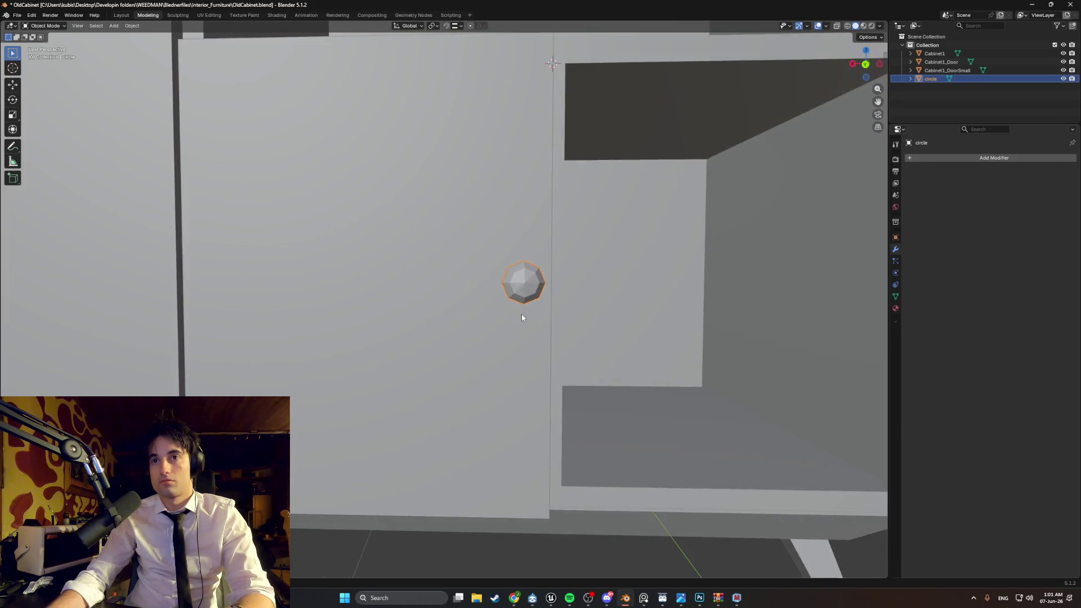
{"action": "key", "text": "ctrl+KP_1"}
{"action": "scroll", "coordinate": [573, 283], "scroll_direction": "up", "scroll_amount": 3}
{"action": "key", "text": "g"}
{"action": "key", "text": "x"}
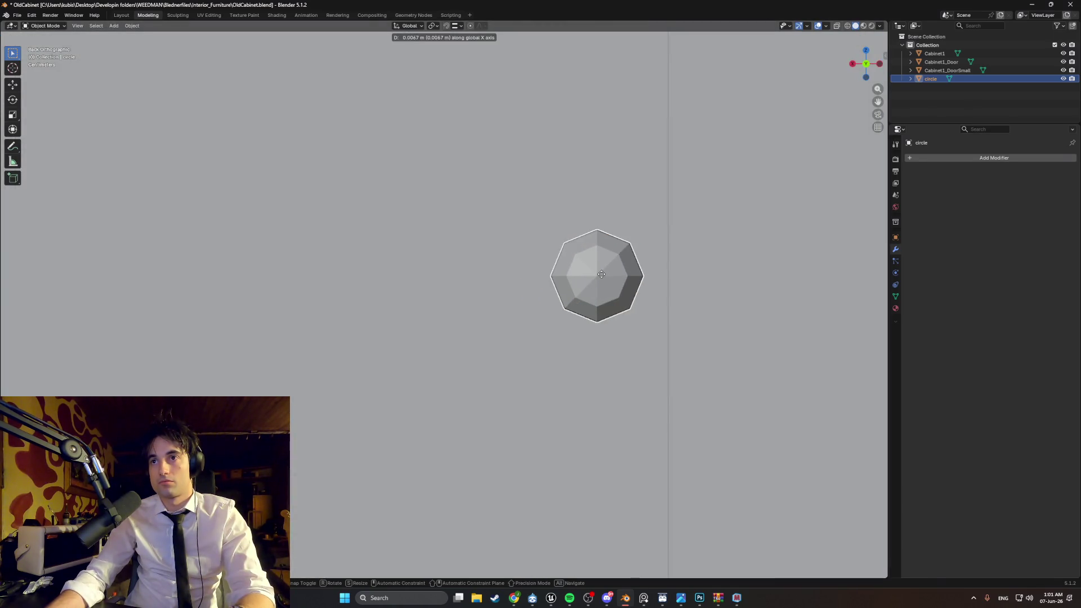
{"action": "left_click", "coordinate": [598, 275]}
{"action": "scroll", "coordinate": [646, 302], "scroll_direction": "down", "scroll_amount": 3}
{"action": "middle_click_drag", "start_coordinate": [646, 301], "coordinate": [570, 309]}
{"action": "left_click", "coordinate": [599, 342]}
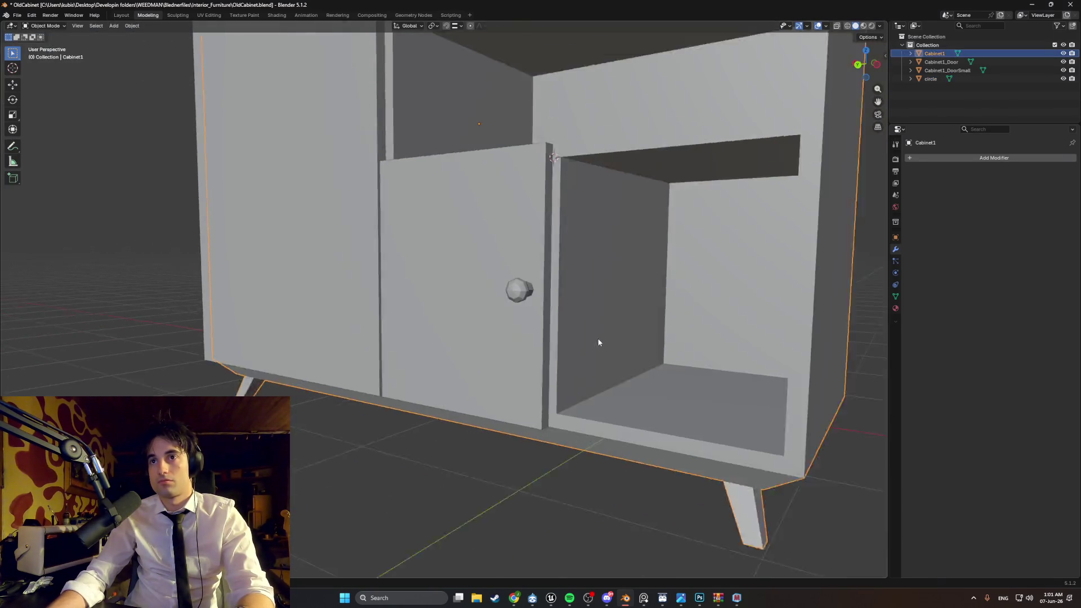